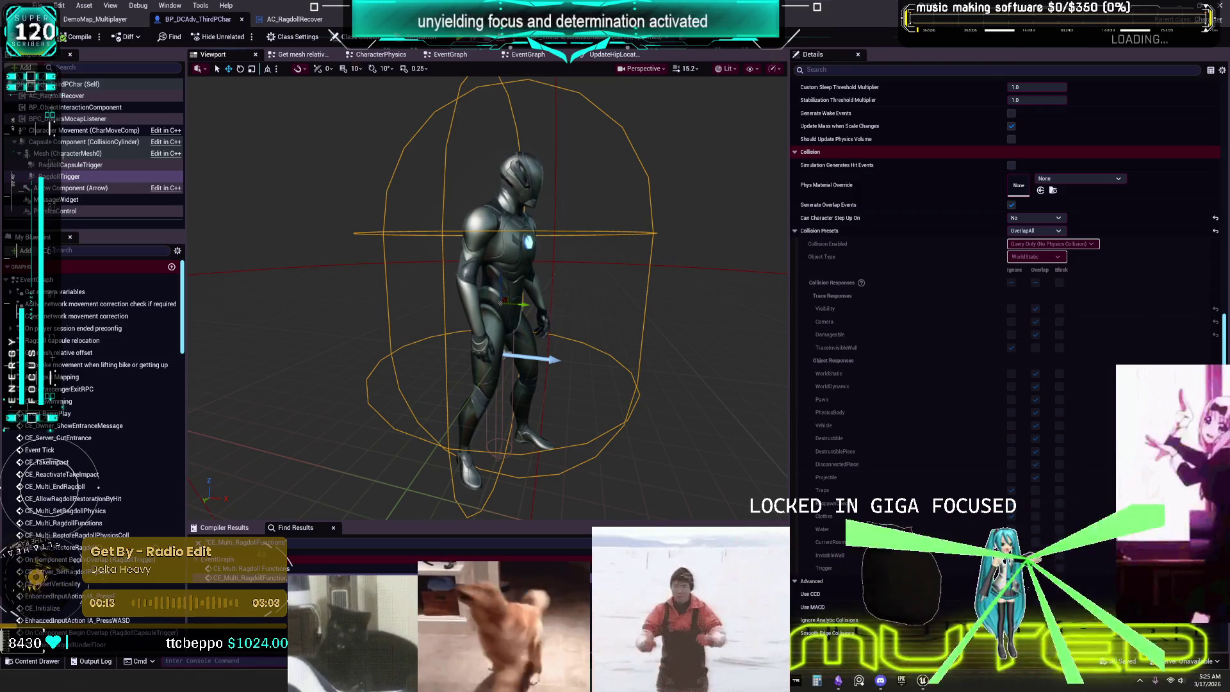
- Inspect the RagdollEndReset graph in AC_RagdollRecover, then return to RagdollBeginNodes
scroll(724, 269, down, 5)
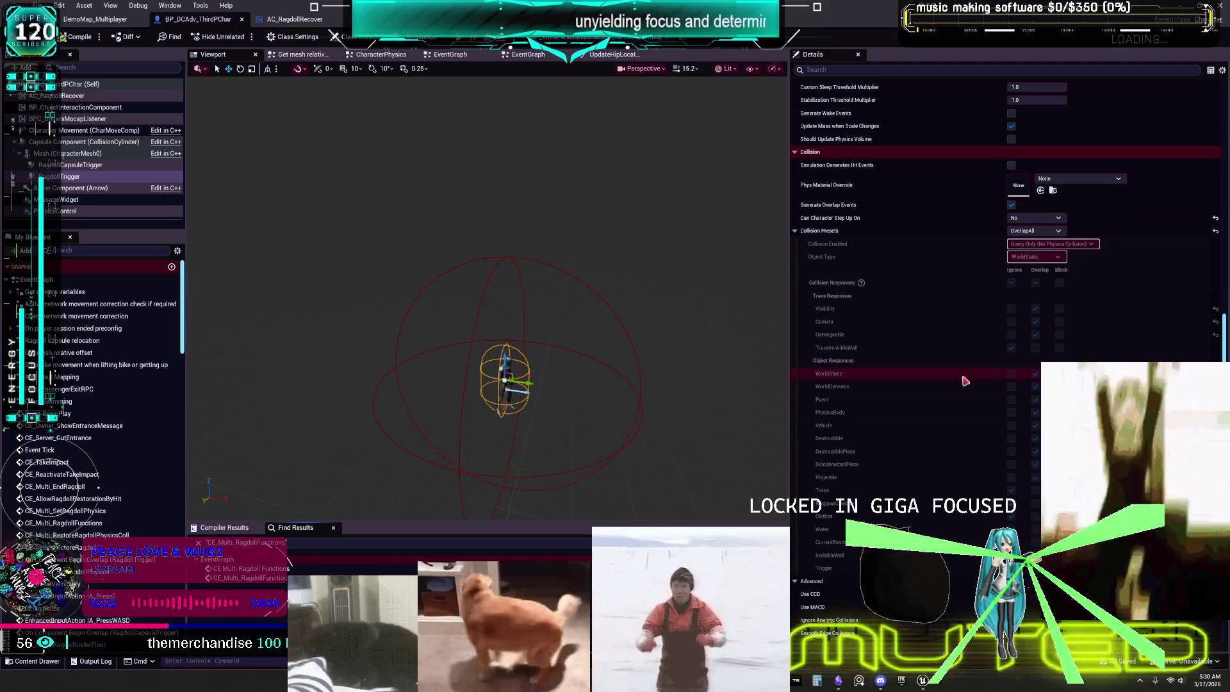
click(295, 19)
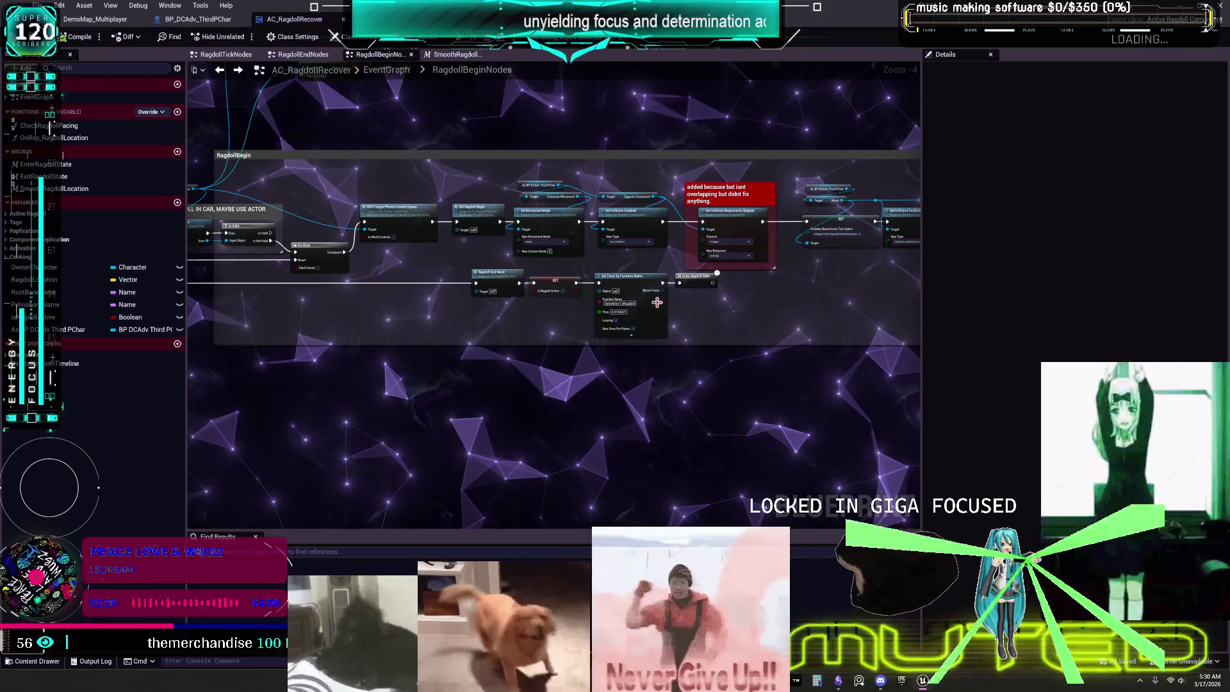
scroll(511, 308, up, 2)
scroll(456, 244, down, 2)
scroll(456, 244, up, 2)
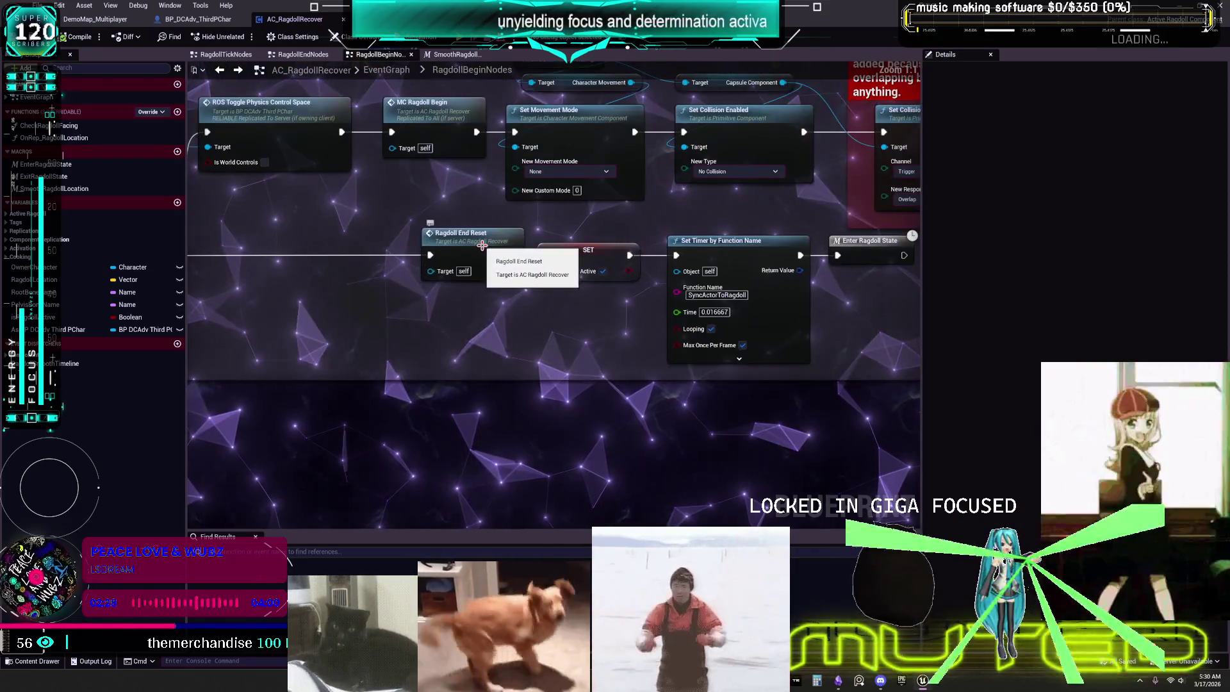
double_click(483, 248)
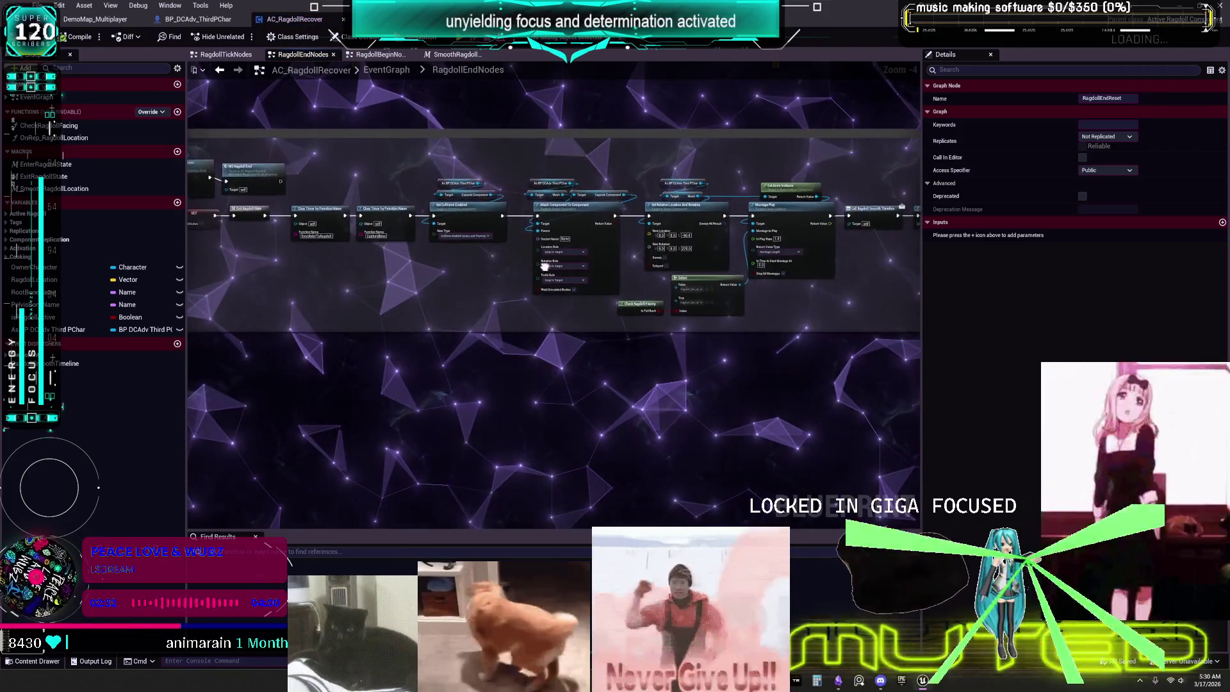
click(219, 71)
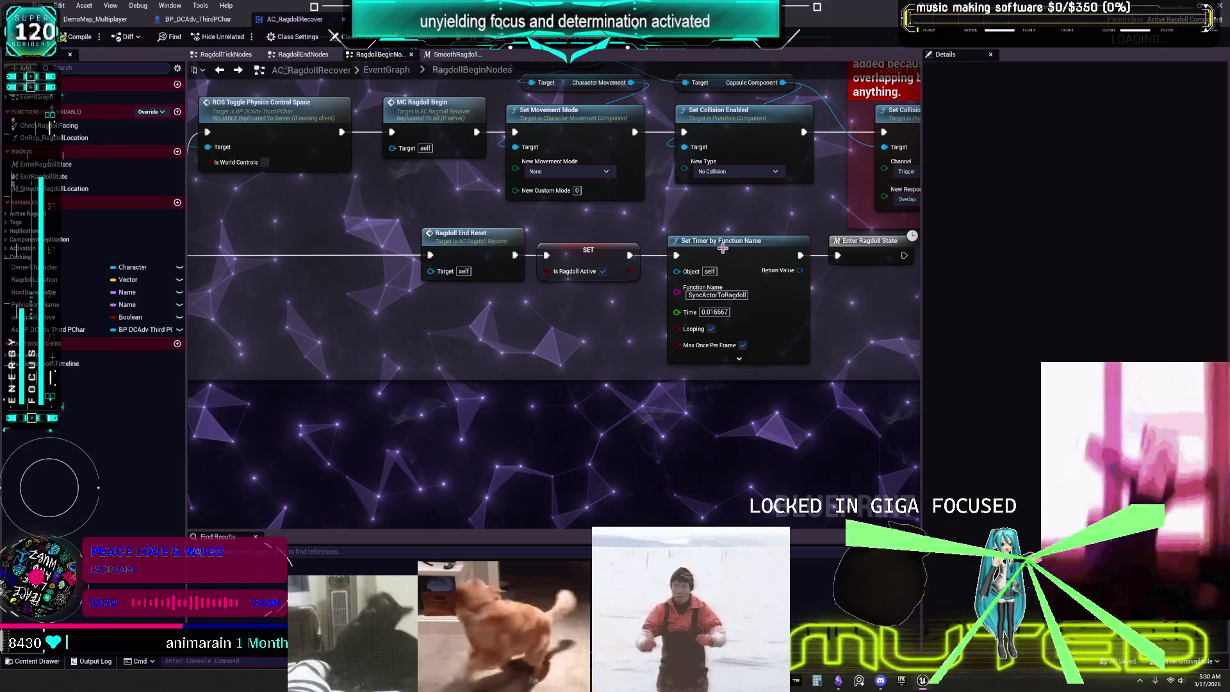
- Bring the collision response comment and Enter Ragdoll State into view and open that macro
mouse_move(735, 219)
mouse_down()
mouse_move(622, 232)
mouse_move(530, 306)
mouse_move(904, 262)
mouse_up()
scroll(581, 289, down, 3)
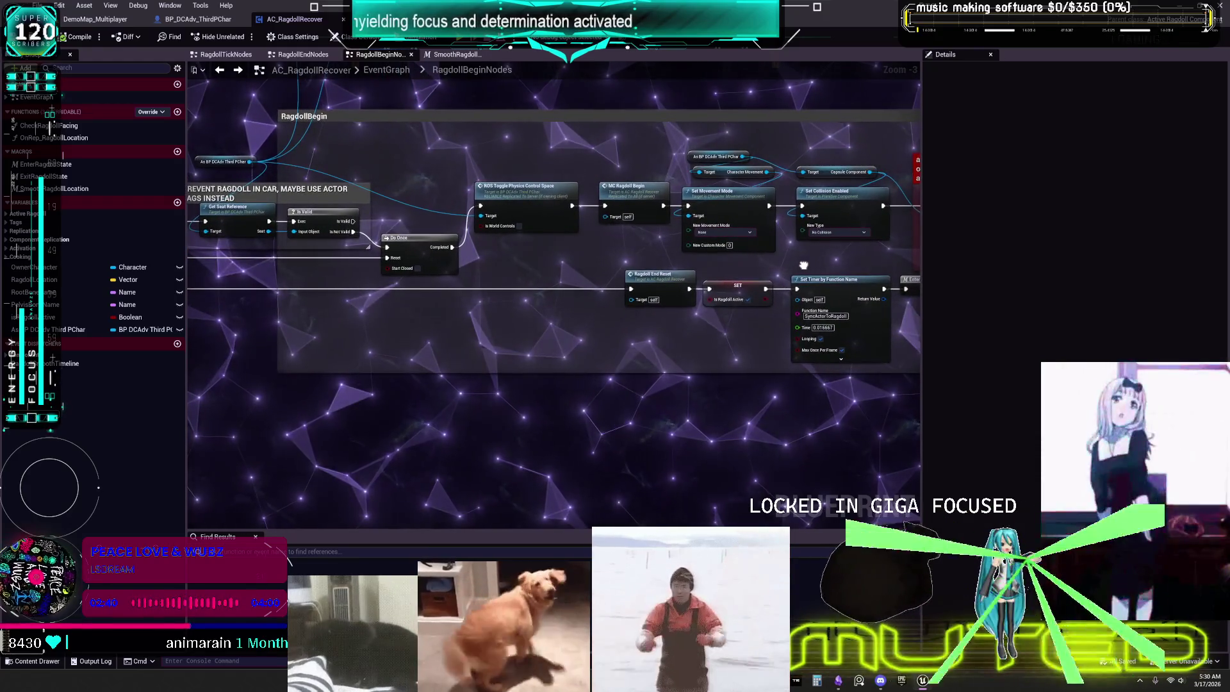
mouse_move(803, 265)
mouse_down()
mouse_move(576, 282)
mouse_move(706, 303)
mouse_up()
double_click(706, 304)
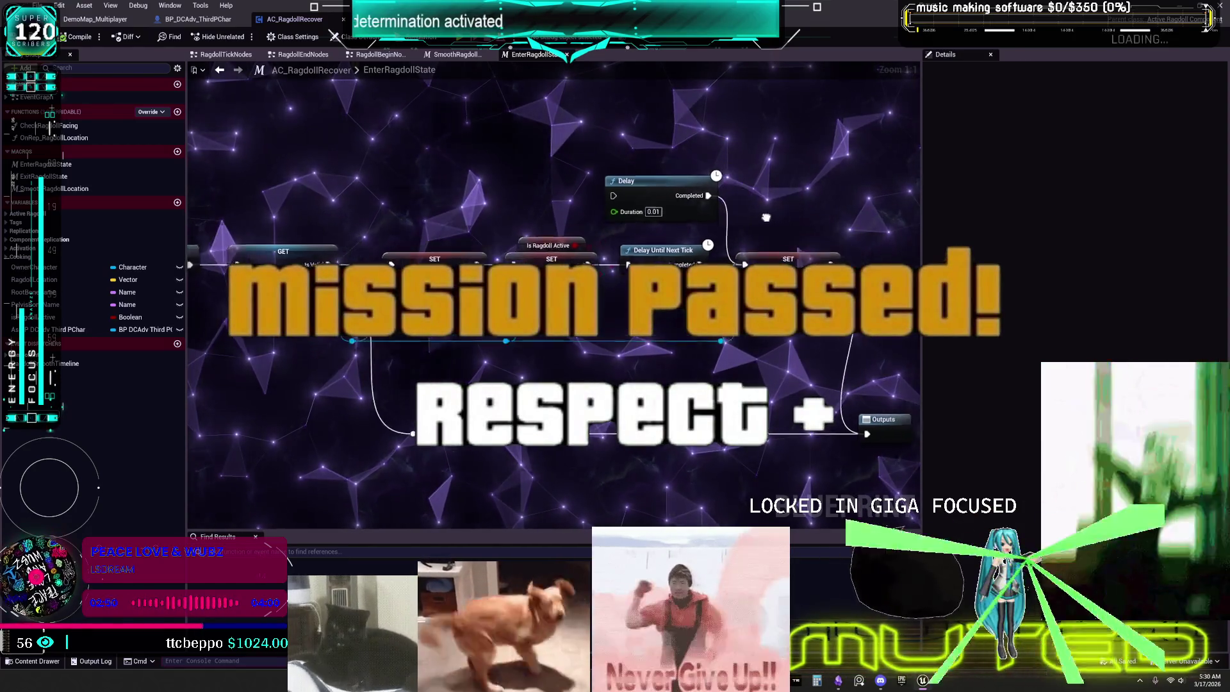
- Move the 0.01-second Delay into the exec chain, with Delay Until Next Tick placed above it
drag(769, 216, 733, 244)
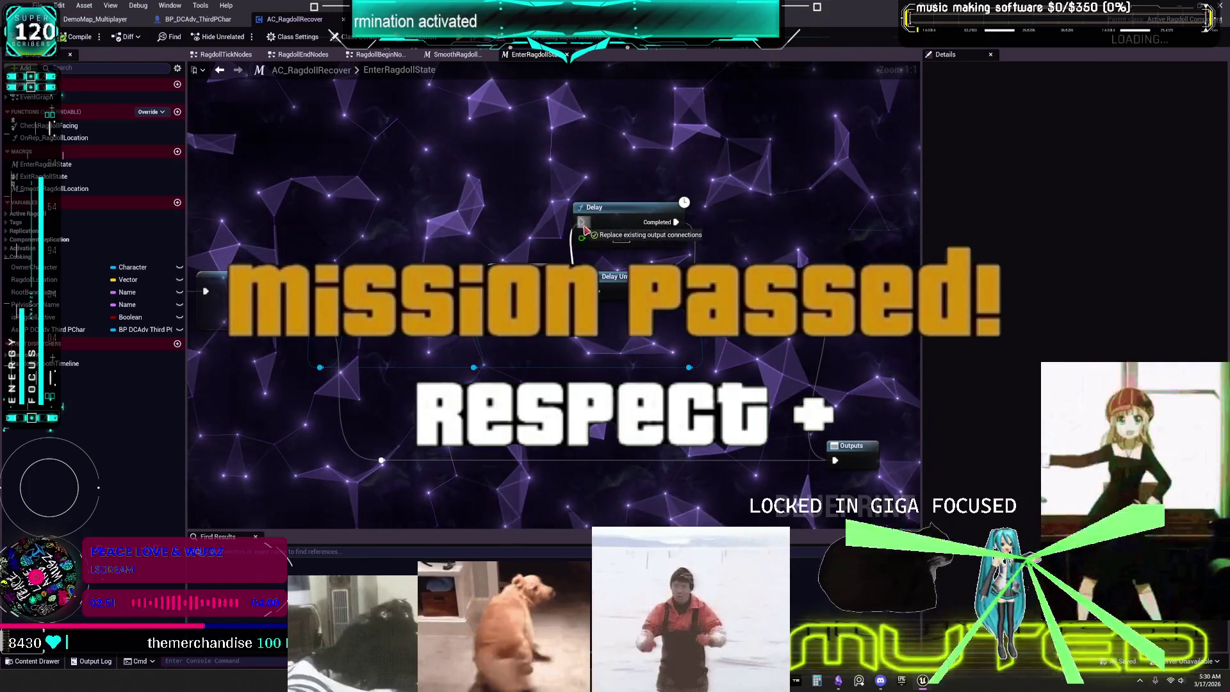
drag(619, 237, 628, 160)
drag(631, 213, 631, 282)
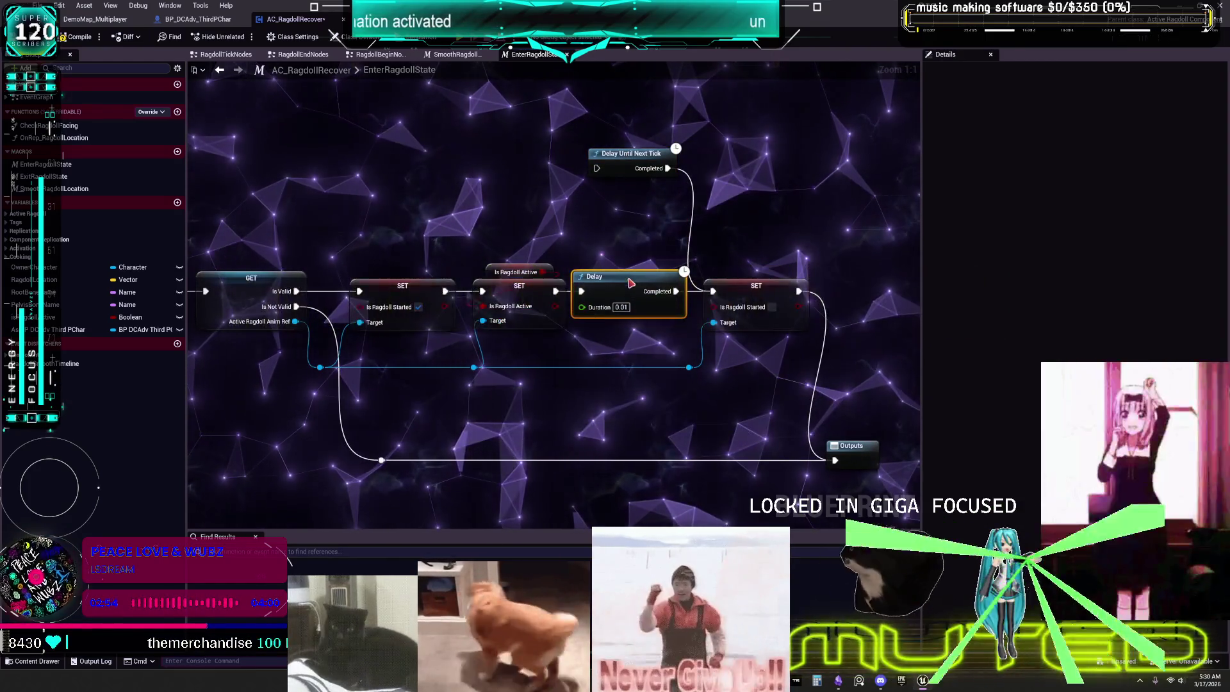
drag(633, 175, 624, 190)
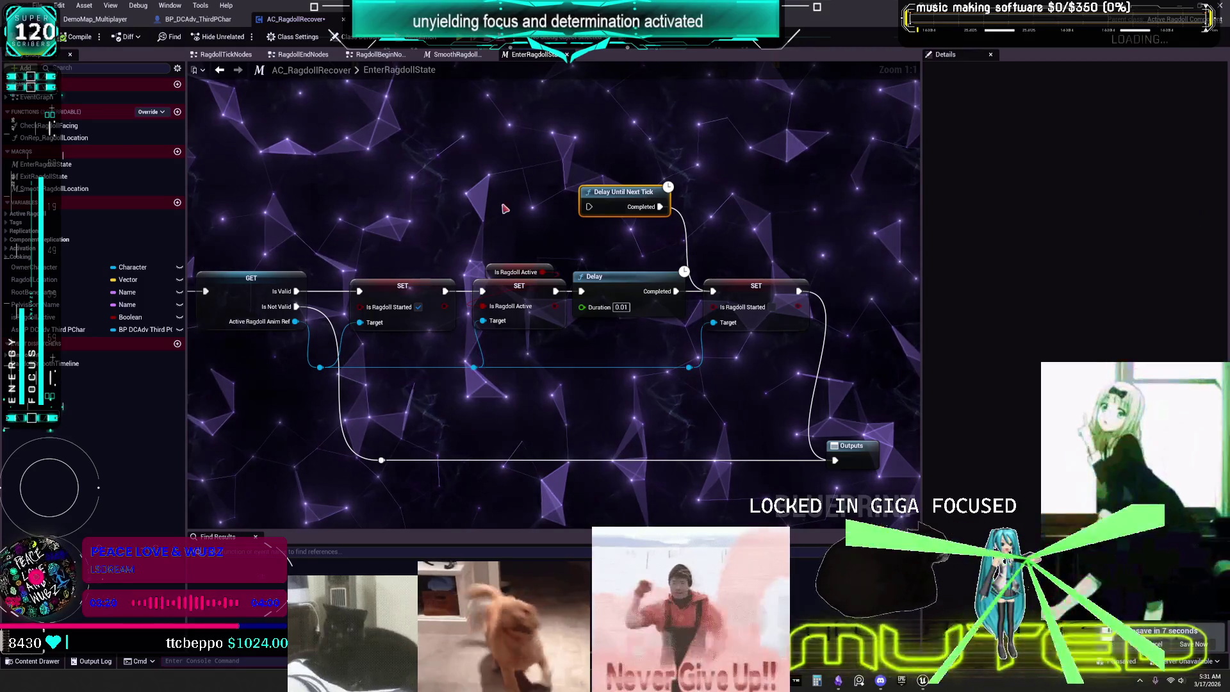
- Comment Delay Until Next Tick with 'this might not be working so returning to .1 delay'
text(c)
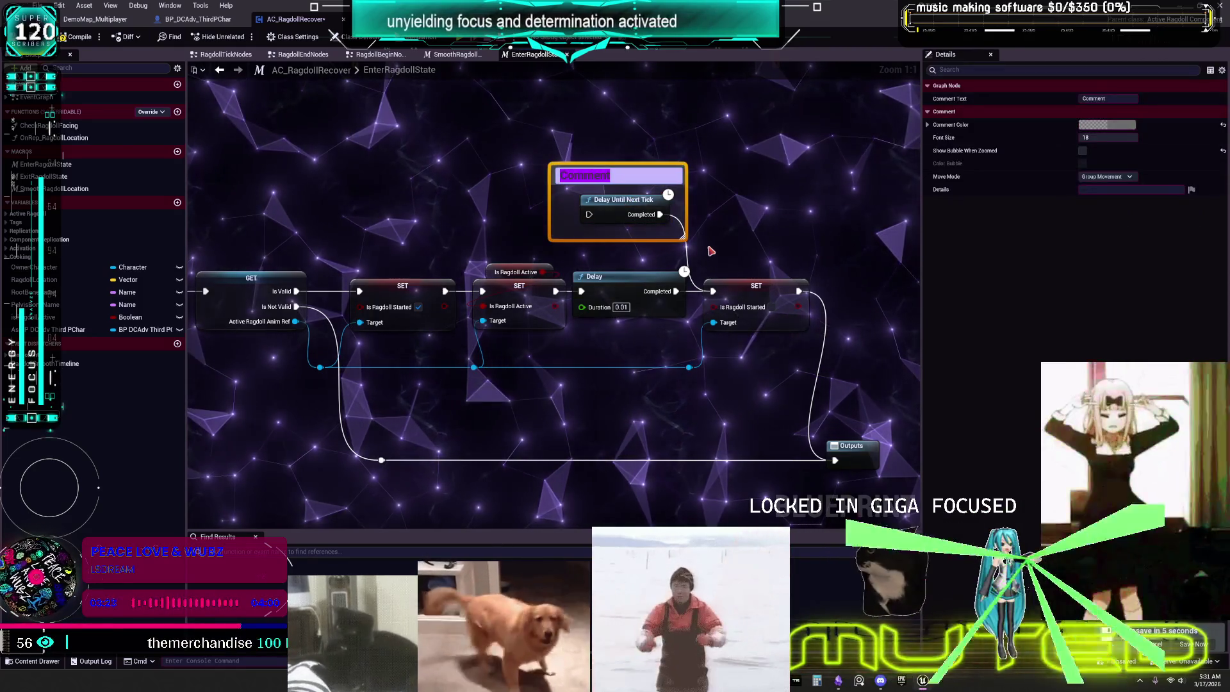
text(this might not be wor)
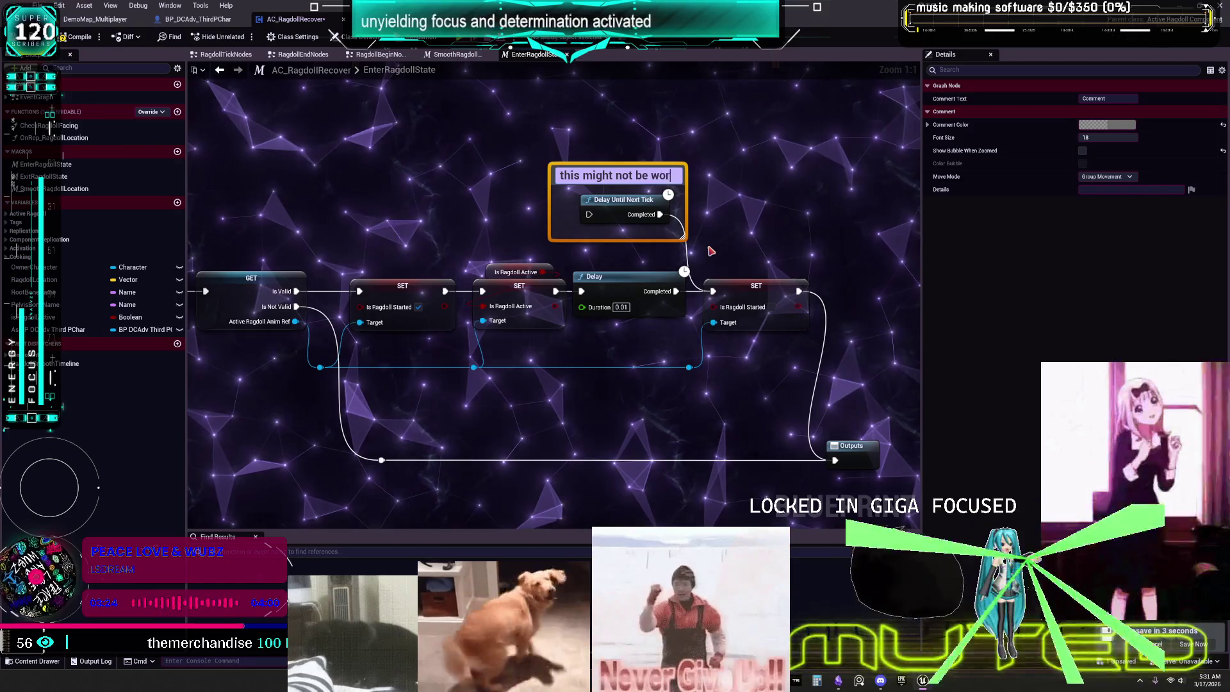
text(king so)
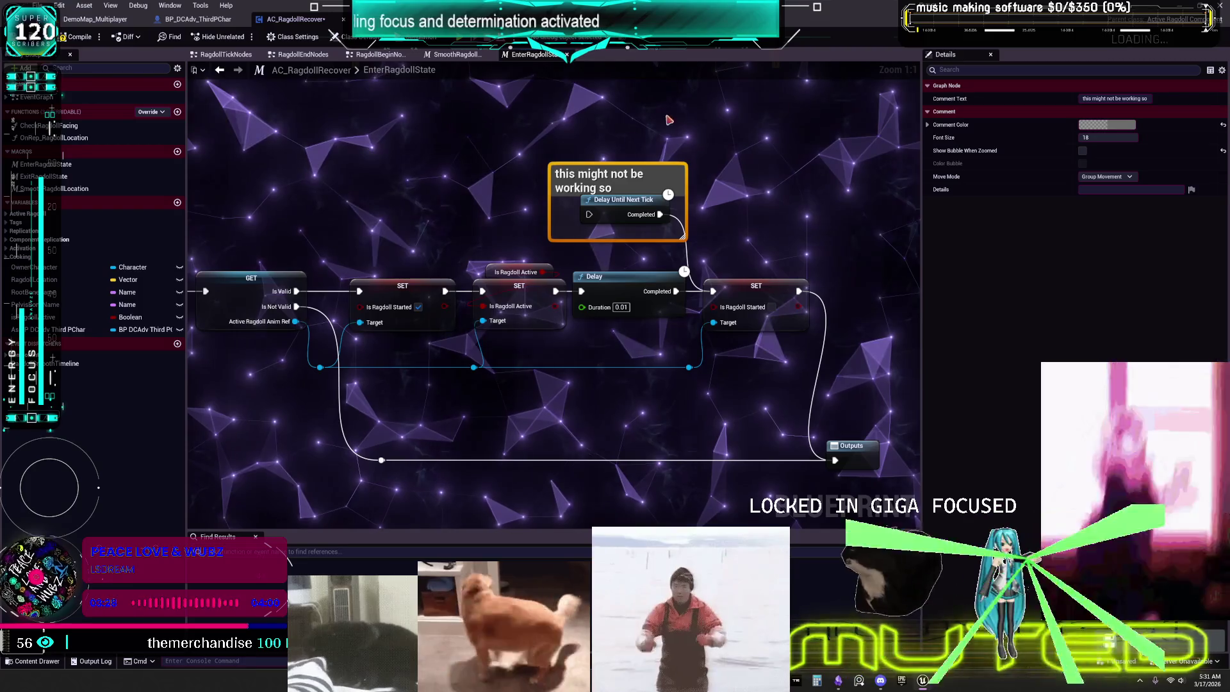
key(Return)
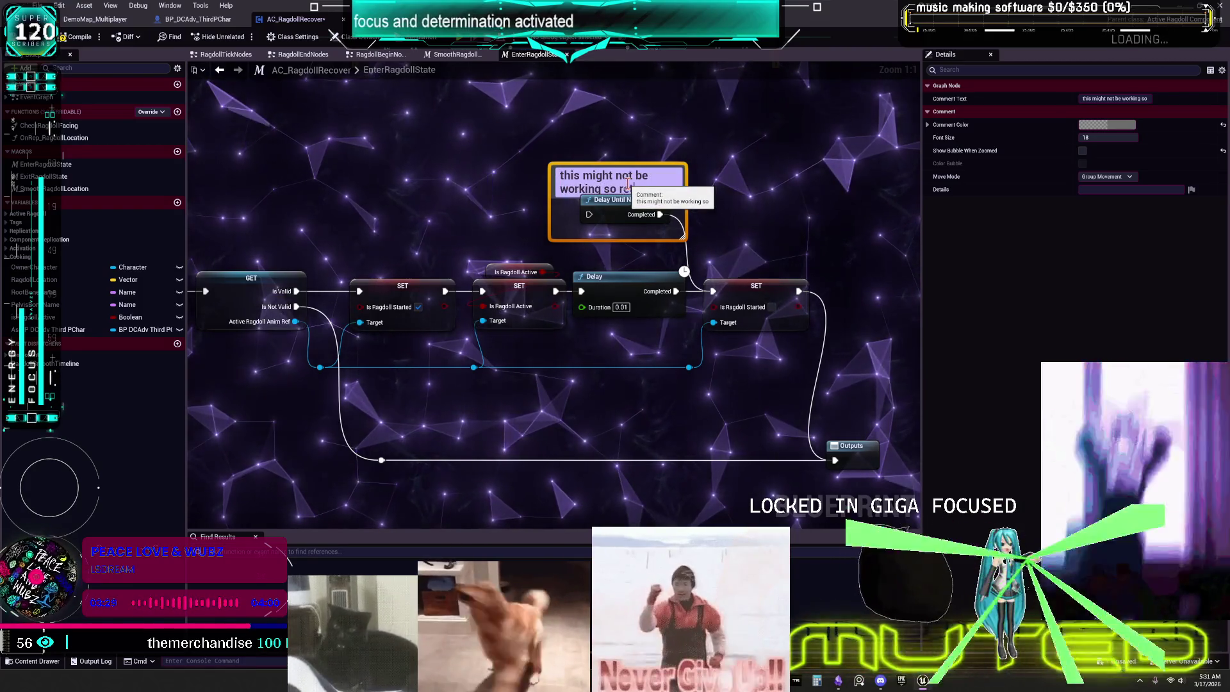
text(to .1 d)
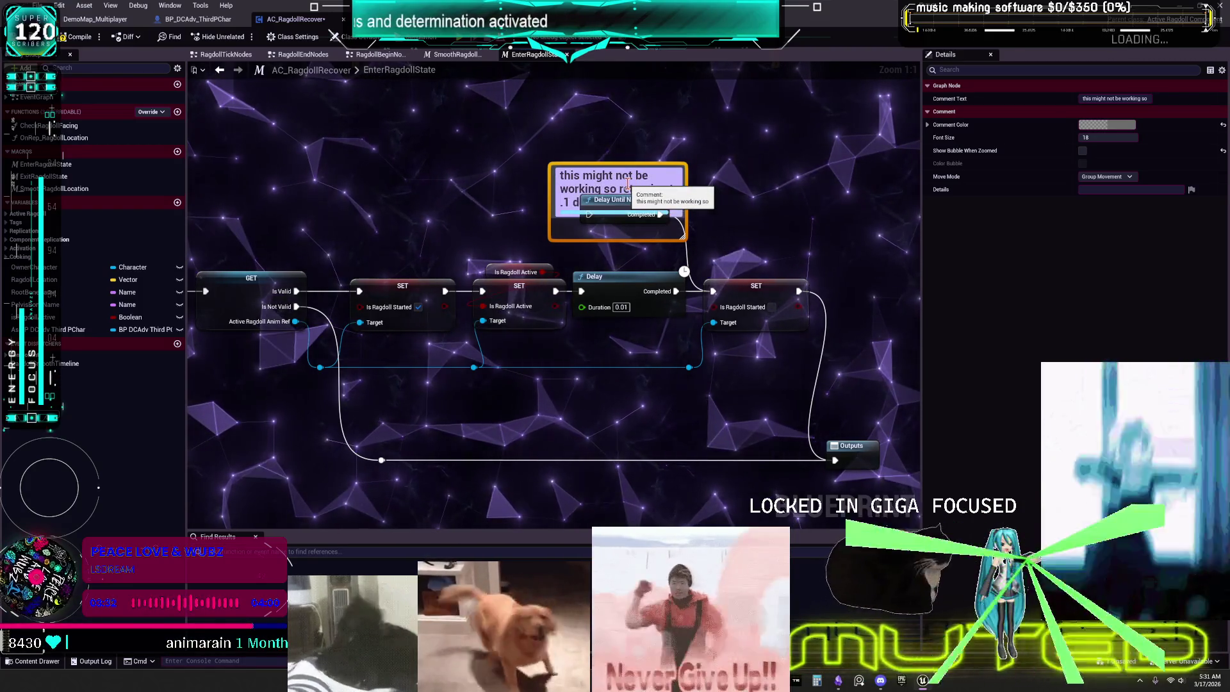
click(794, 120)
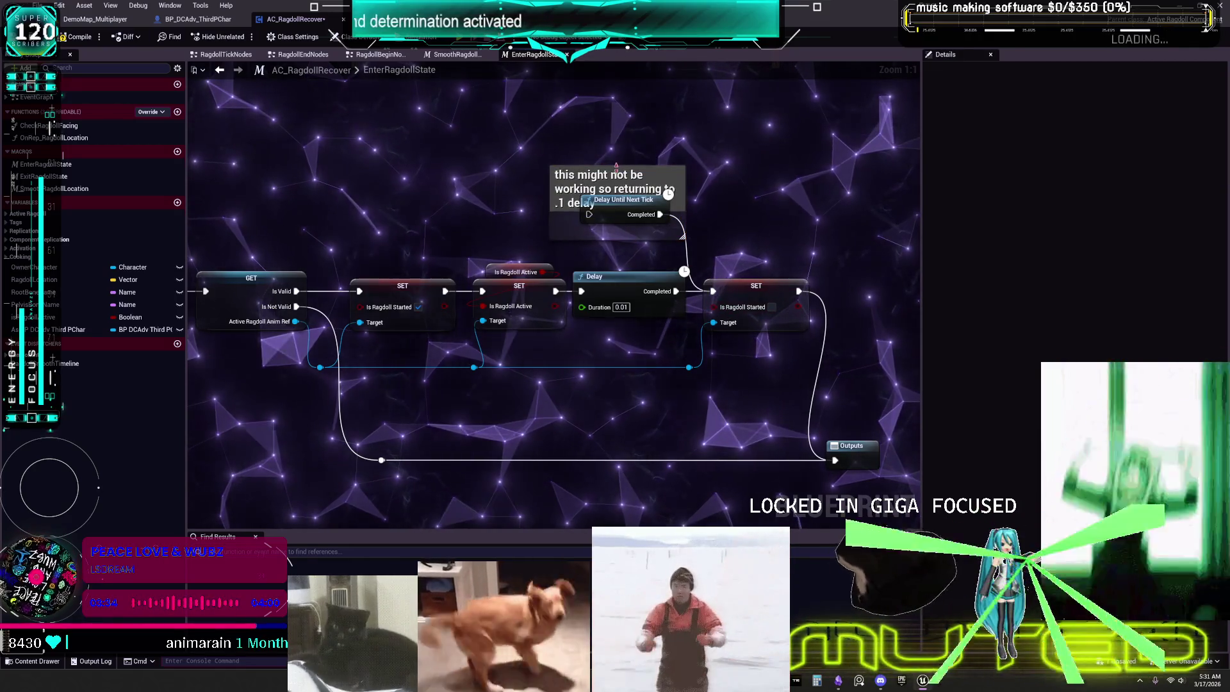
scroll(682, 241, down, 2)
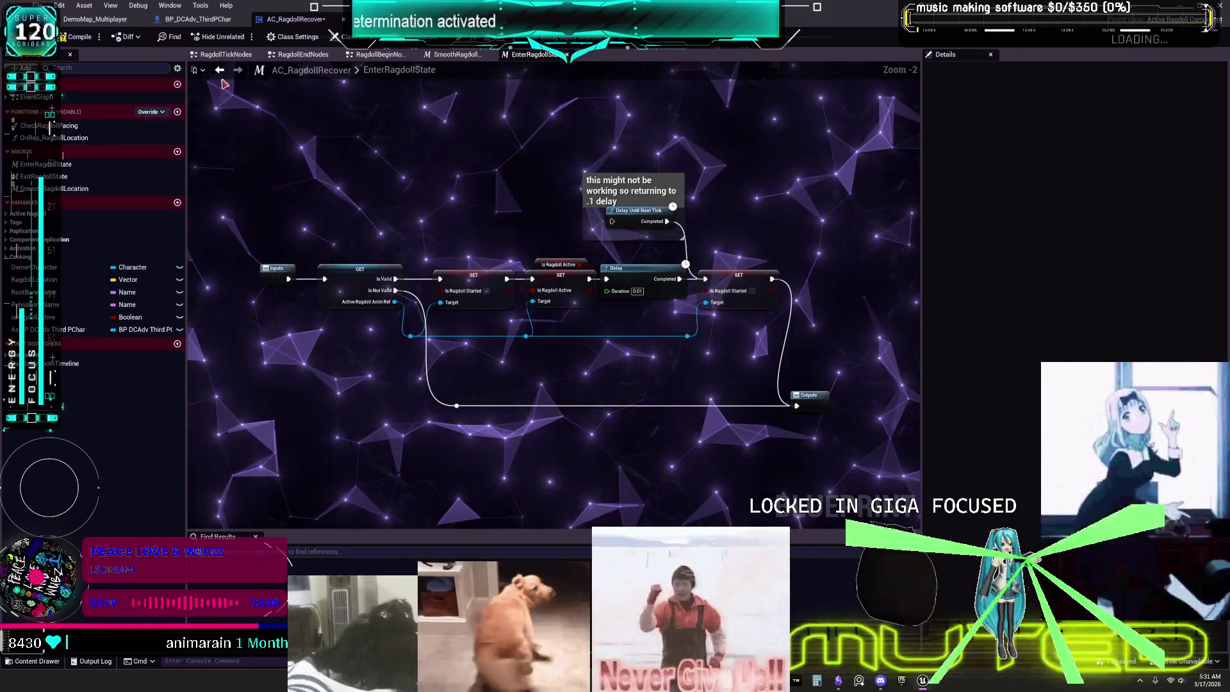
click(220, 71)
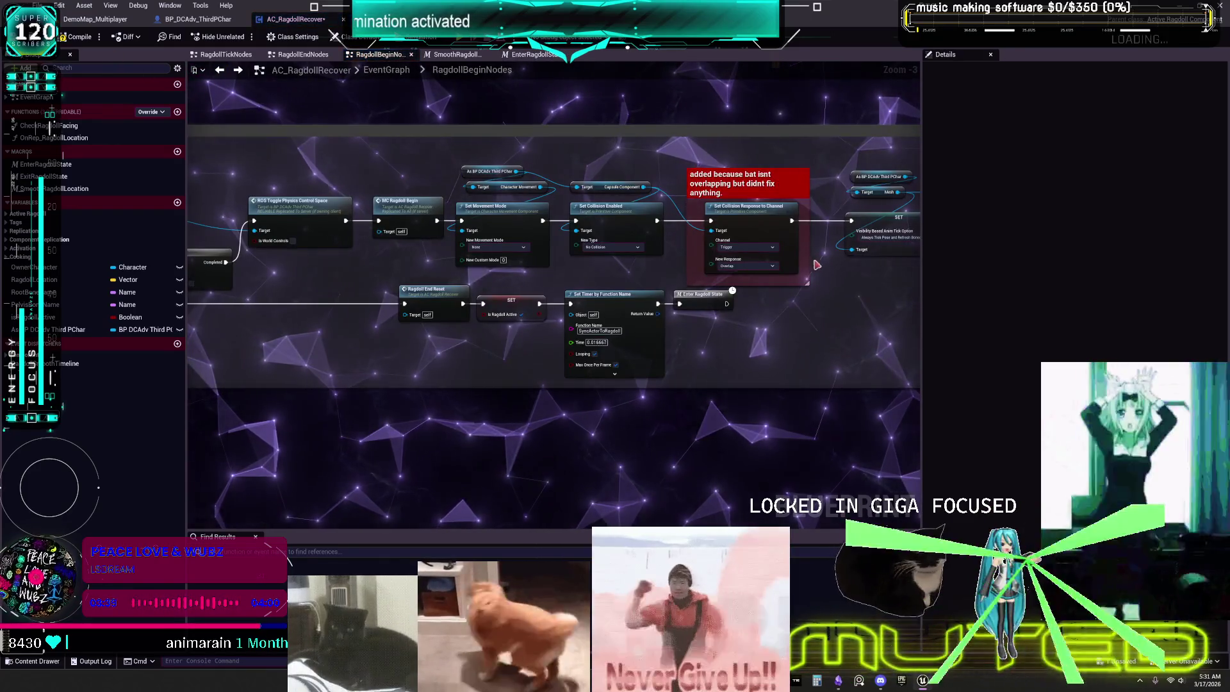
- Move the Get Car State, Branch and Actor Has Tag nodes lower in RagdollBeginNodes
scroll(826, 279, up, 2)
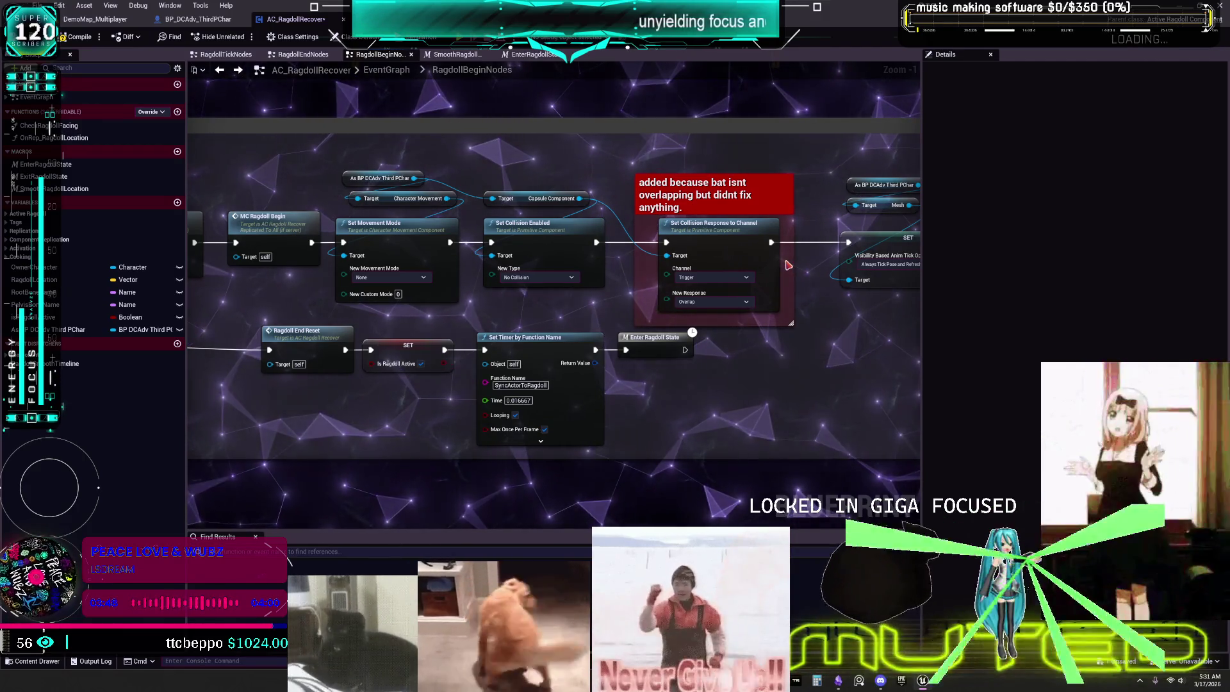
drag(851, 332, 818, 335)
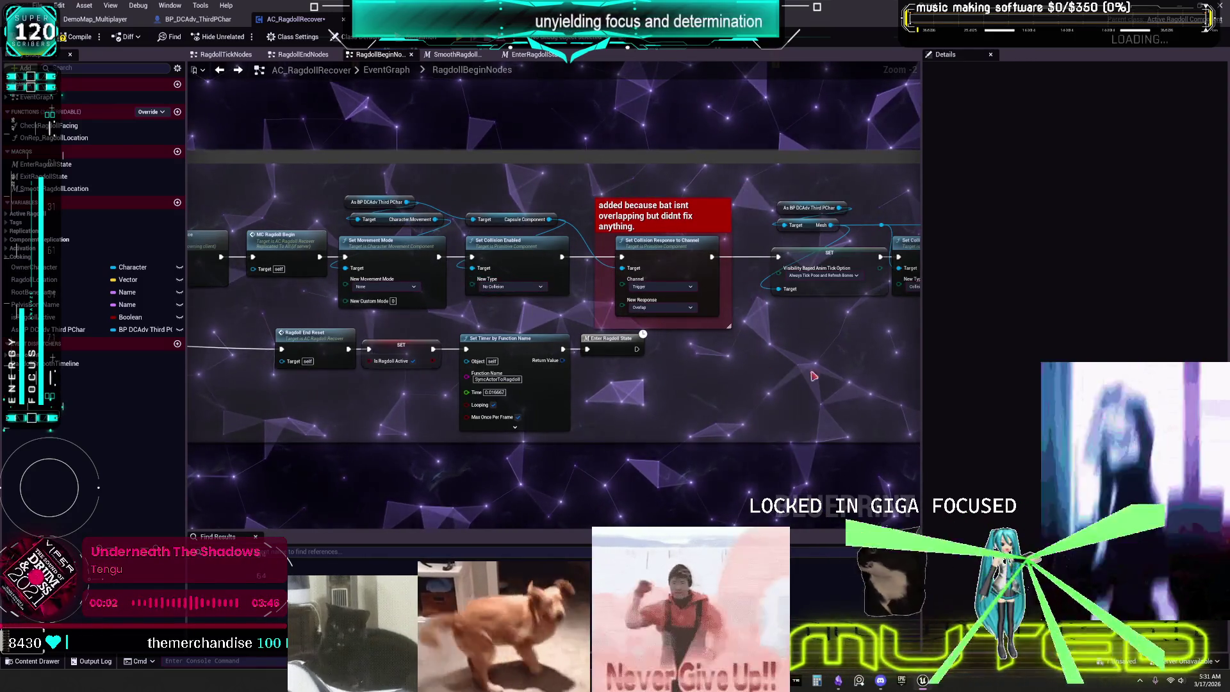
drag(816, 368, 771, 370)
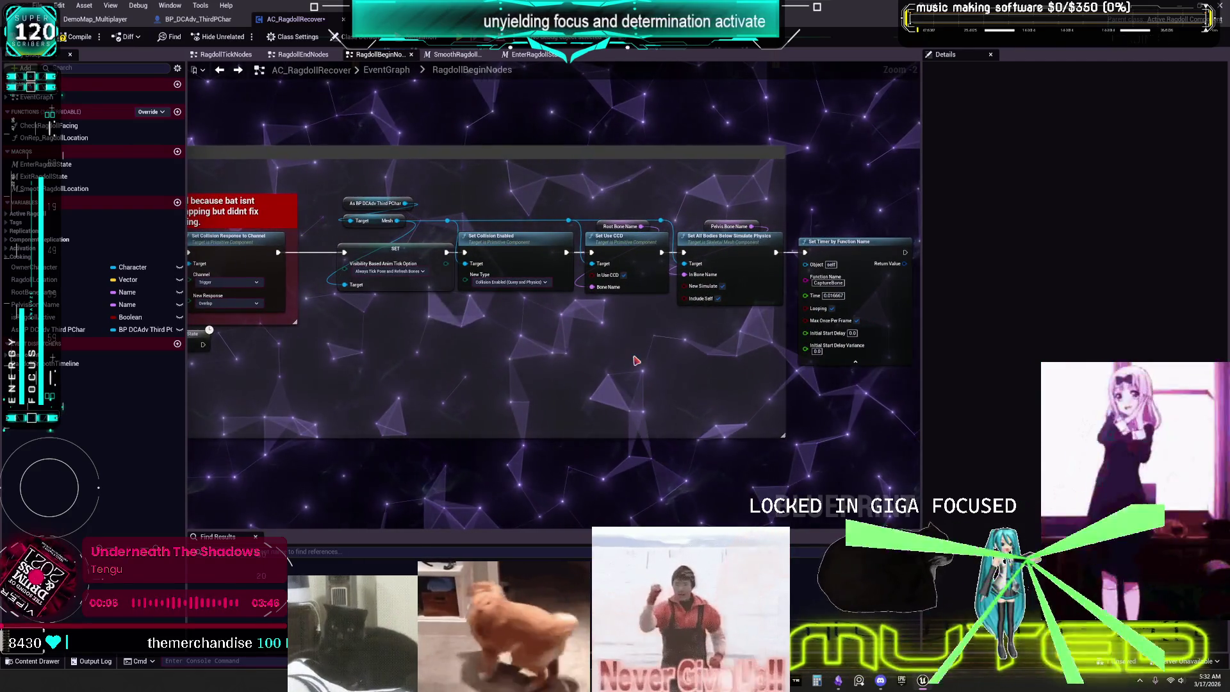
scroll(472, 360, down, 1)
scroll(402, 370, down, 1)
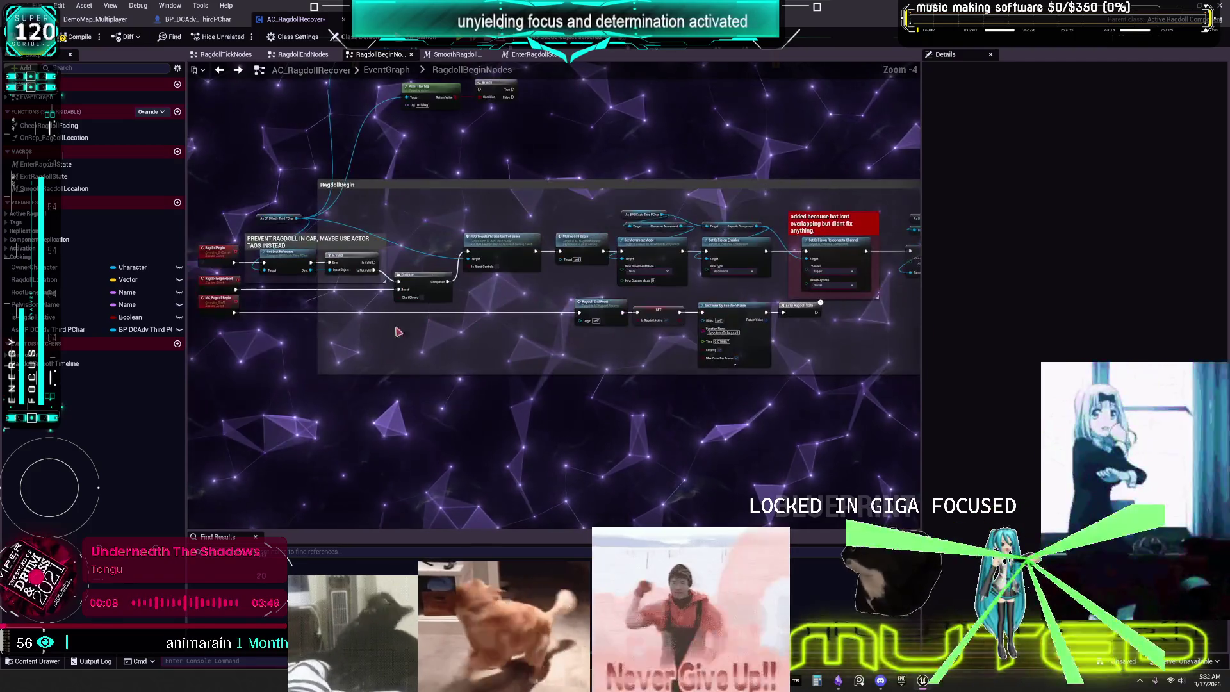
drag(550, 200, 550, 254)
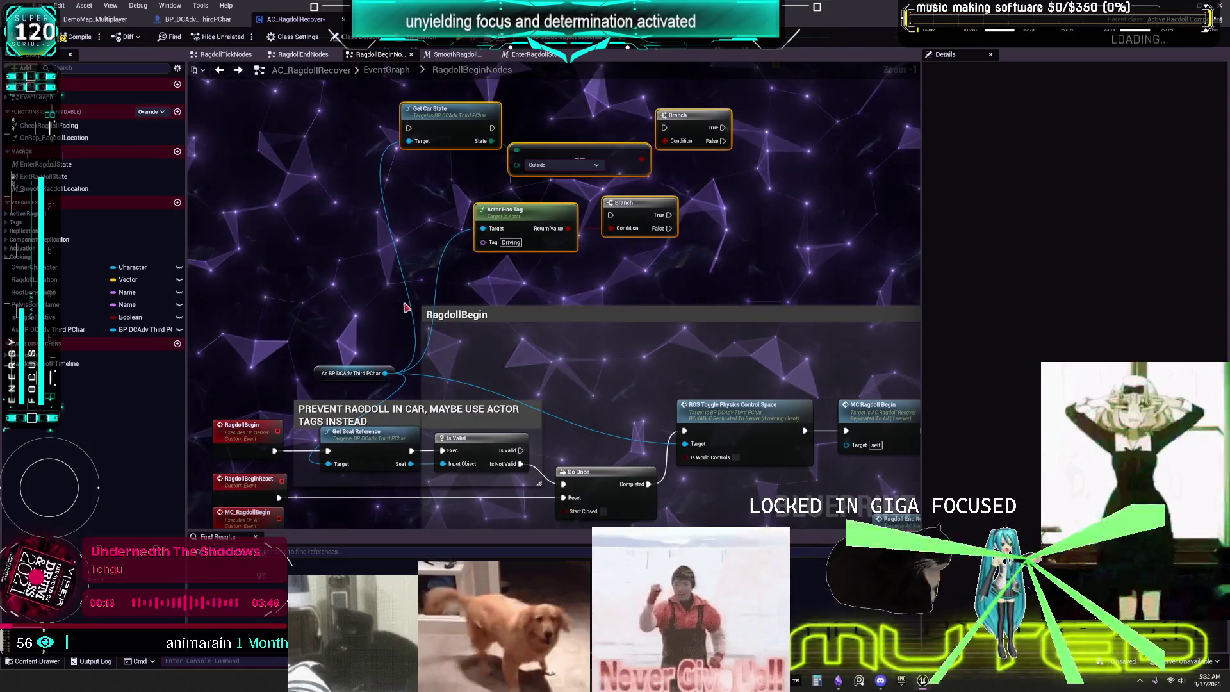
drag(321, 337, 330, 346)
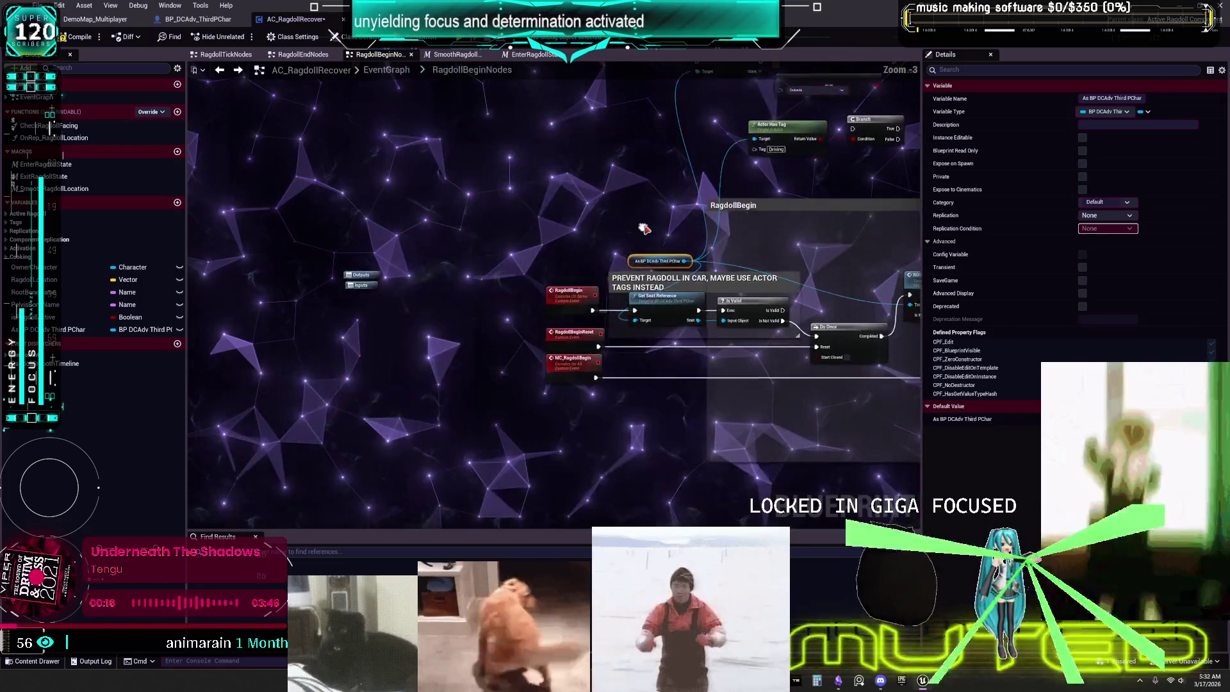
scroll(393, 330, down, 2)
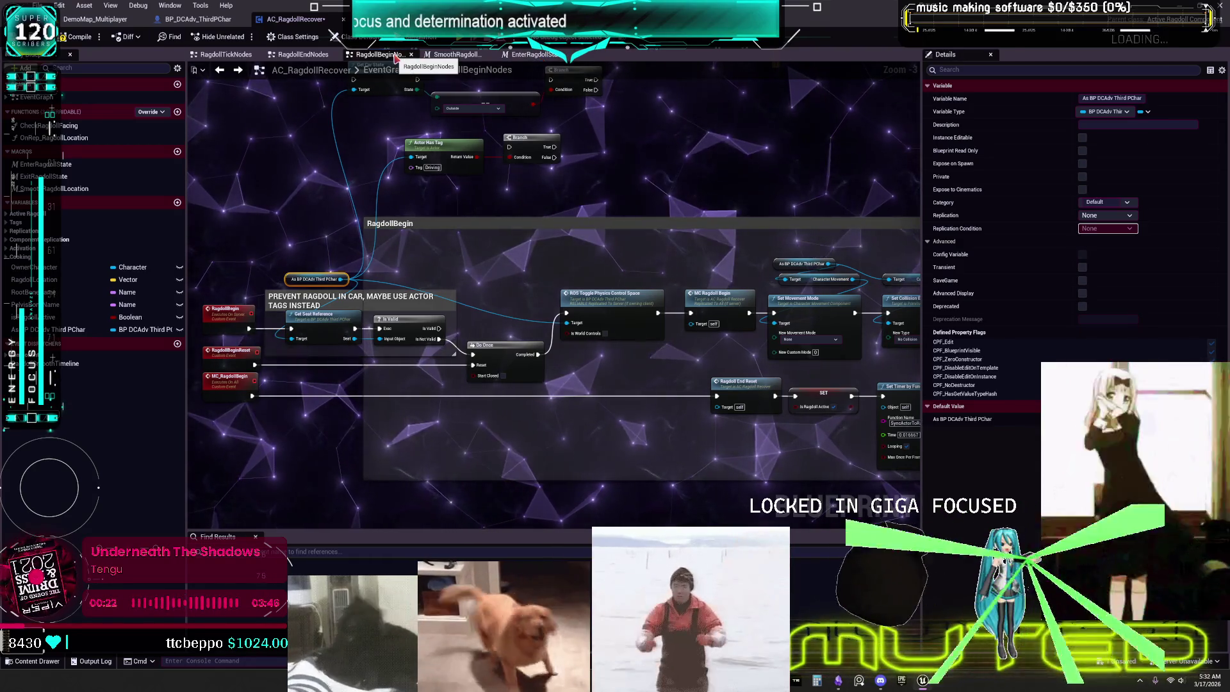
- Check the EnterRagdollState graph, then go back up to the main EventGraph
click(534, 55)
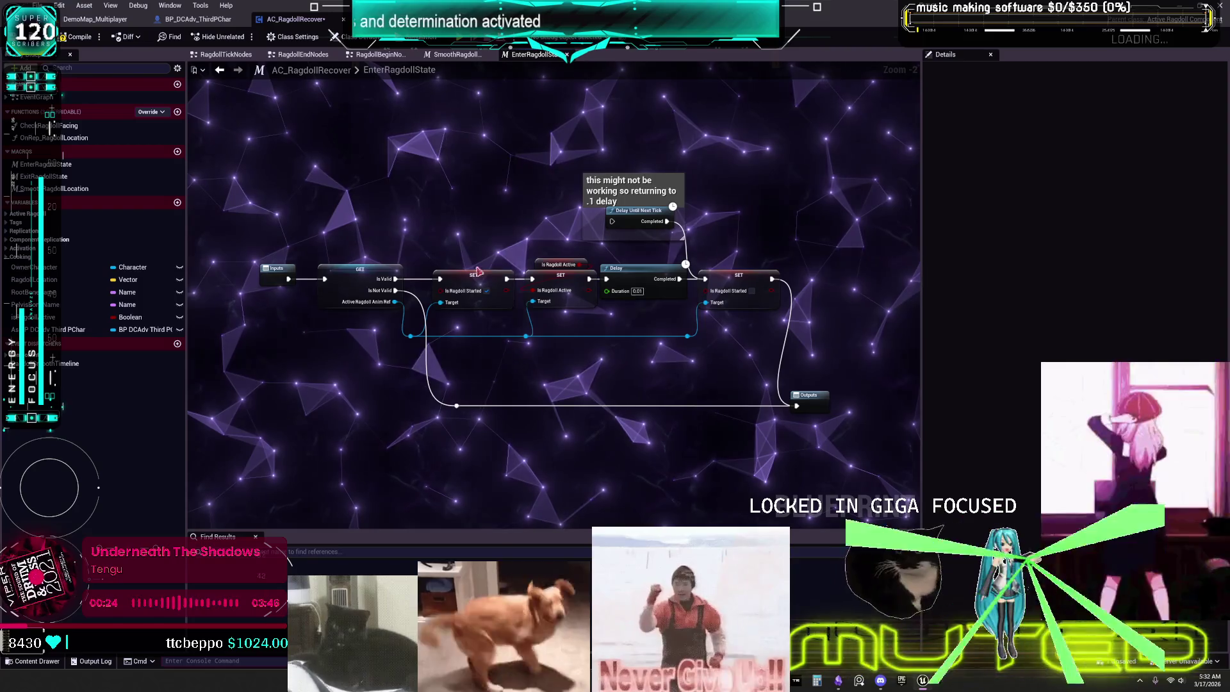
click(469, 55)
click(380, 55)
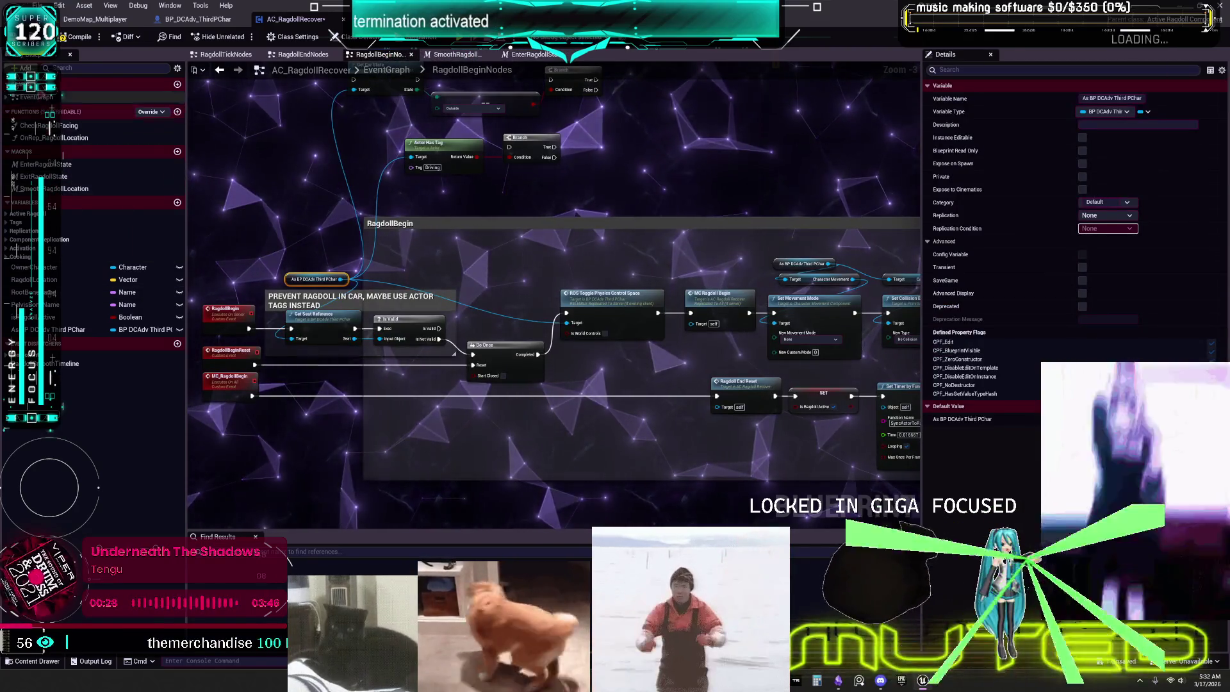
double_click(56, 98)
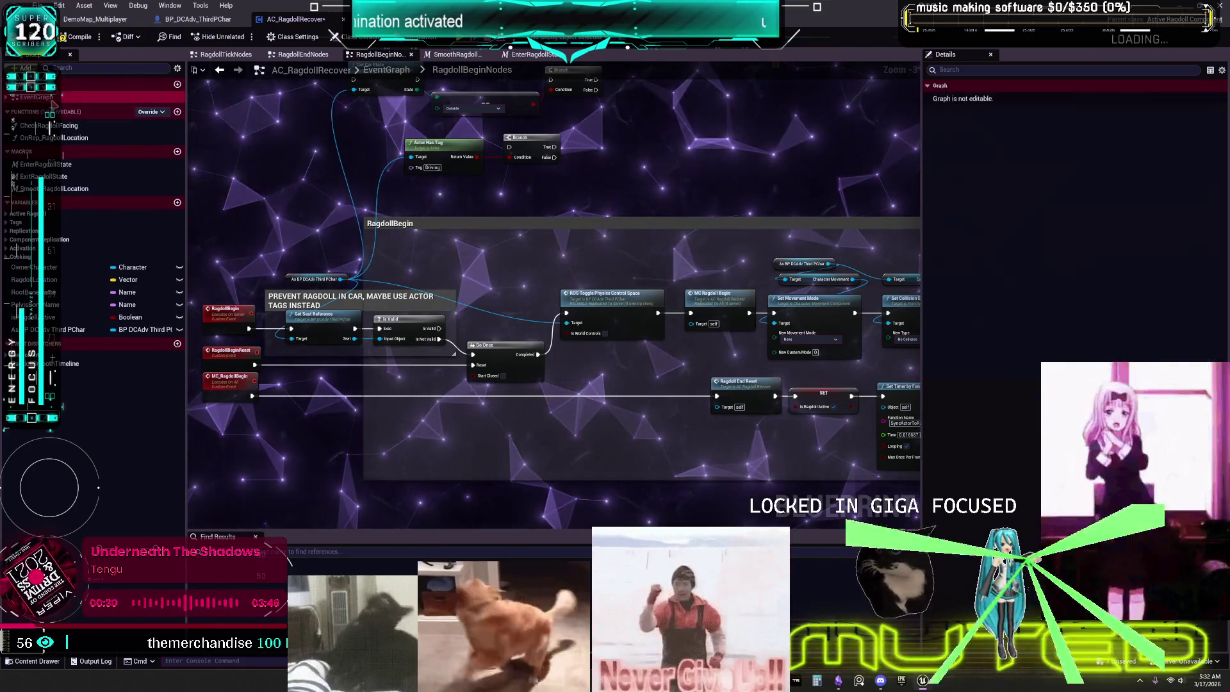
- Inspect the RagdollTickNodes and RagdollLineTraceVariable collapsed graphs
double_click(671, 283)
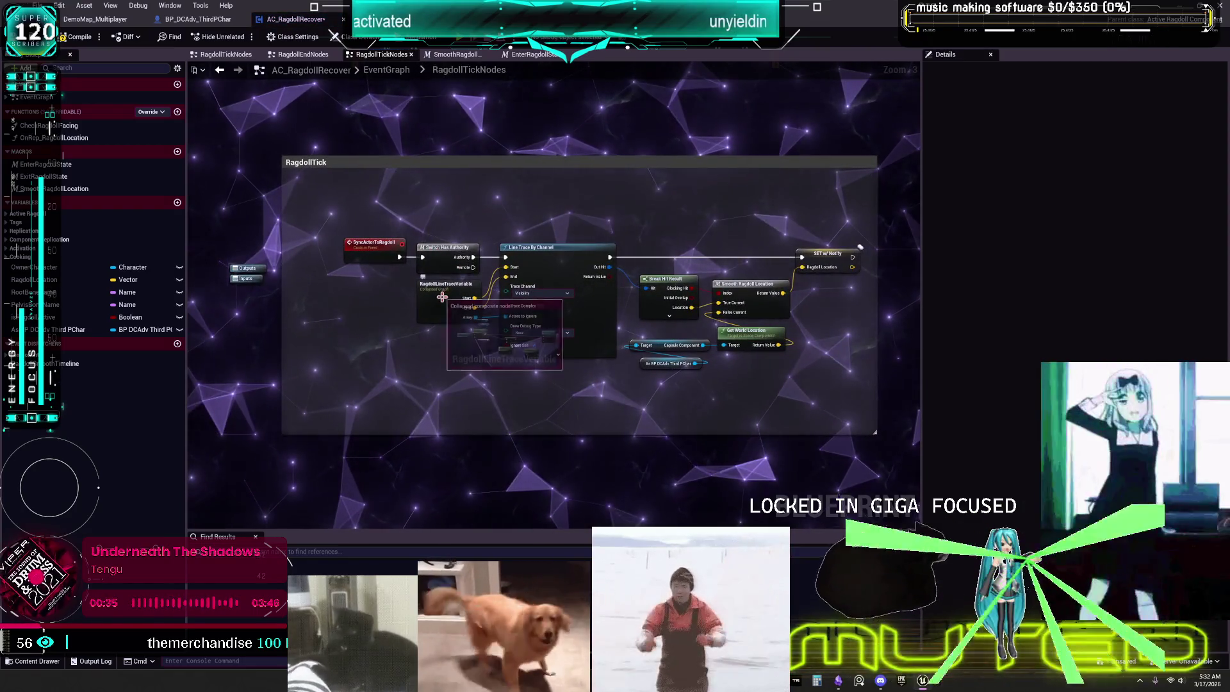
click(443, 300)
double_click(444, 300)
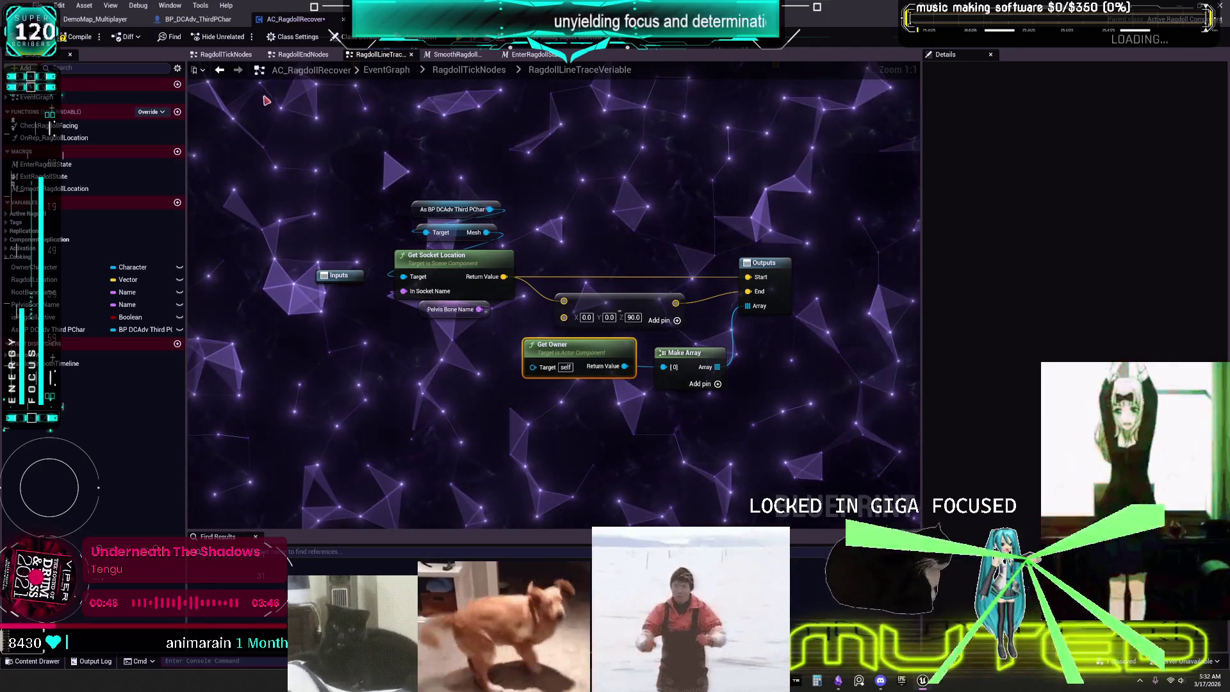
click(221, 71)
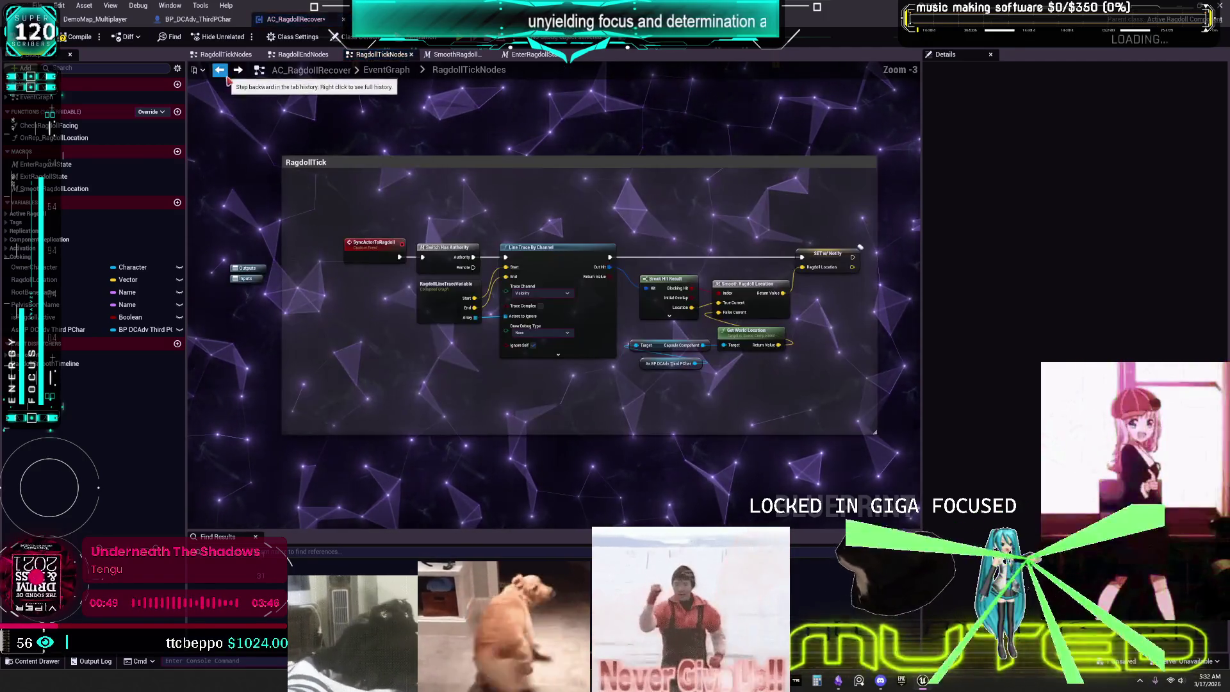
click(221, 70)
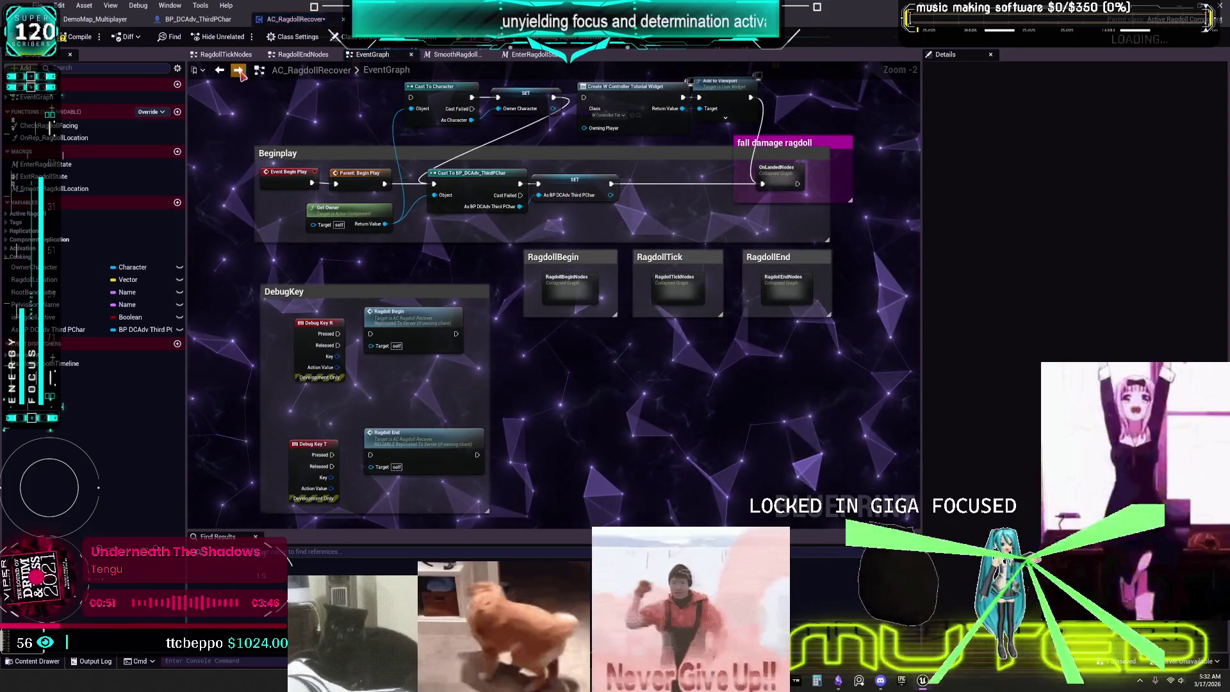
double_click(239, 71)
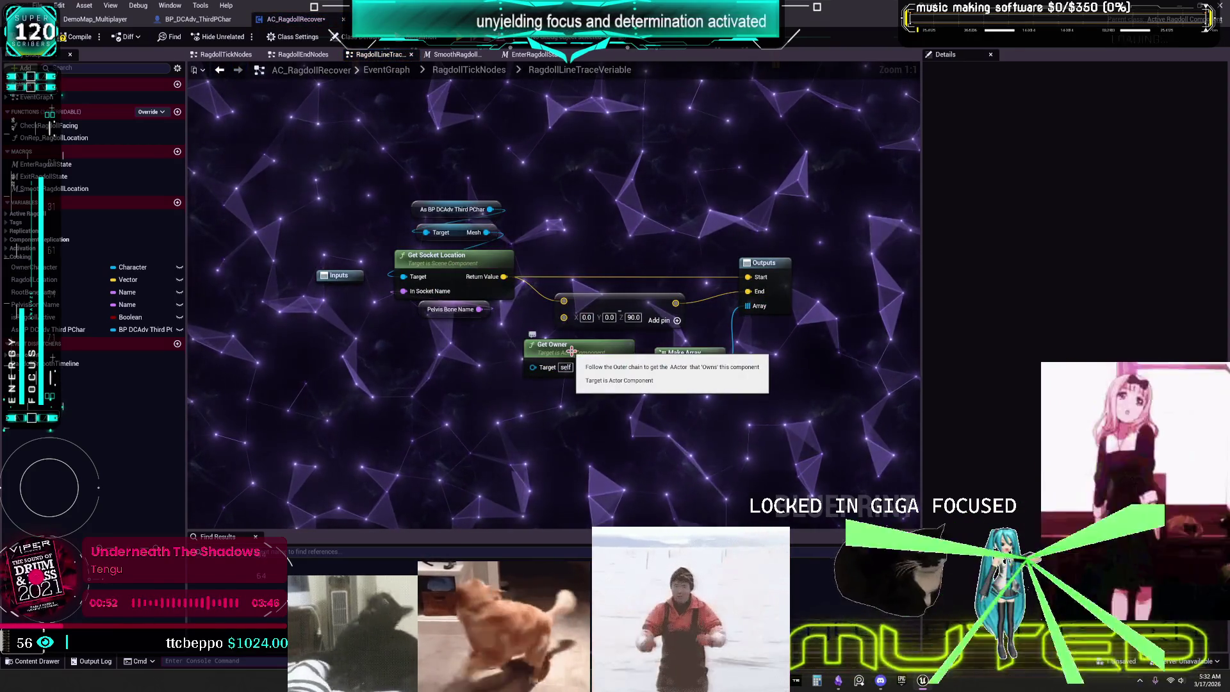
- Review the full RagdollTick chain, then switch to the BP_DCAdv_ThirdPChar blueprint
click(482, 75)
scroll(558, 350, up, 3)
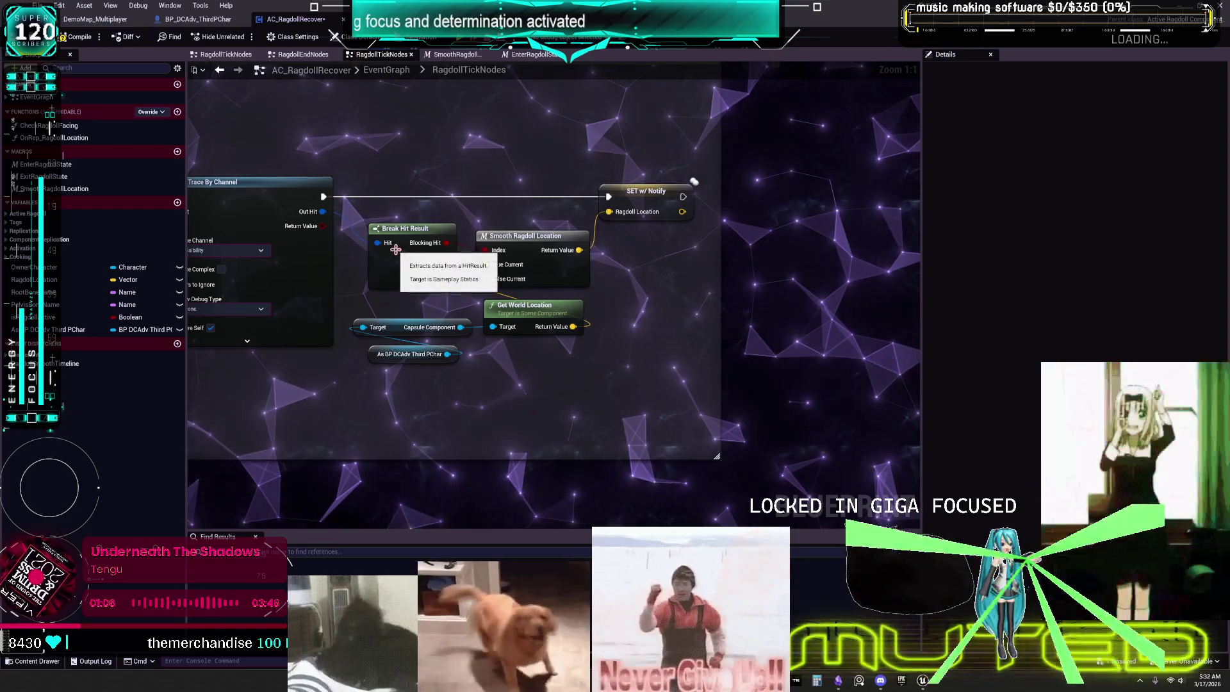
click(239, 70)
click(219, 71)
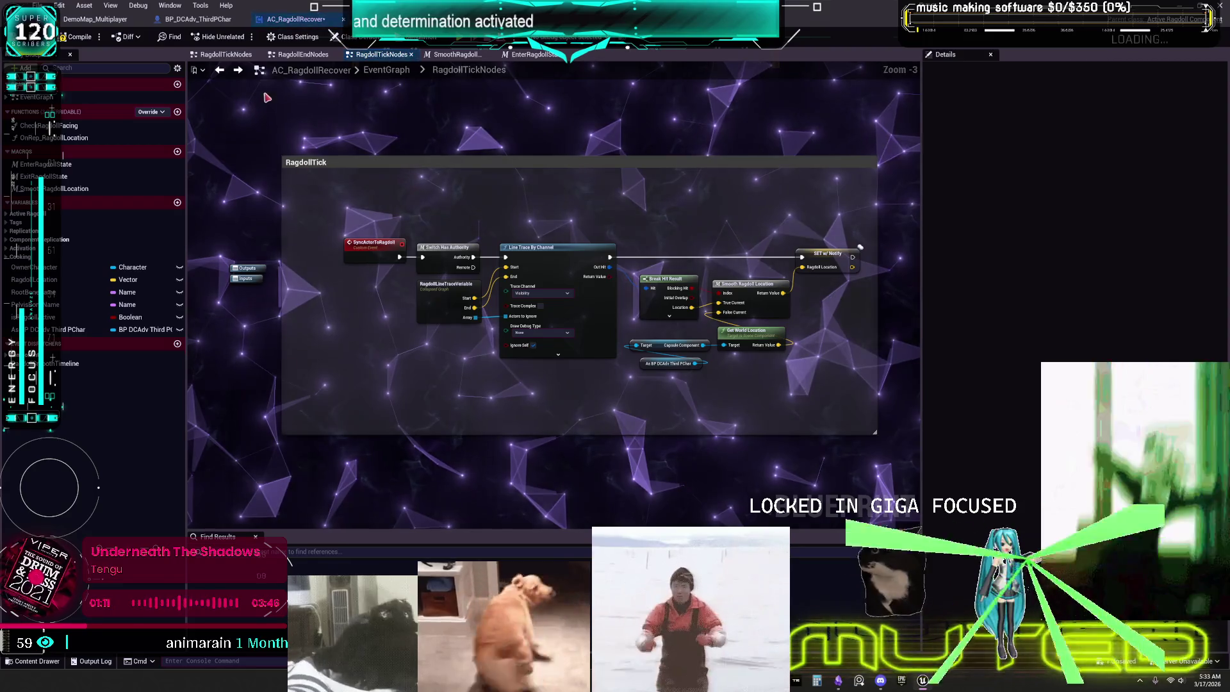
click(198, 19)
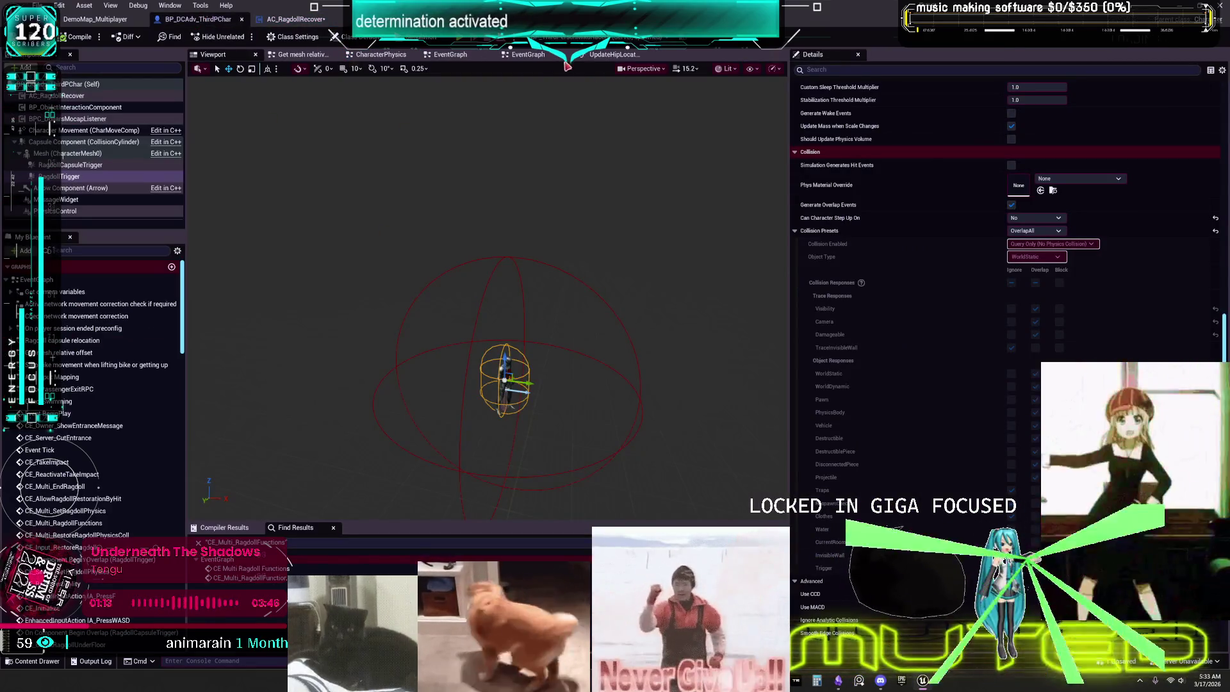
- Shift Get Velocity, Make Literal Float and Select Color nodes in the character's vehicle-hit graph
click(528, 54)
scroll(756, 301, down, 3)
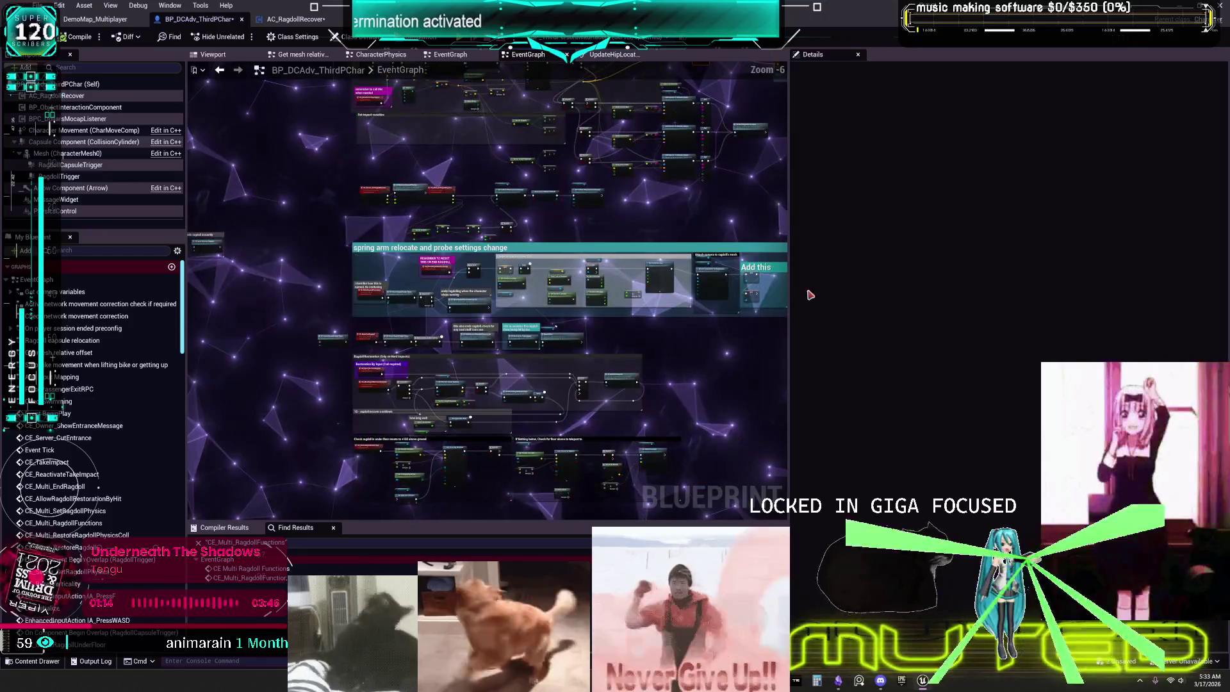
drag(793, 323, 1004, 324)
scroll(604, 254, up, 7)
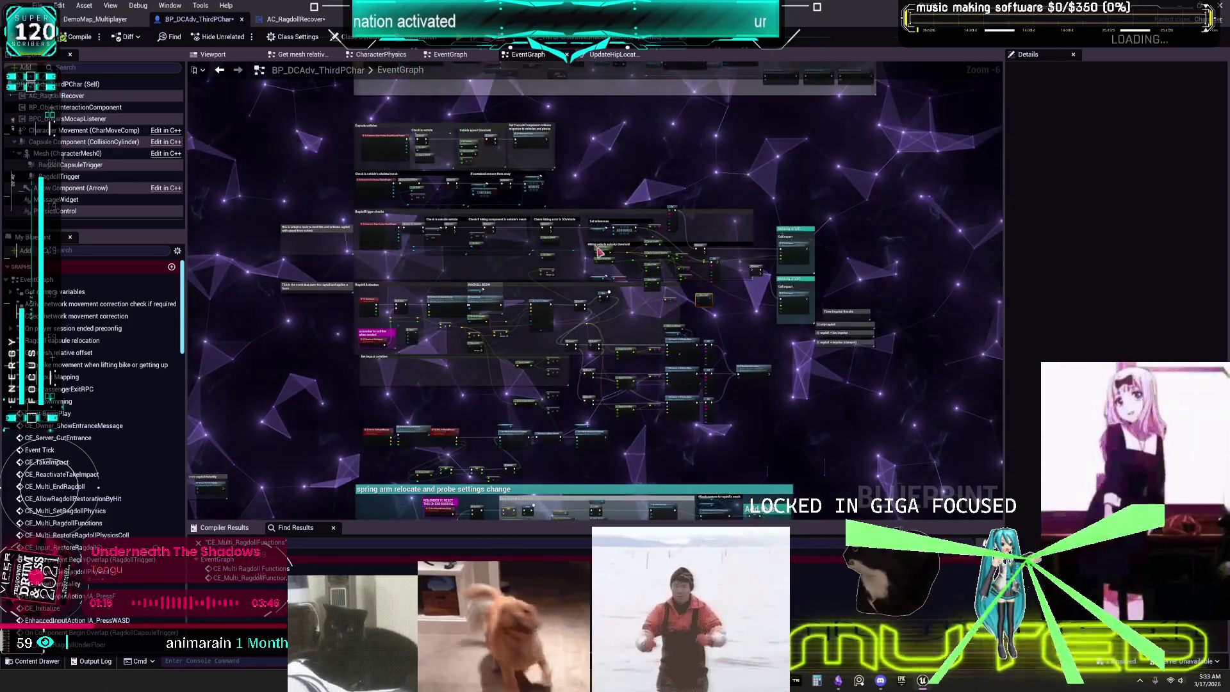
drag(605, 231, 612, 293)
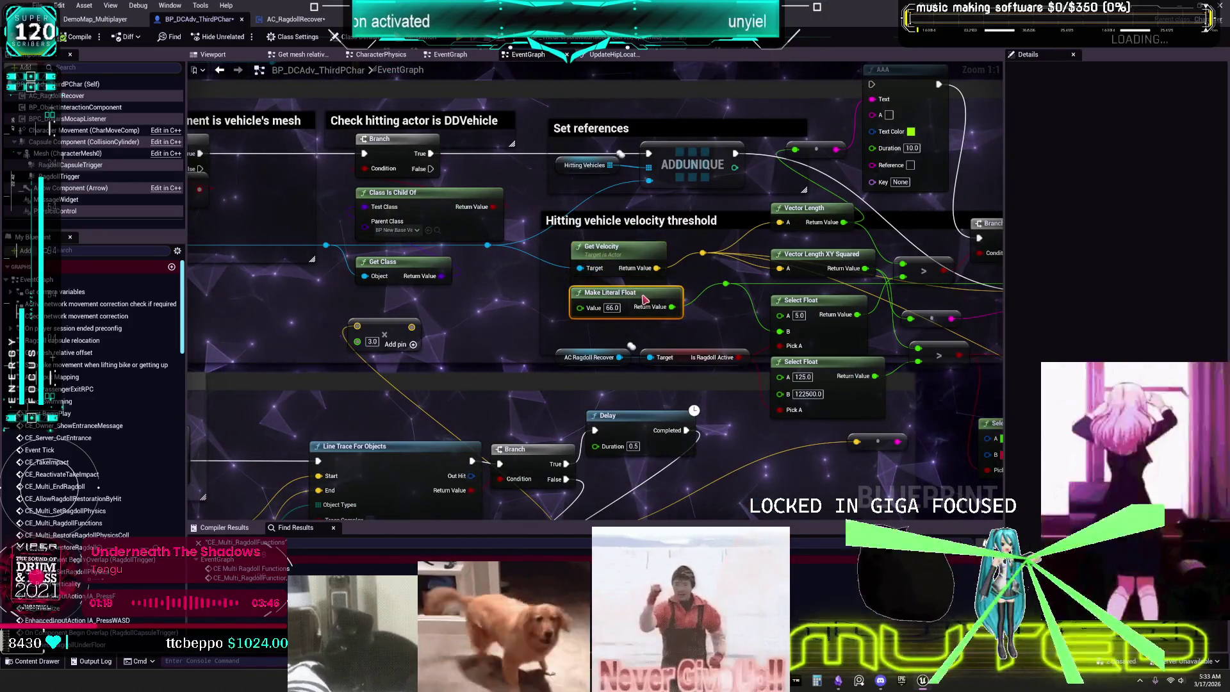
mouse_move(742, 313)
mouse_down()
mouse_move(642, 261)
mouse_move(513, 347)
mouse_up()
drag(759, 360, 579, 343)
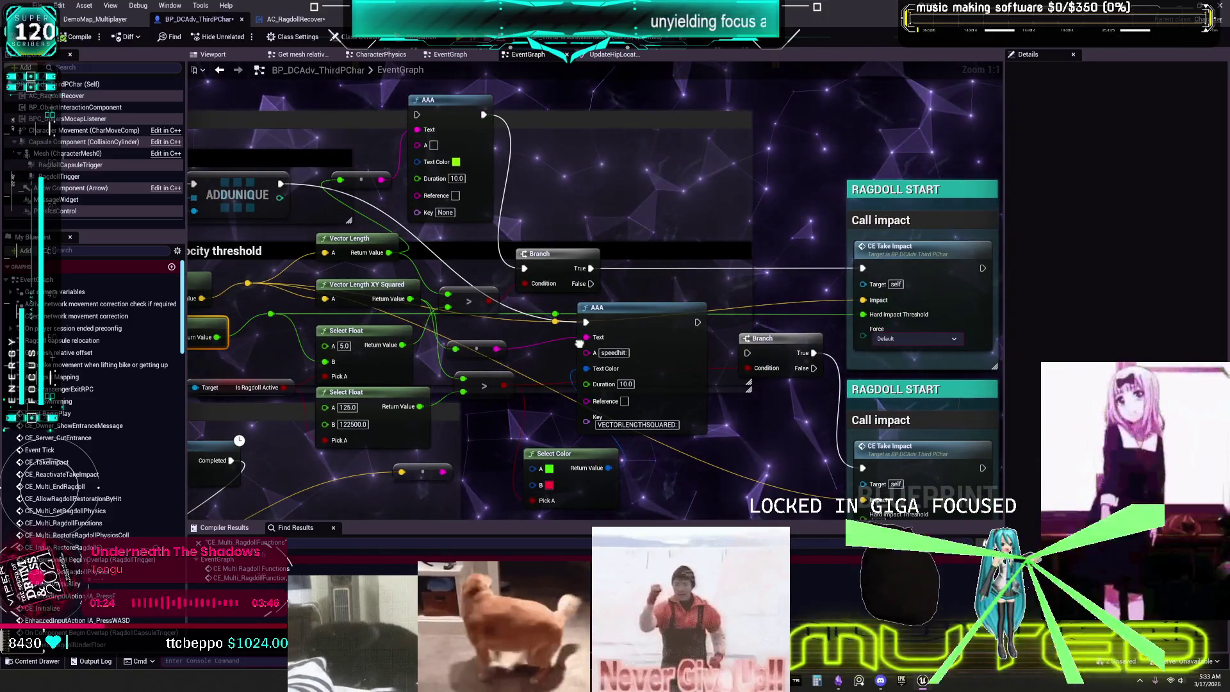
scroll(599, 258, down, 3)
scroll(745, 433, up, 2)
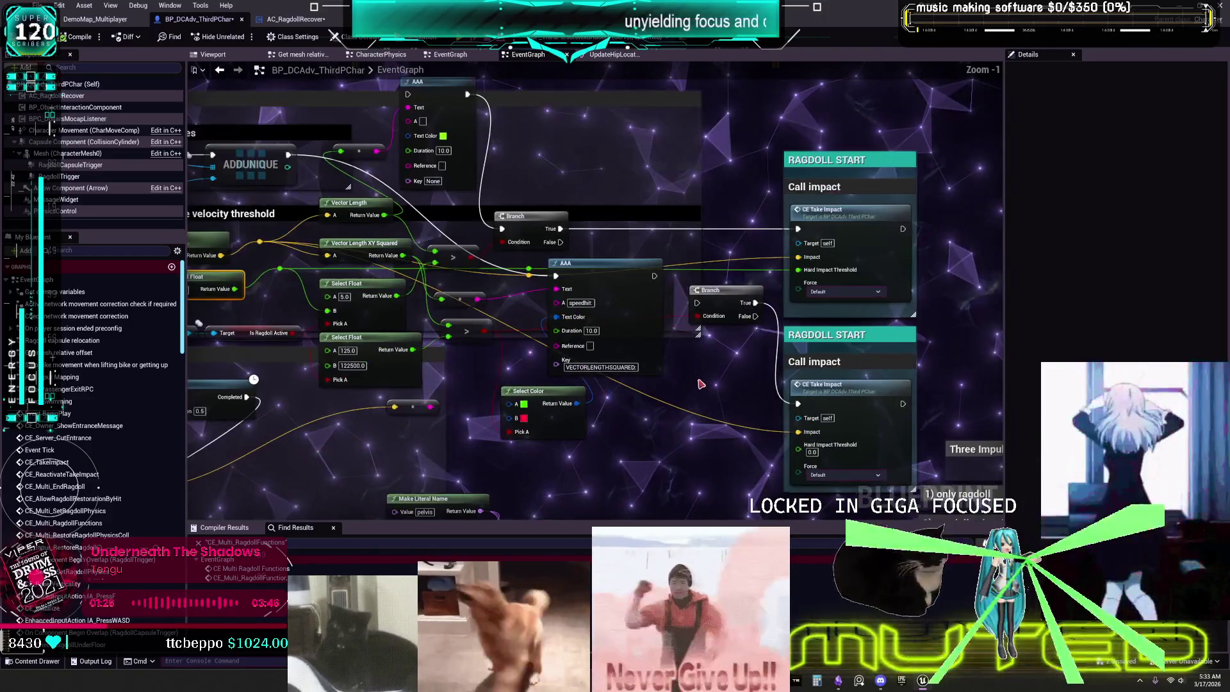
mouse_move(448, 358)
mouse_down()
mouse_move(622, 286)
mouse_move(470, 266)
mouse_up()
mouse_move(538, 355)
mouse_down()
mouse_move(501, 355)
mouse_move(619, 334)
mouse_move(462, 303)
mouse_up()
- Jump to CE_TakeImpact, add an Append node, and launch a two-client multiplayer preview
double_click(827, 344)
drag(827, 344, 540, 308)
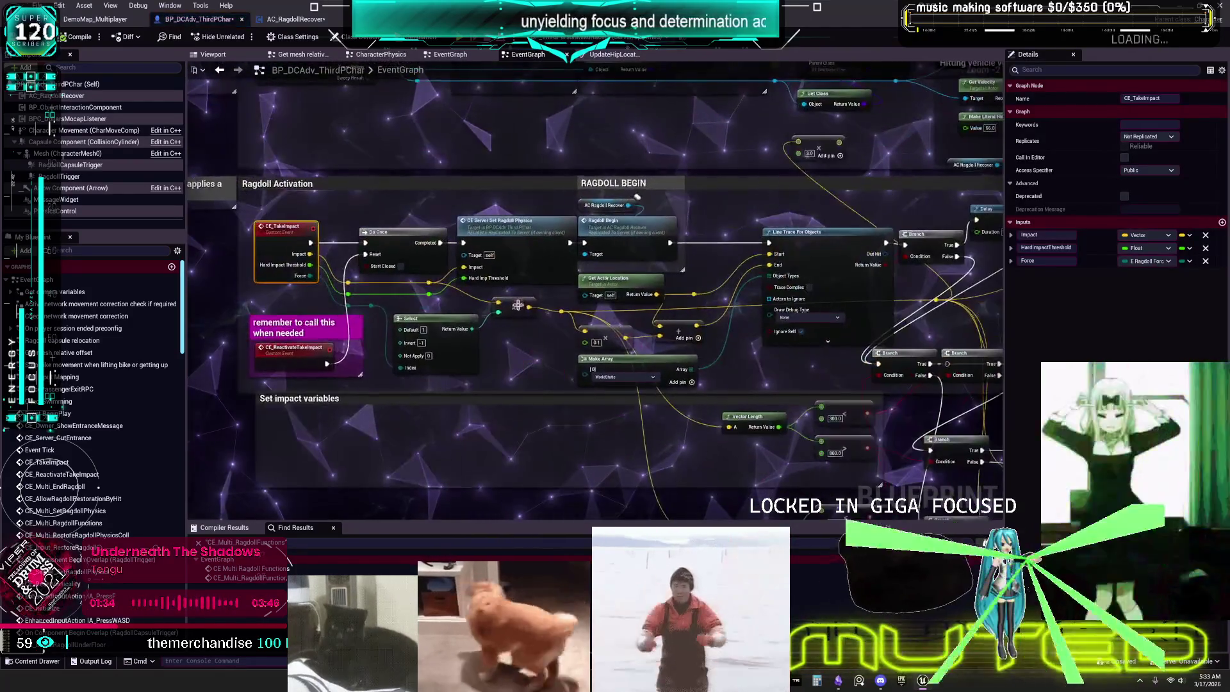
mouse_move(884, 301)
mouse_down()
mouse_move(576, 242)
mouse_move(568, 193)
mouse_move(564, 439)
mouse_move(419, 439)
mouse_up()
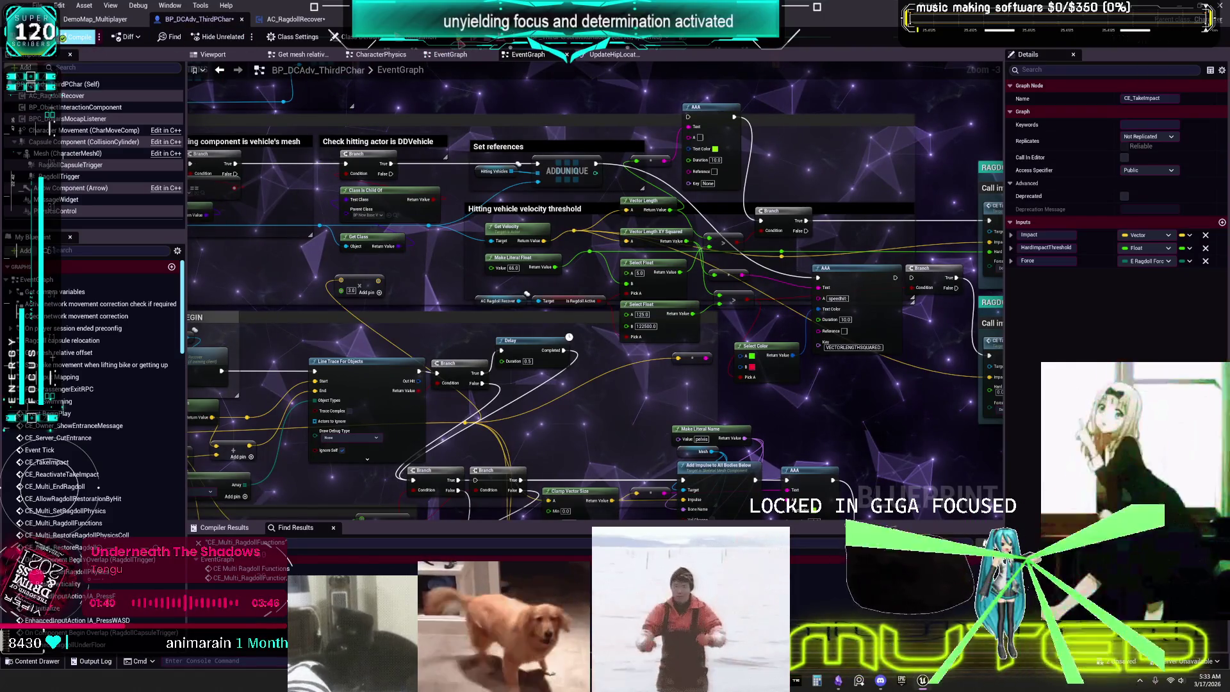
key(ctrl+z)
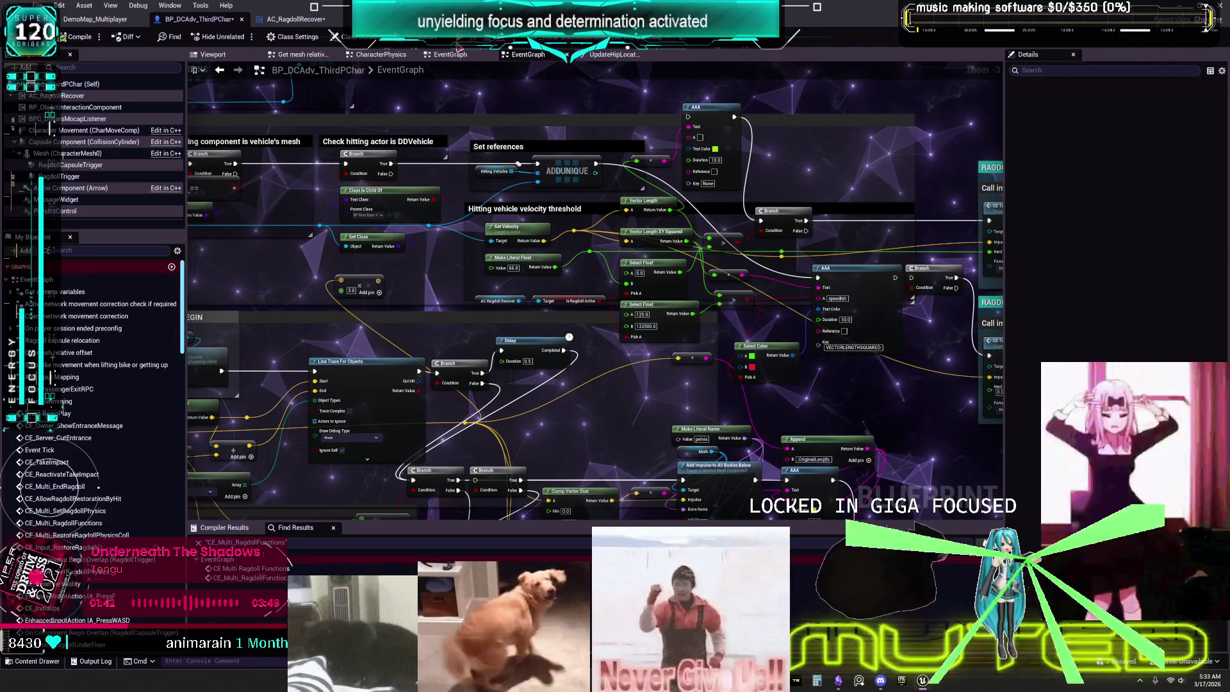
click(459, 46)
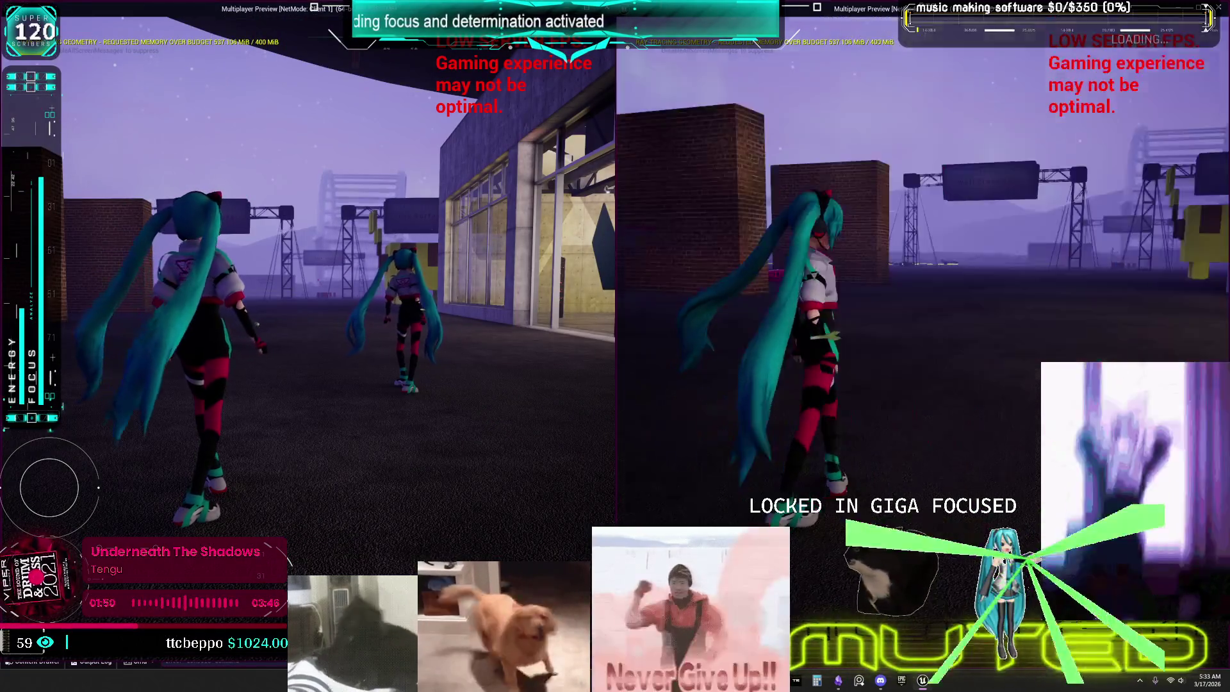
- Walk the left client's character over to the white car
key(s)
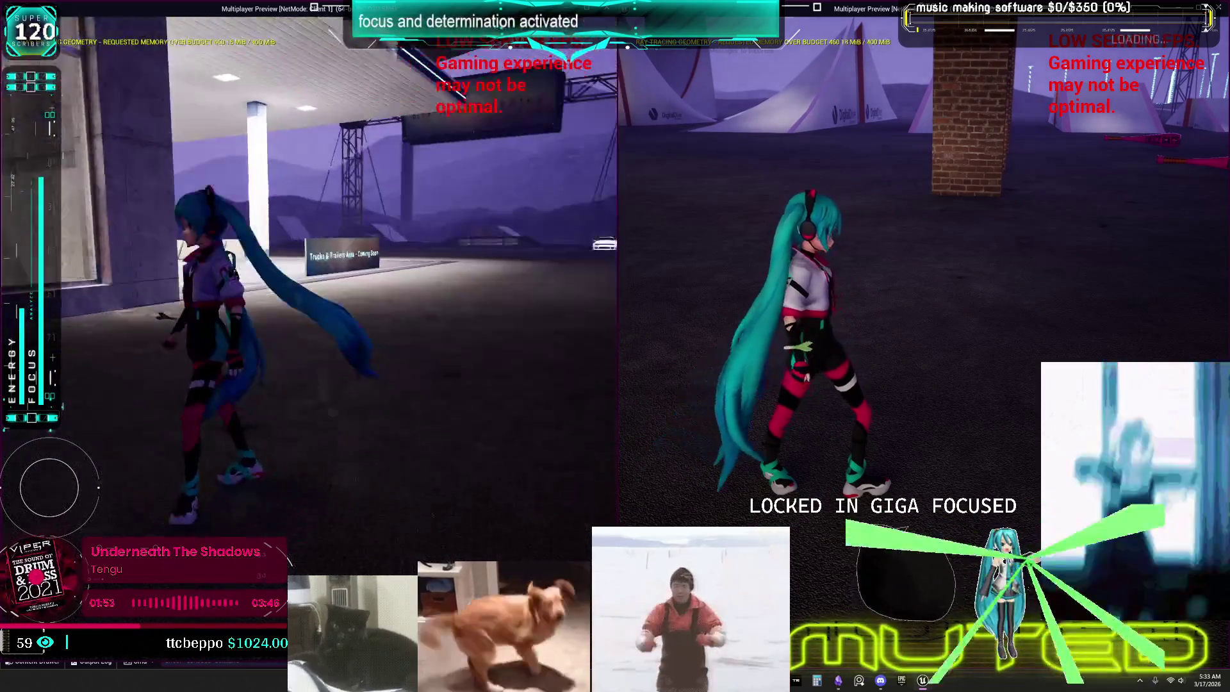
key(w)
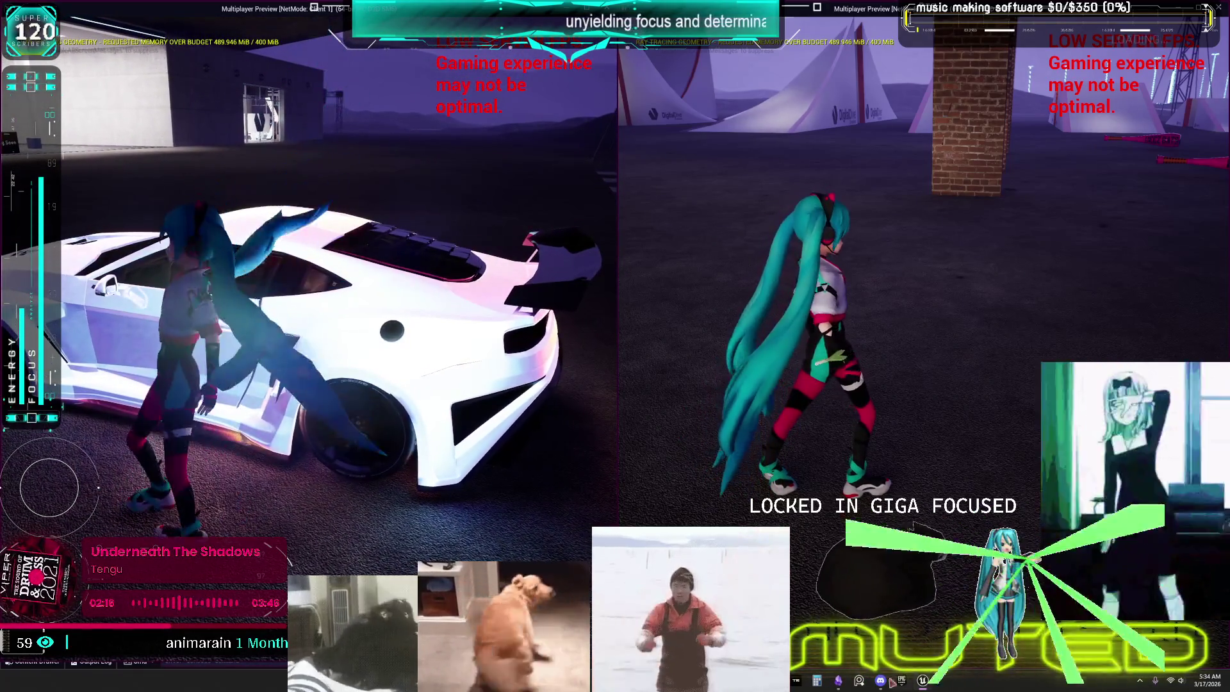
- Duplicate the Character card on the Obsidian TO DO CHART canvas and place it above
click(838, 681)
scroll(832, 269, up, 3)
click(789, 252)
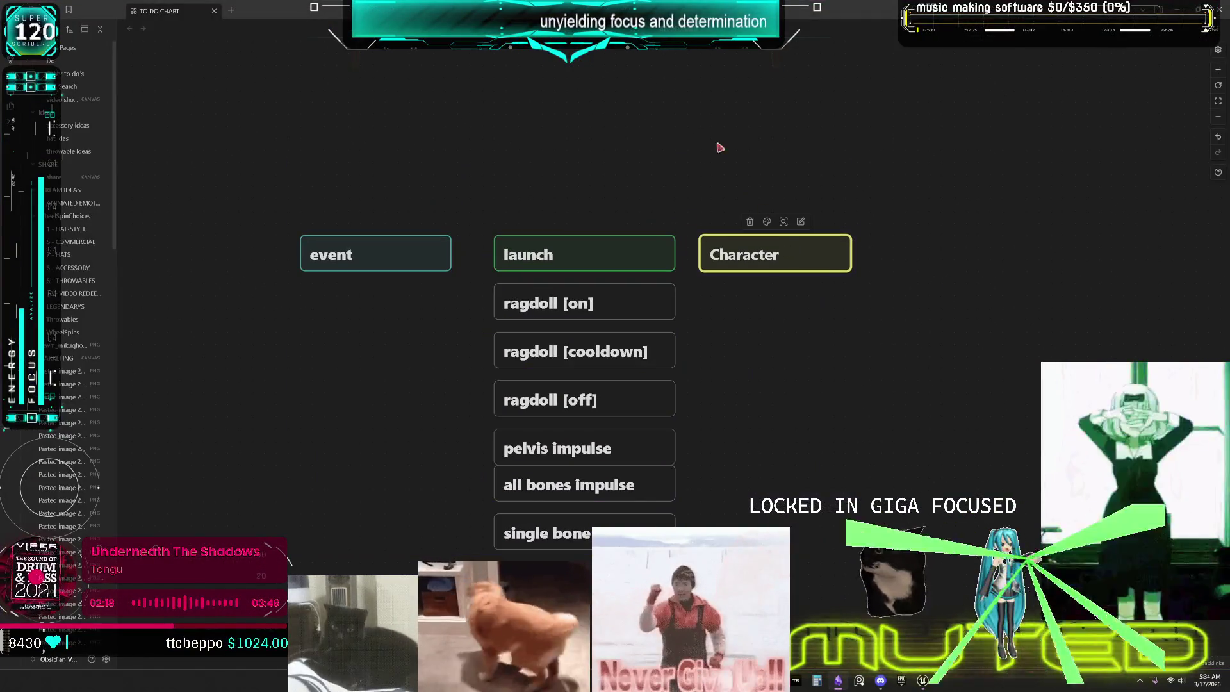
key(ctrl+c)
key(ctrl+v)
scroll(780, 135, up, 3)
drag(692, 442, 728, 185)
- Change the copy's text to 'teleport montage isnt on blend above spine2' and enlarge the card
double_click(727, 185)
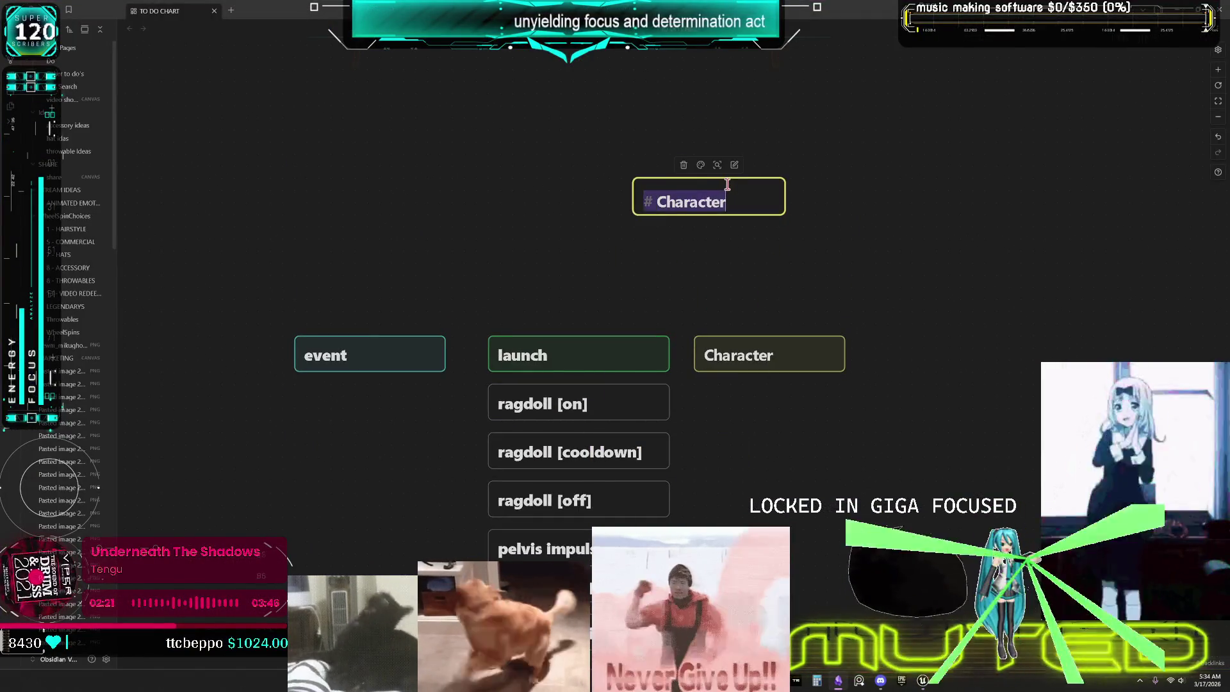
click(728, 185)
key(BackSpace)
key(BackSpace)
key(BackSpace)
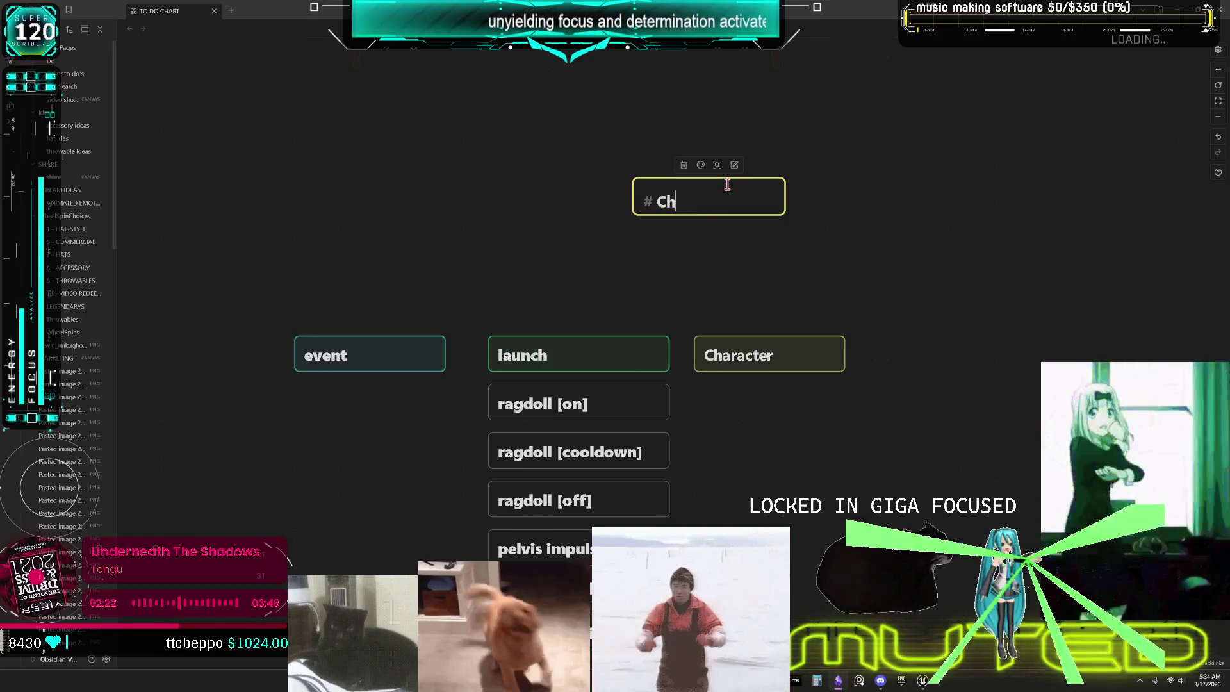
key(BackSpace)
key(BackSpace)
text(le)
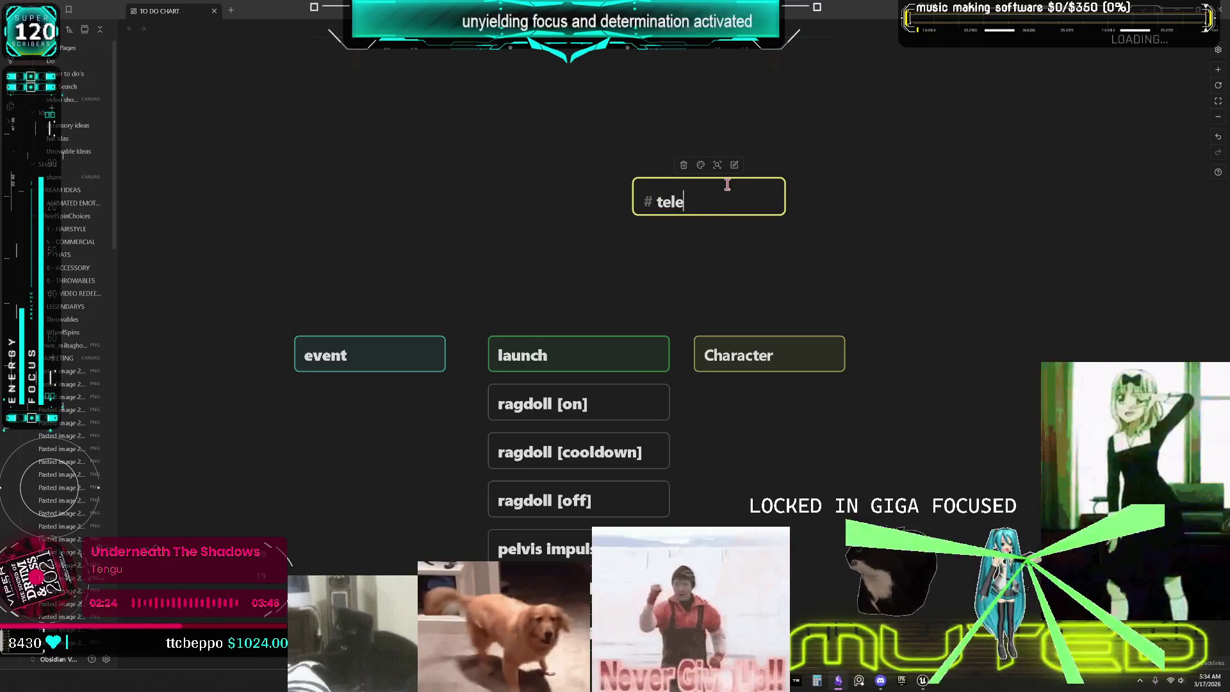
text(port montage isnt on)
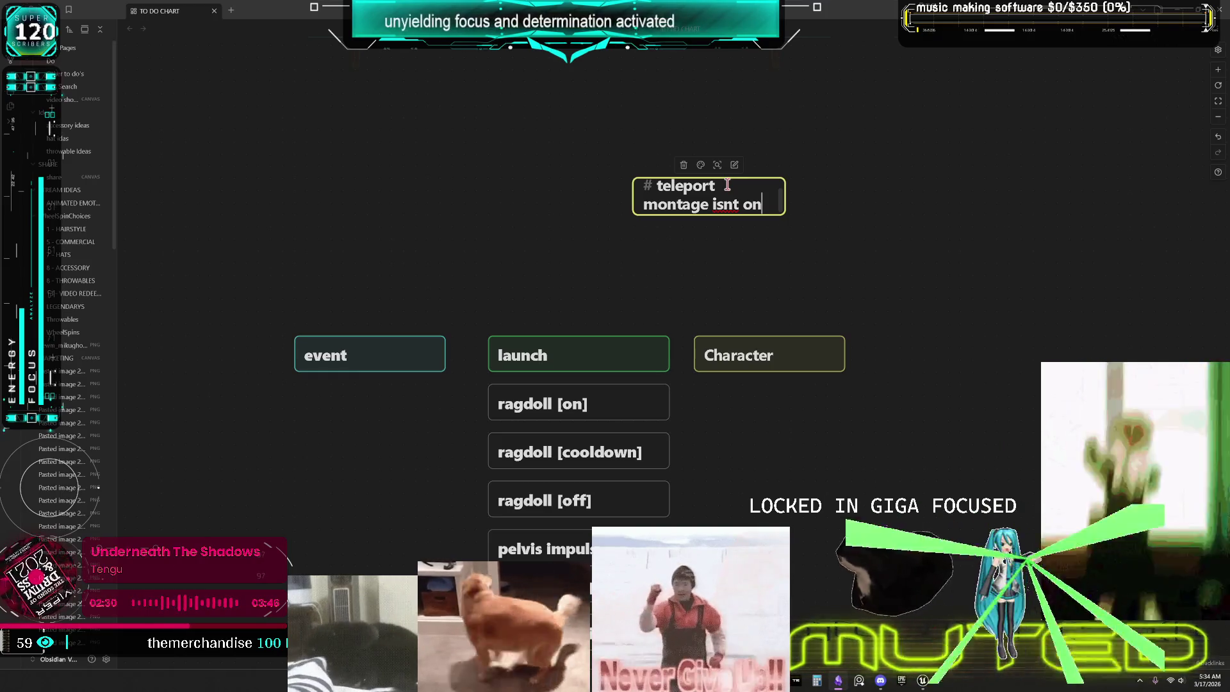
text(blendabove)
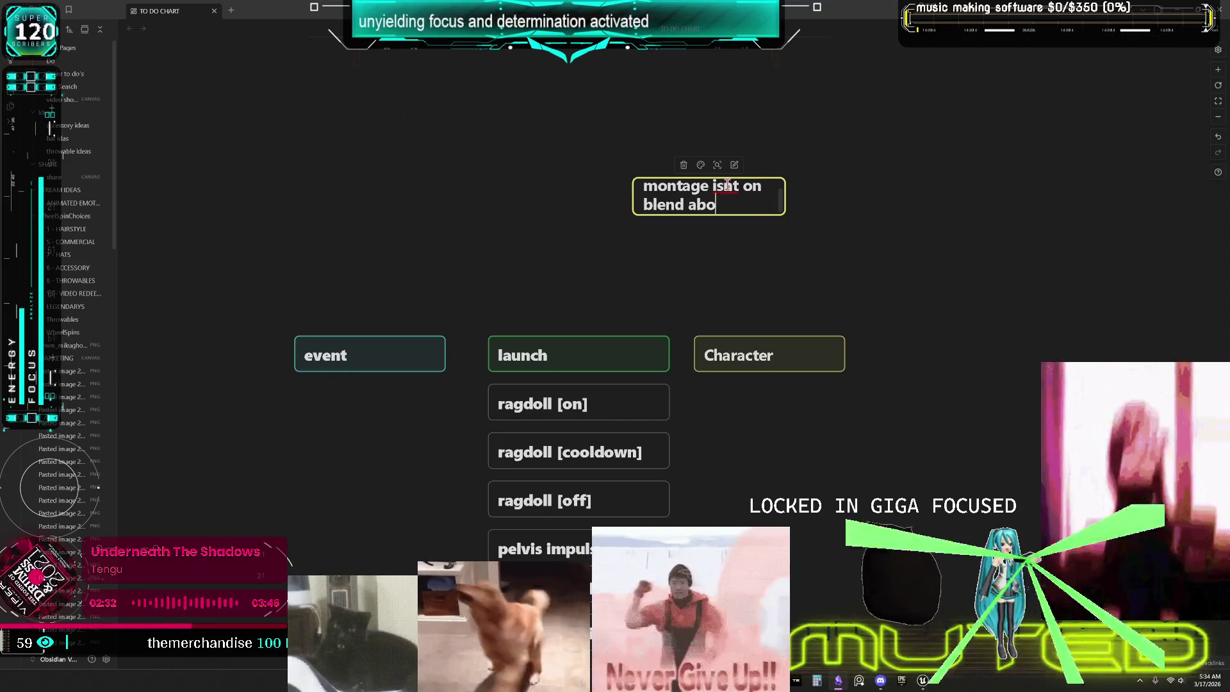
text(in 2)
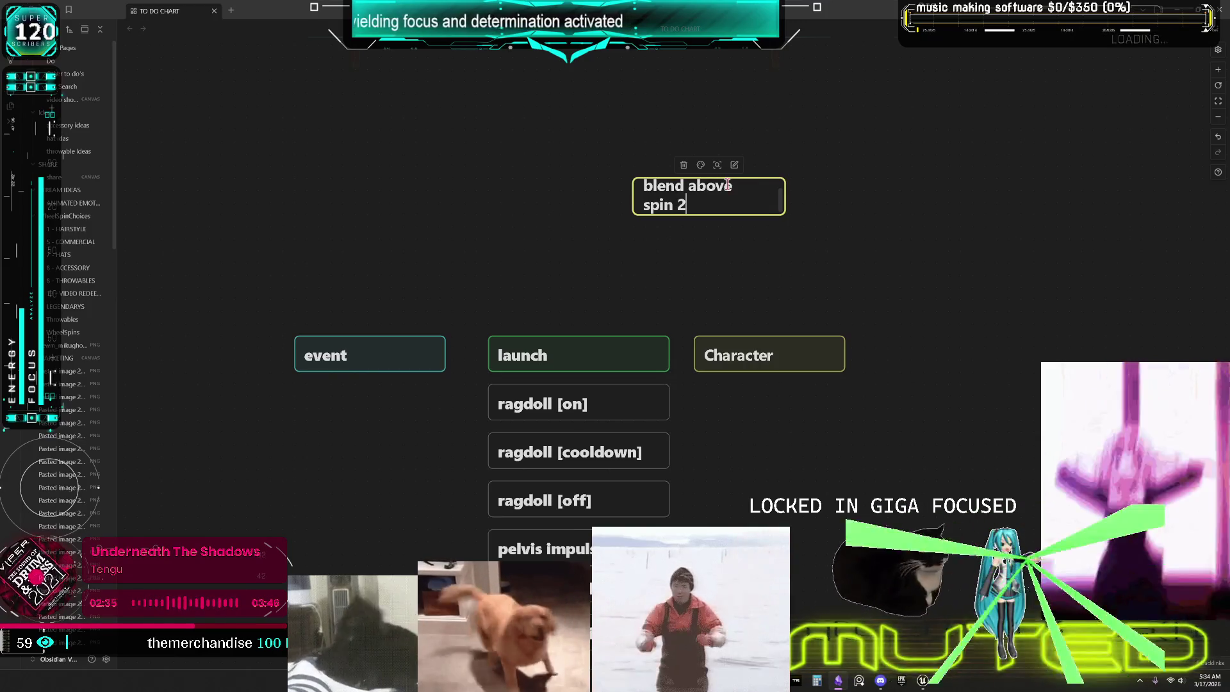
drag(708, 214, 708, 262)
click(909, 224)
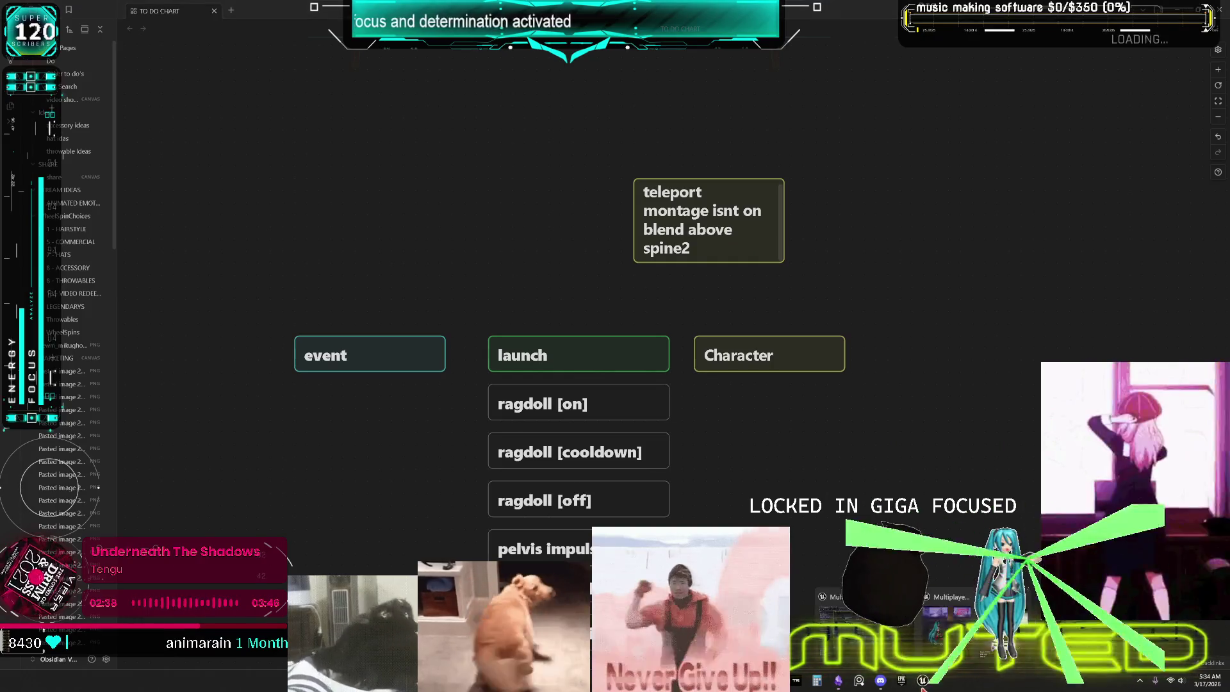
click(922, 680)
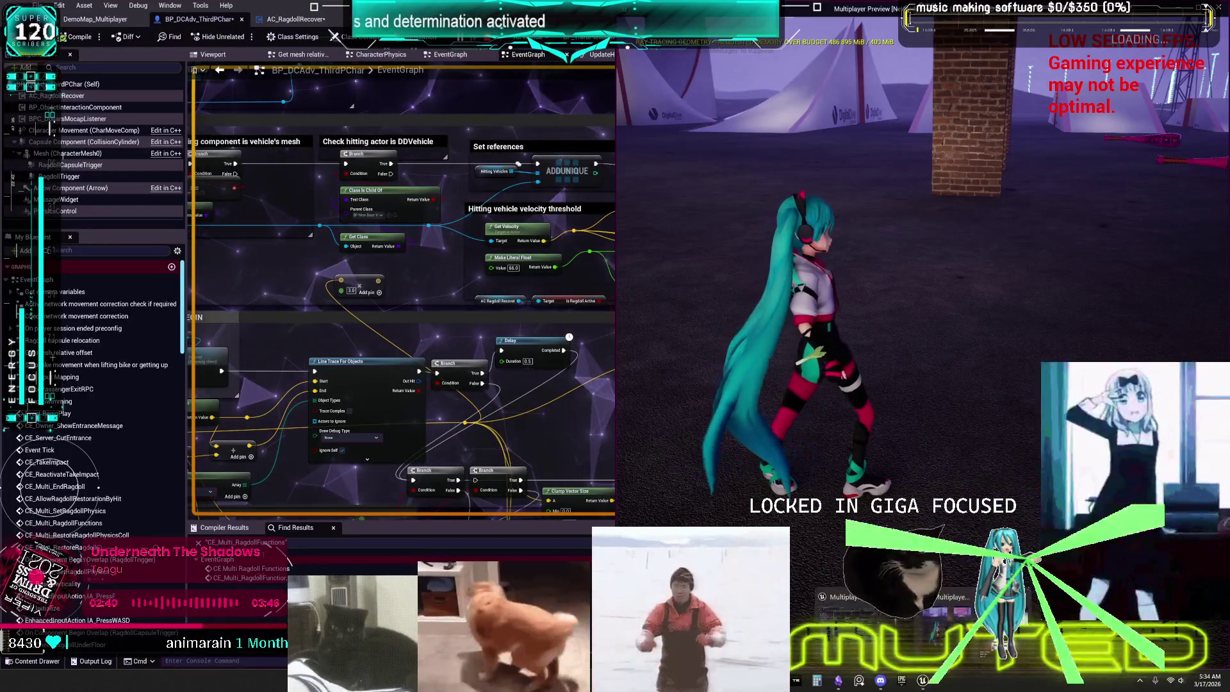
- Jump the character onto the white car's roof, then drop back down beside it
click(922, 680)
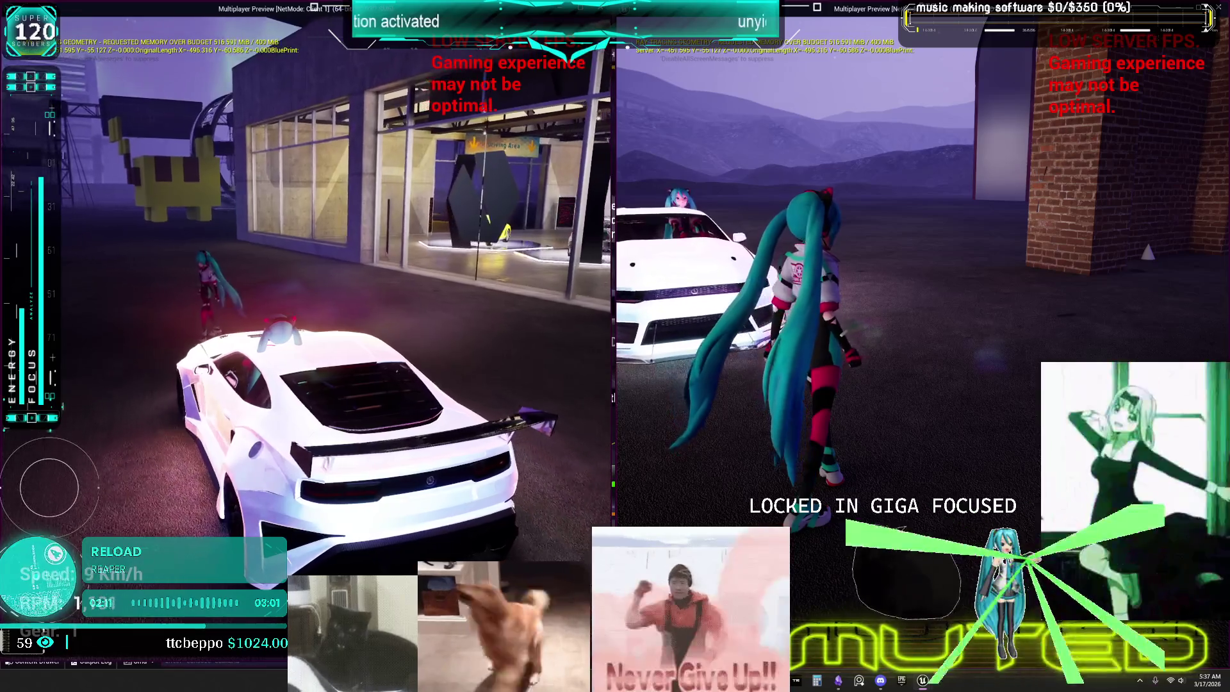
key(space)
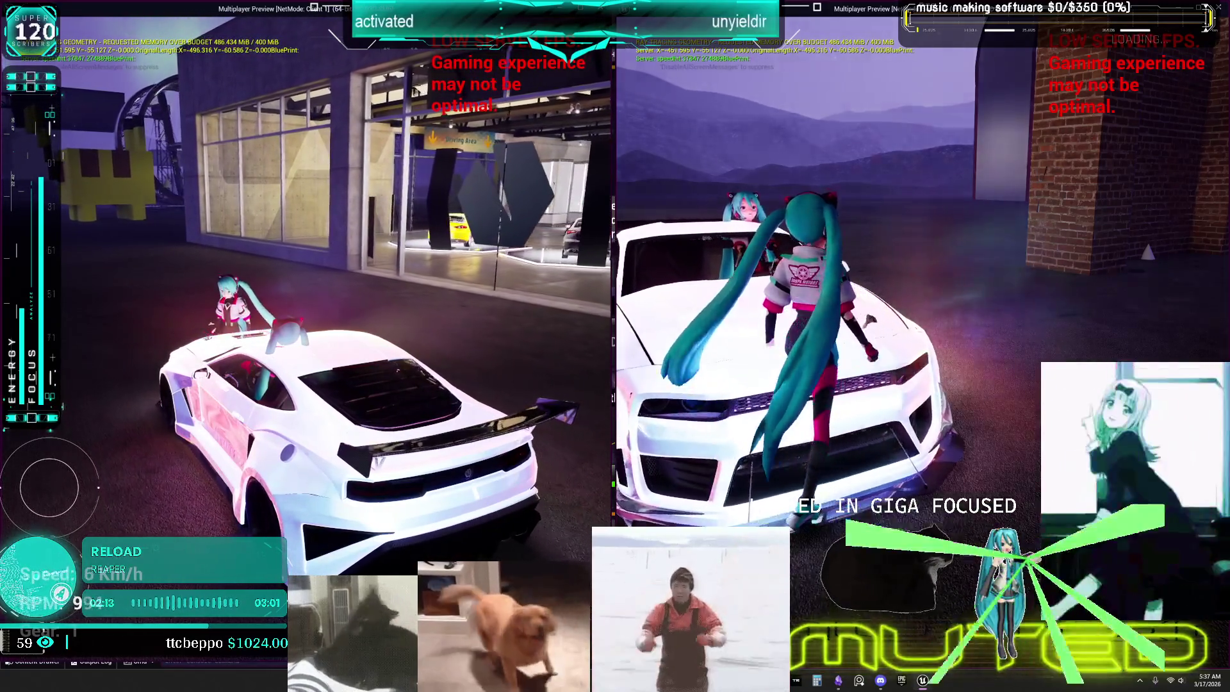
key(e)
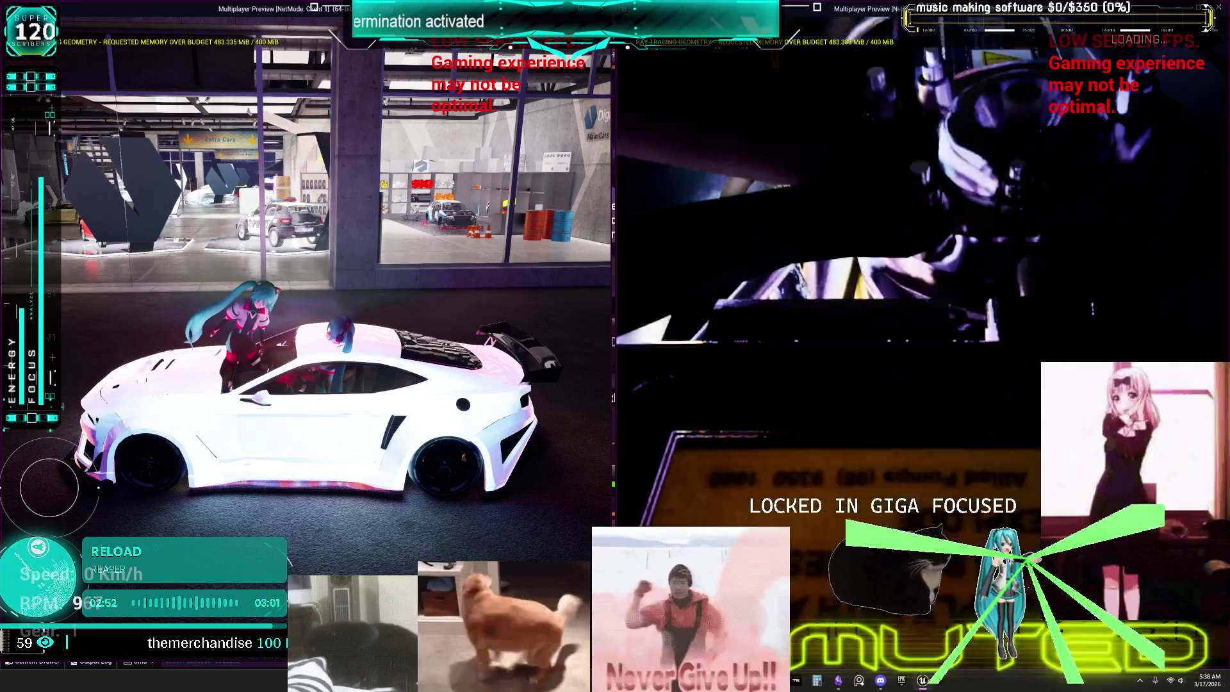
key(space)
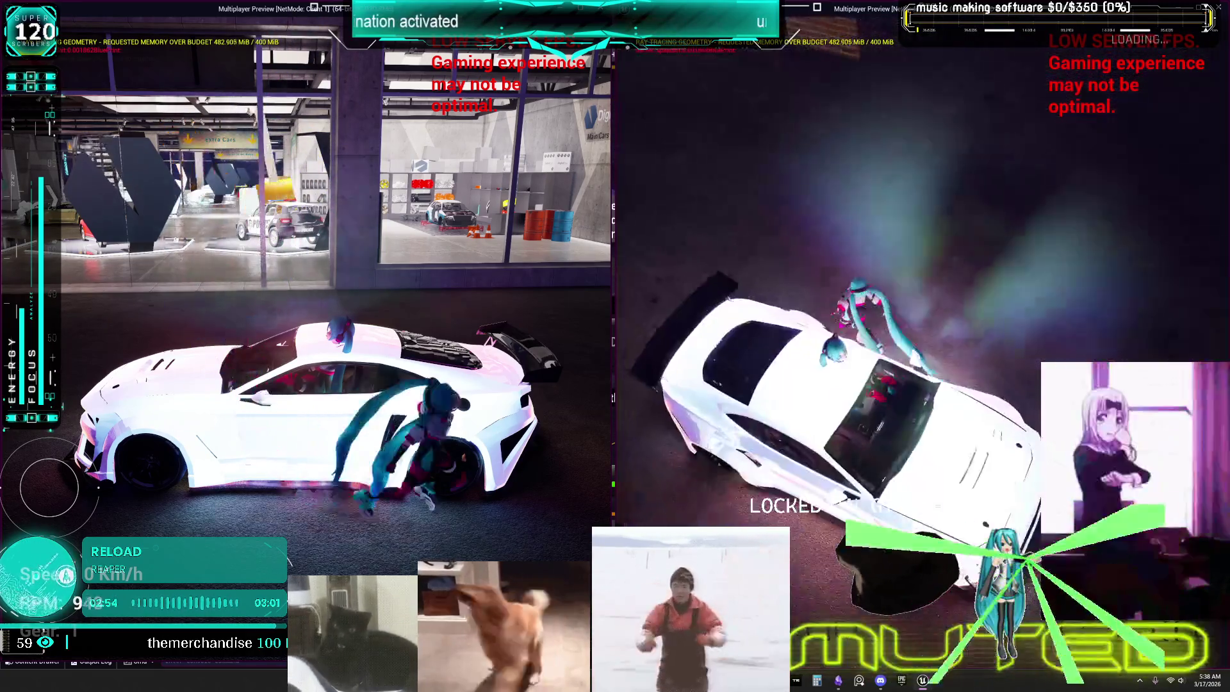
key(w)
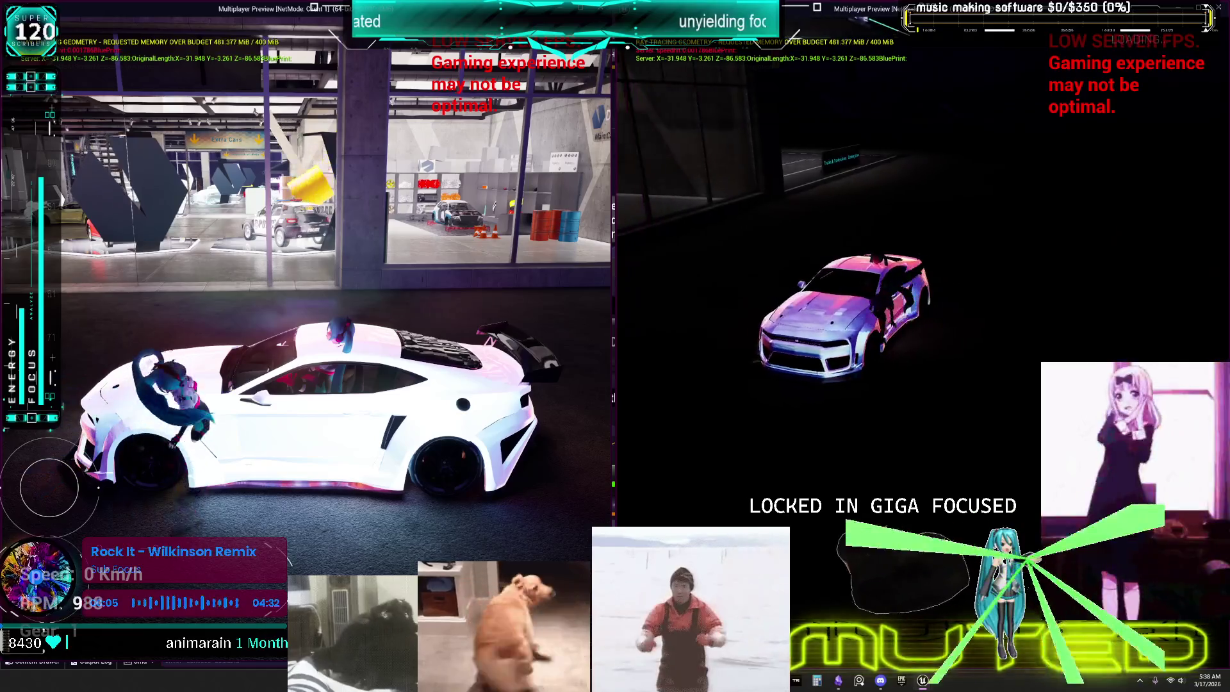
- Get the second player into and out of the car, and drive the white sports car
key(a)
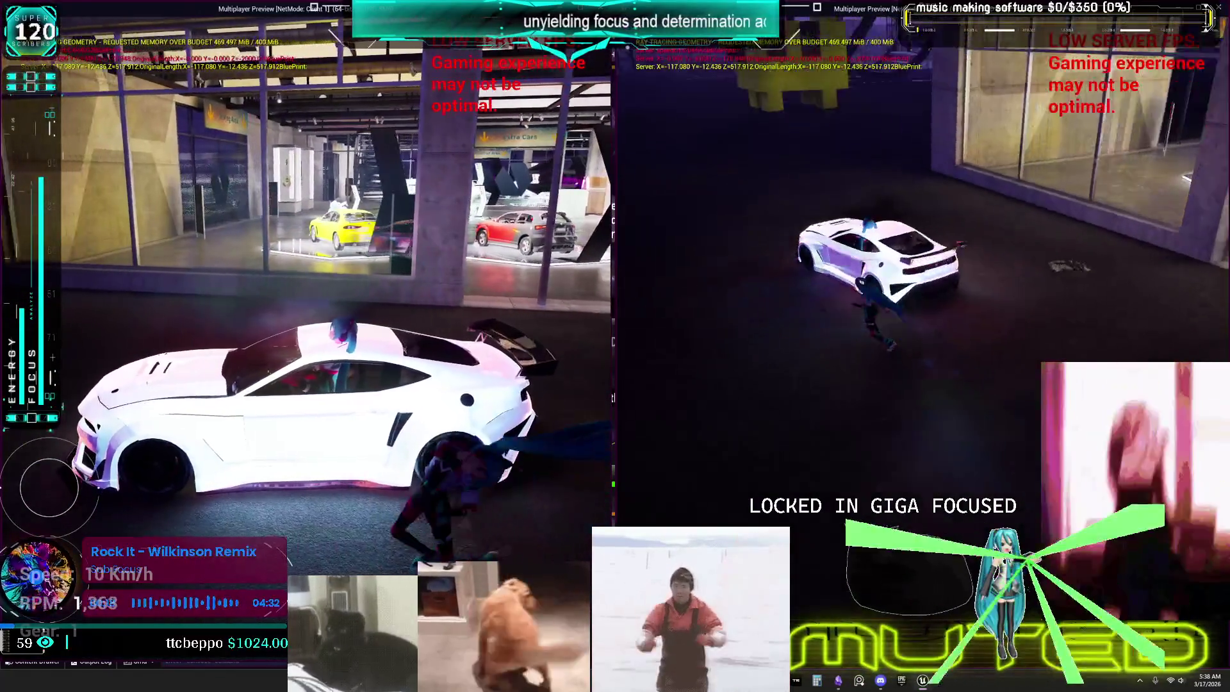
key(f)
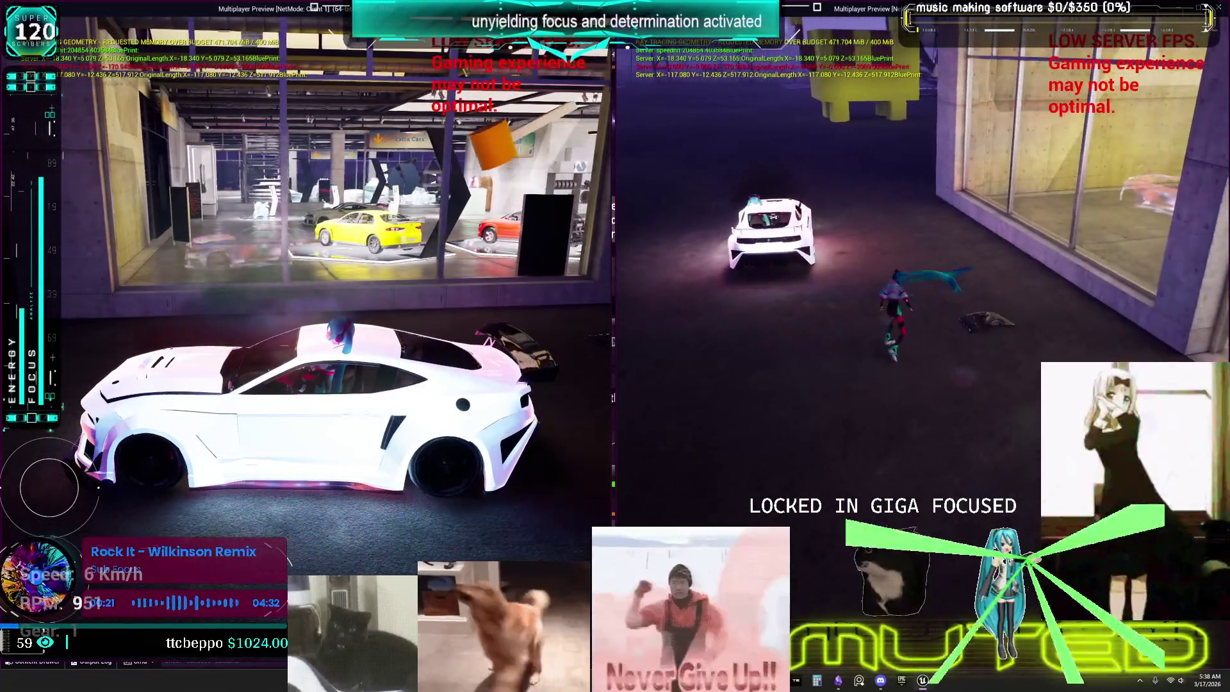
key(w)
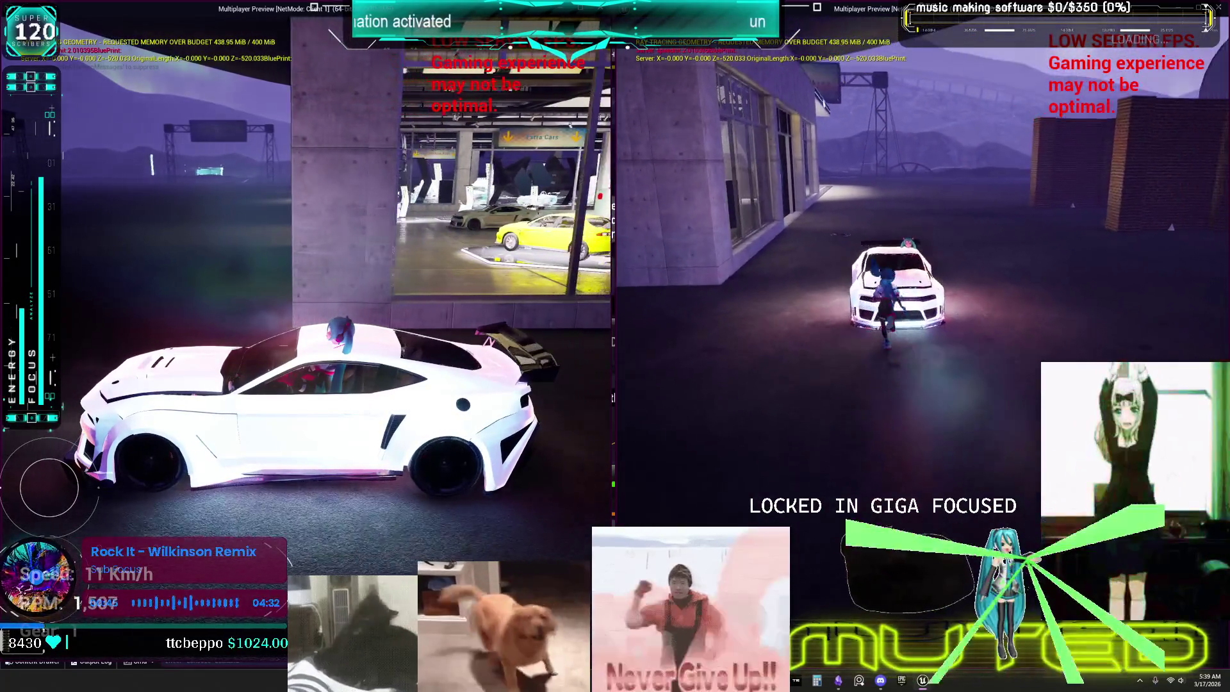
key(f)
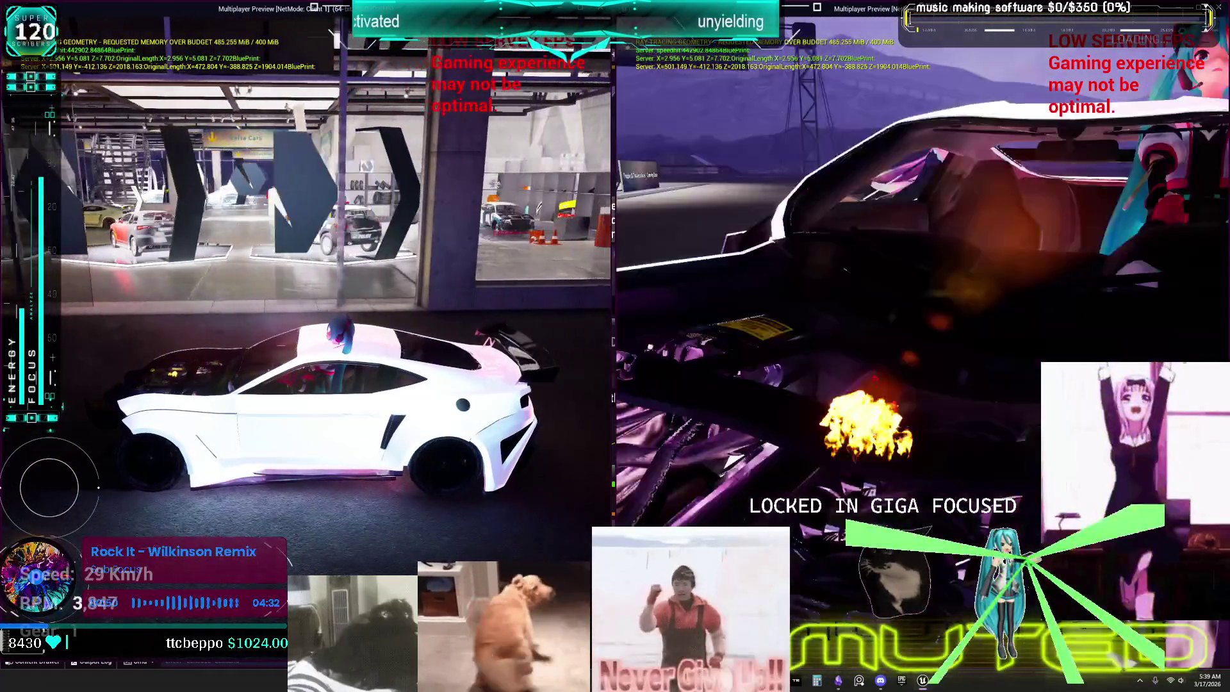
key(f)
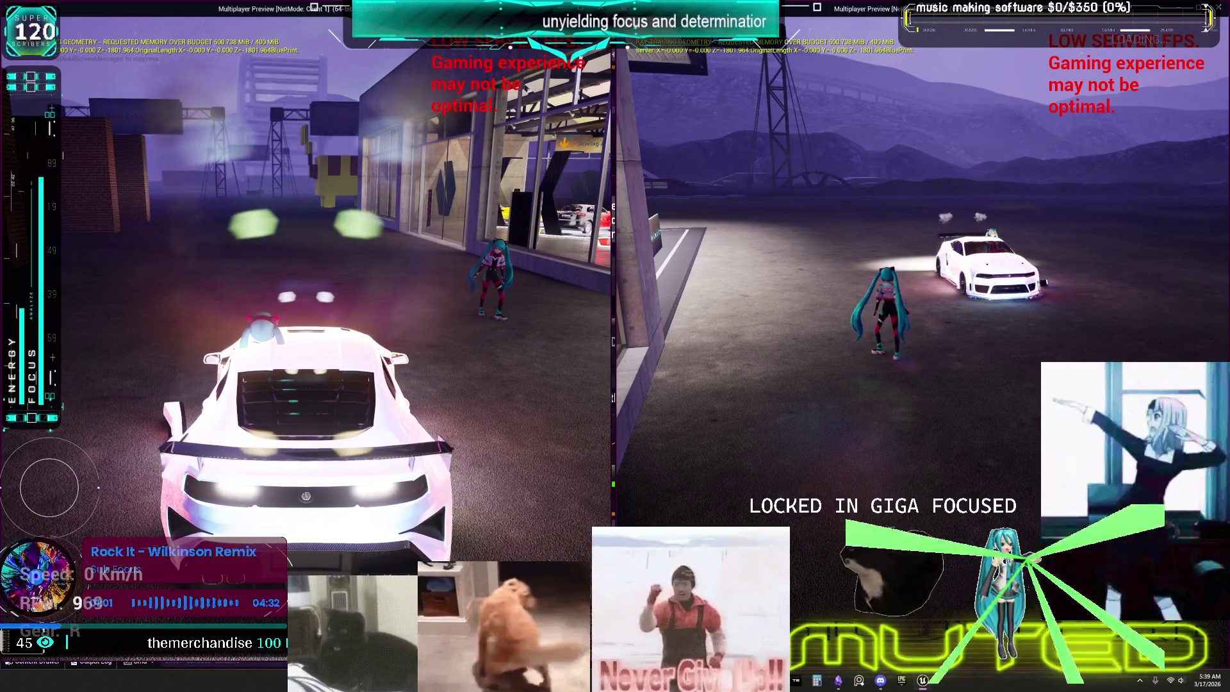
key(w)
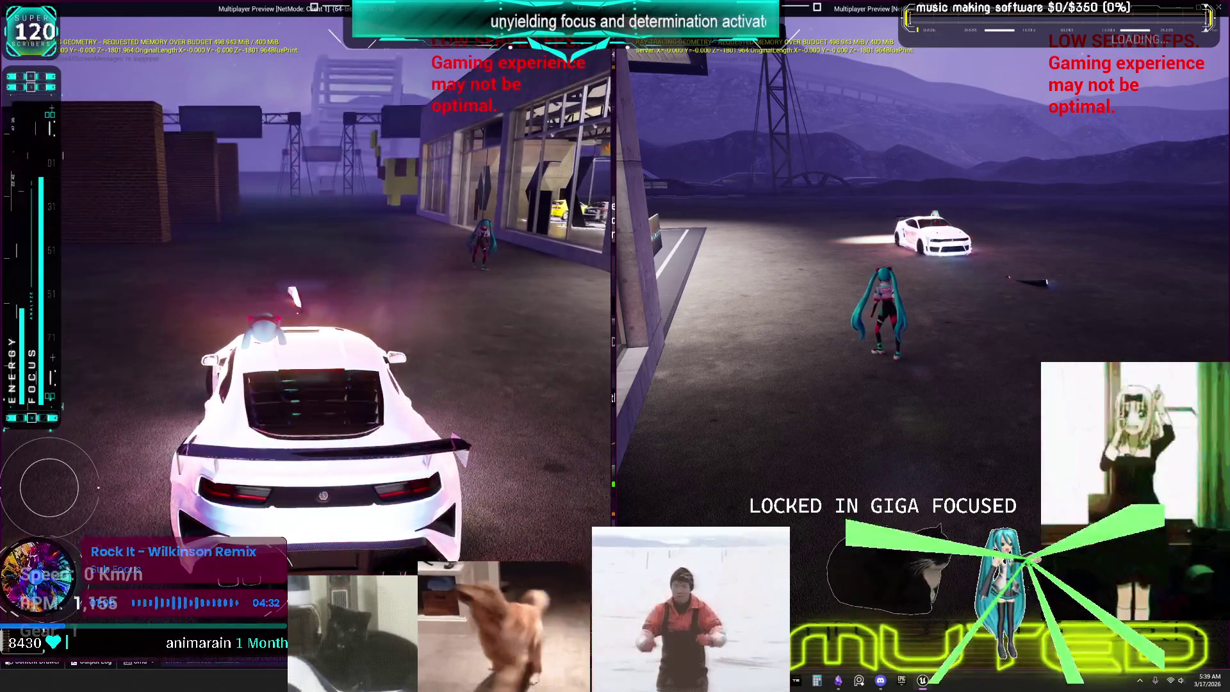
- Drive the car toward the showroom, turning left and right, and brake hard
key(w)
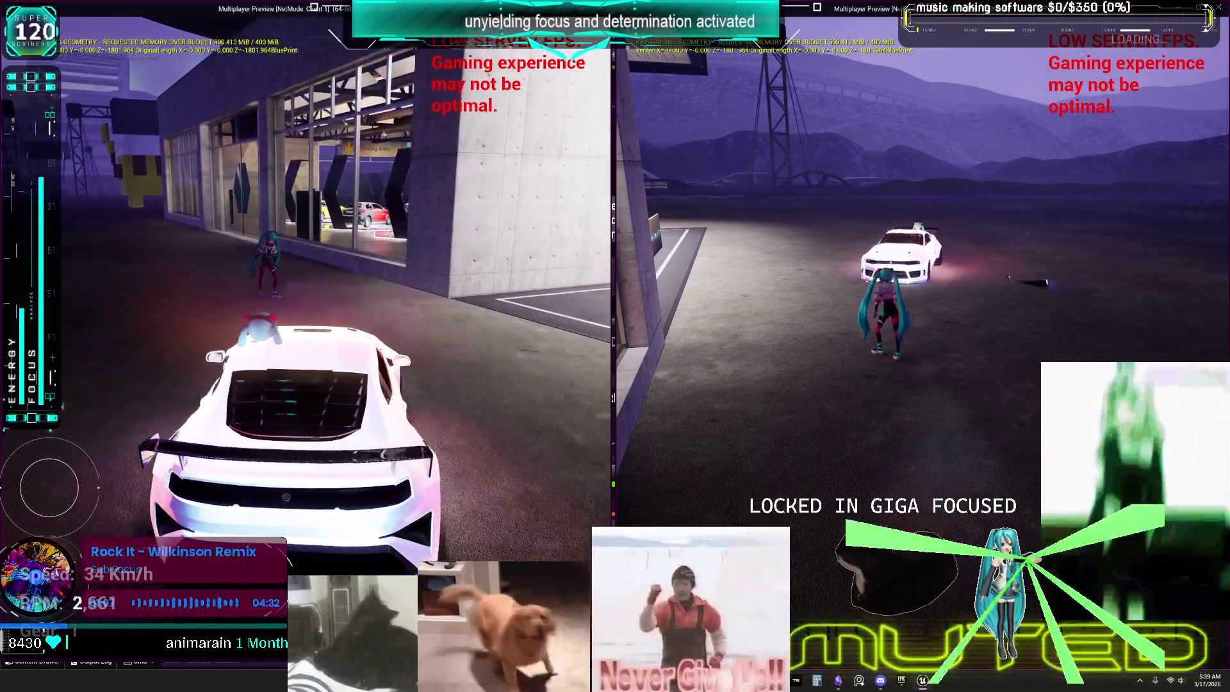
key(a)
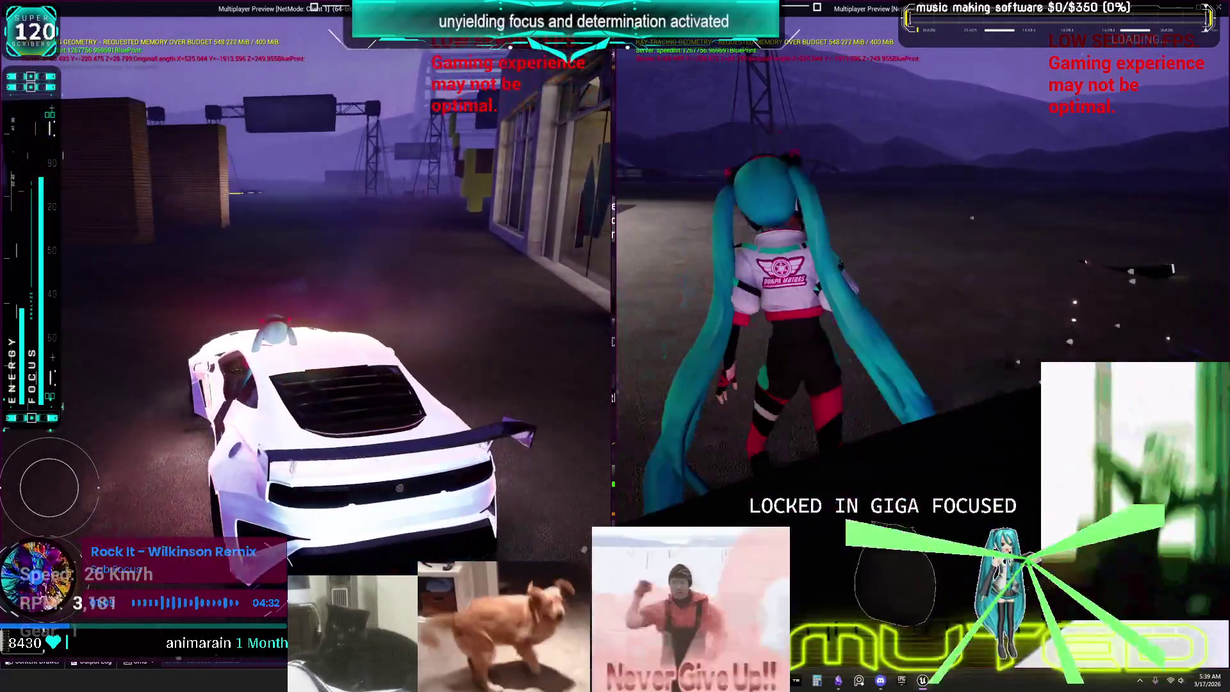
key(w)
key(d)
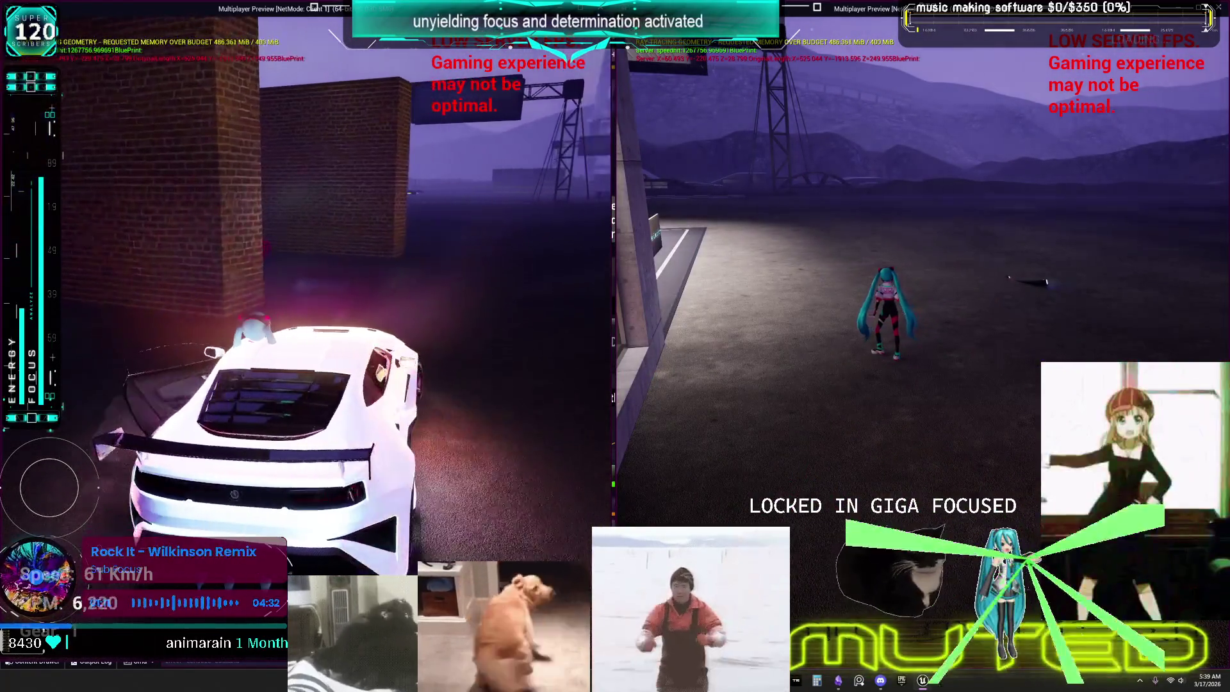
key(s)
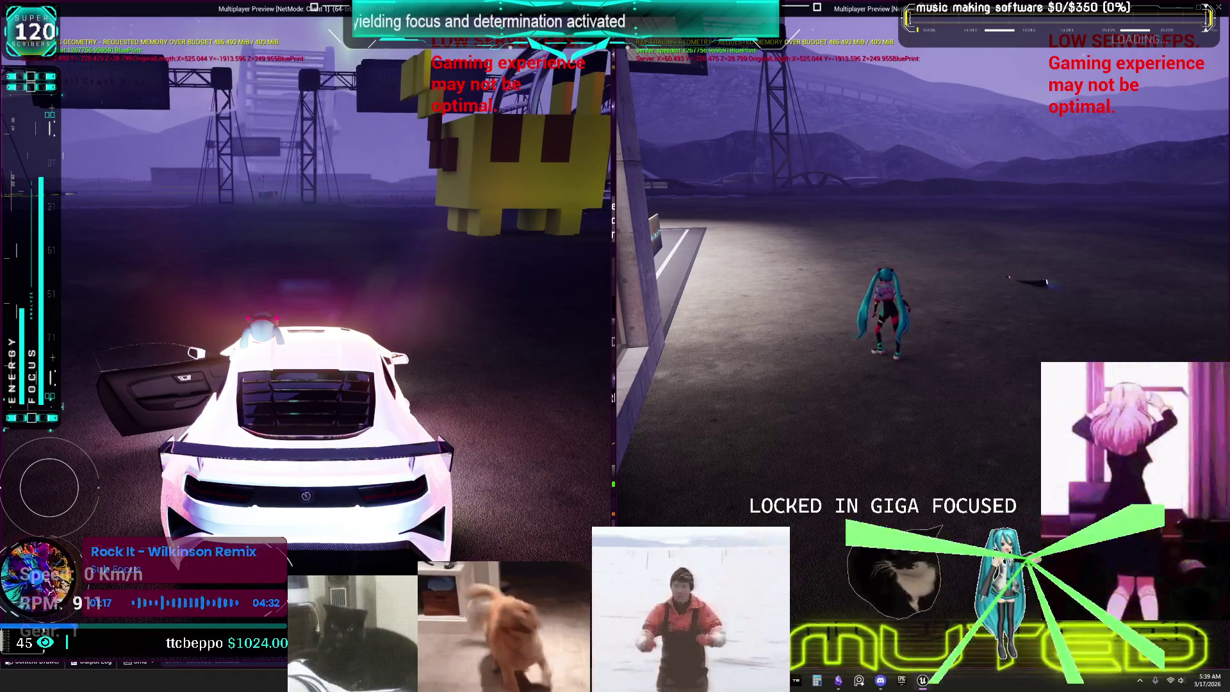
key(w)
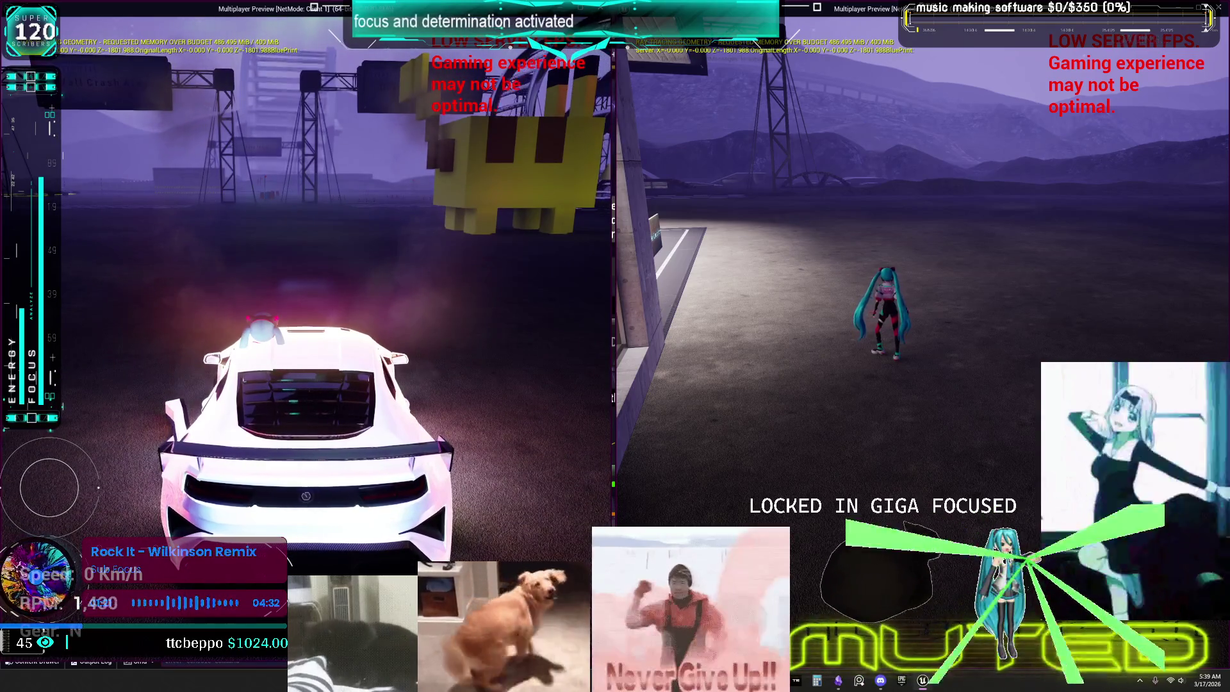
key(w)
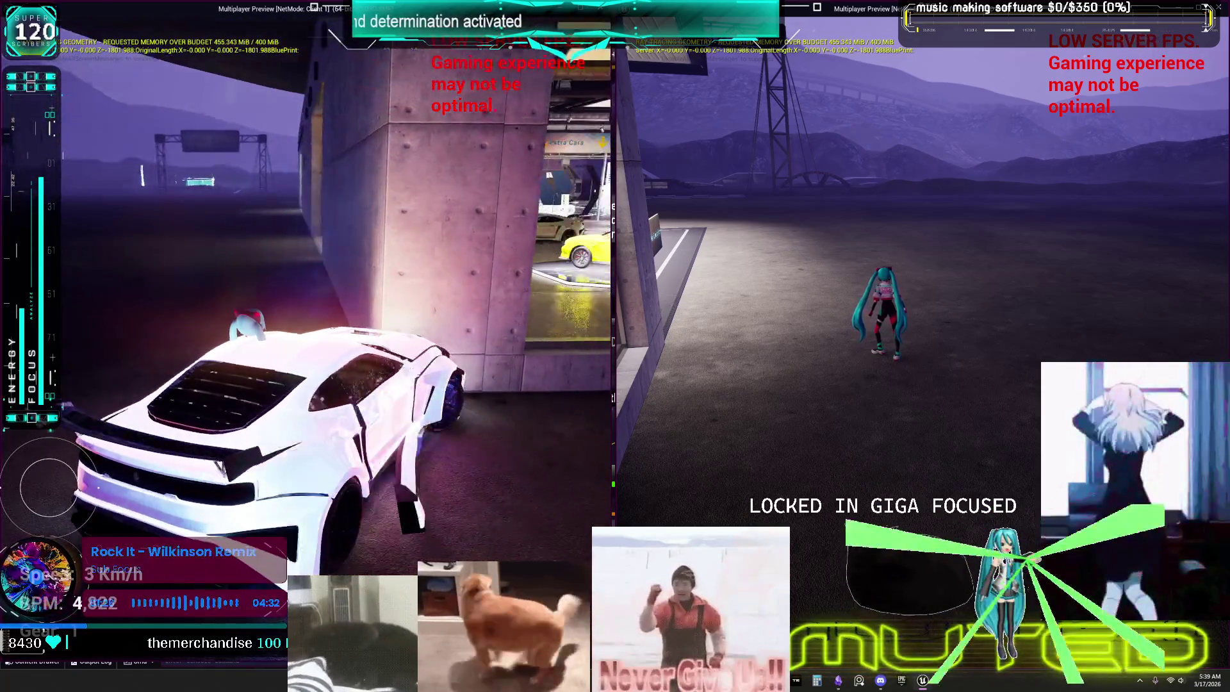
- Crash into the building, reverse, drive off down the road, then stop Play-In-Editor
key(s)
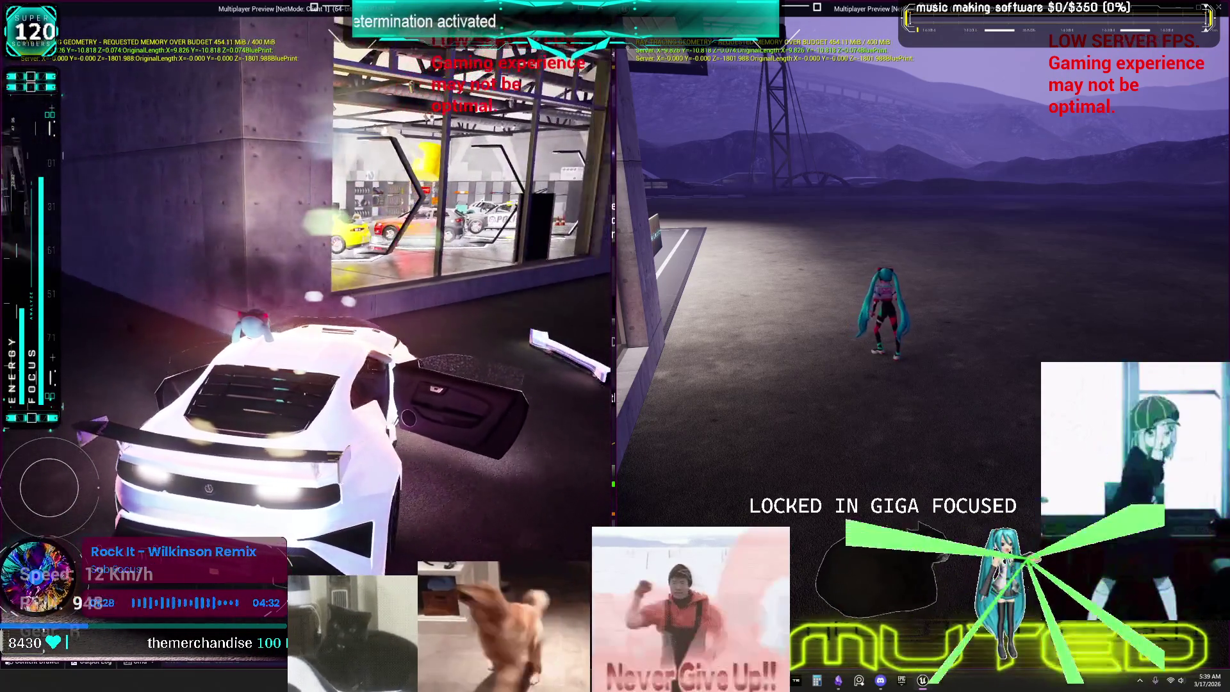
key(w)
key(w)
key(w)
key(d)
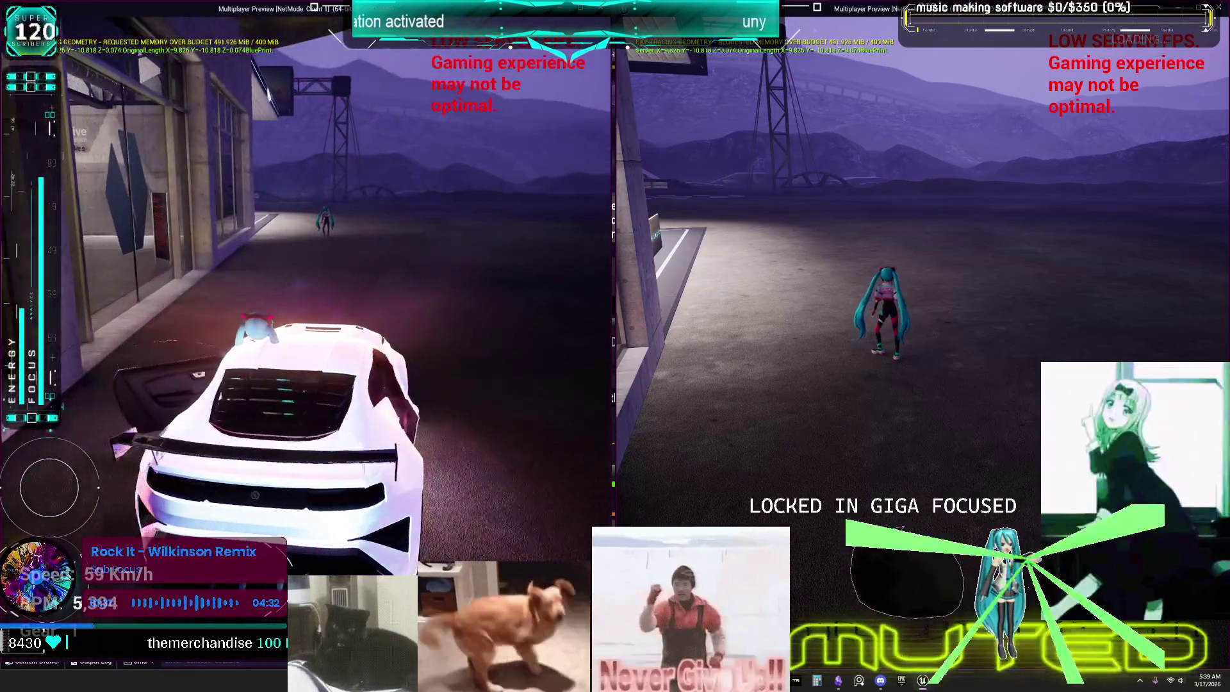
key(w)
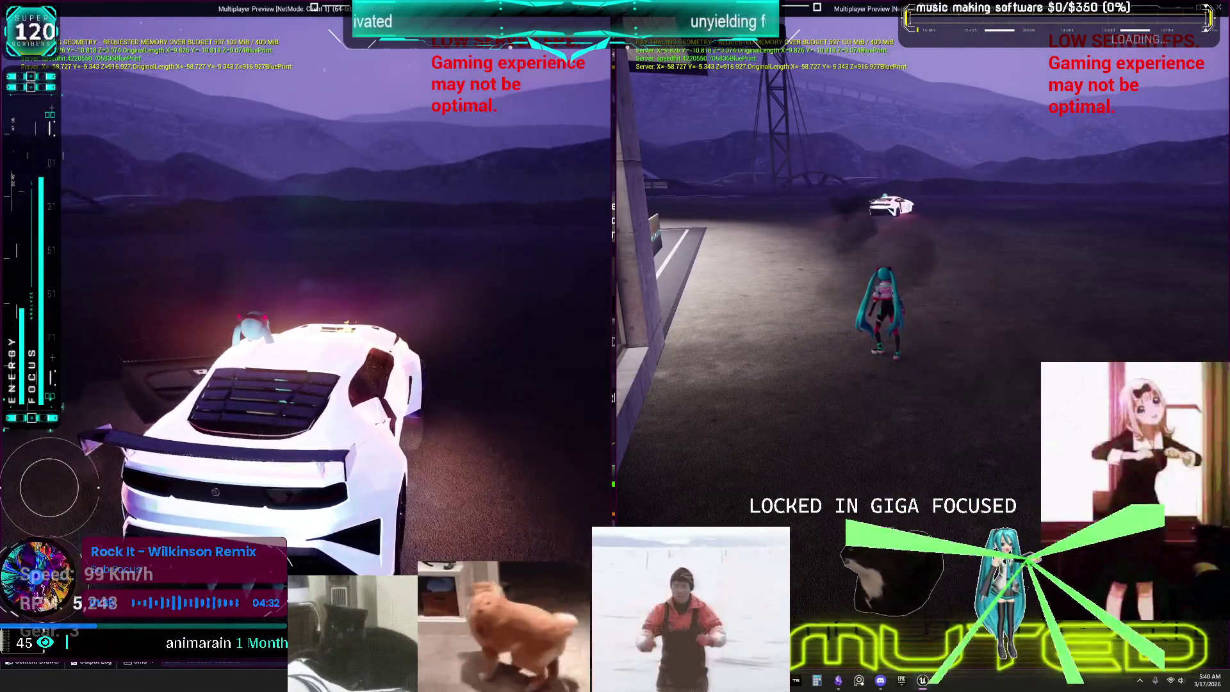
key(a)
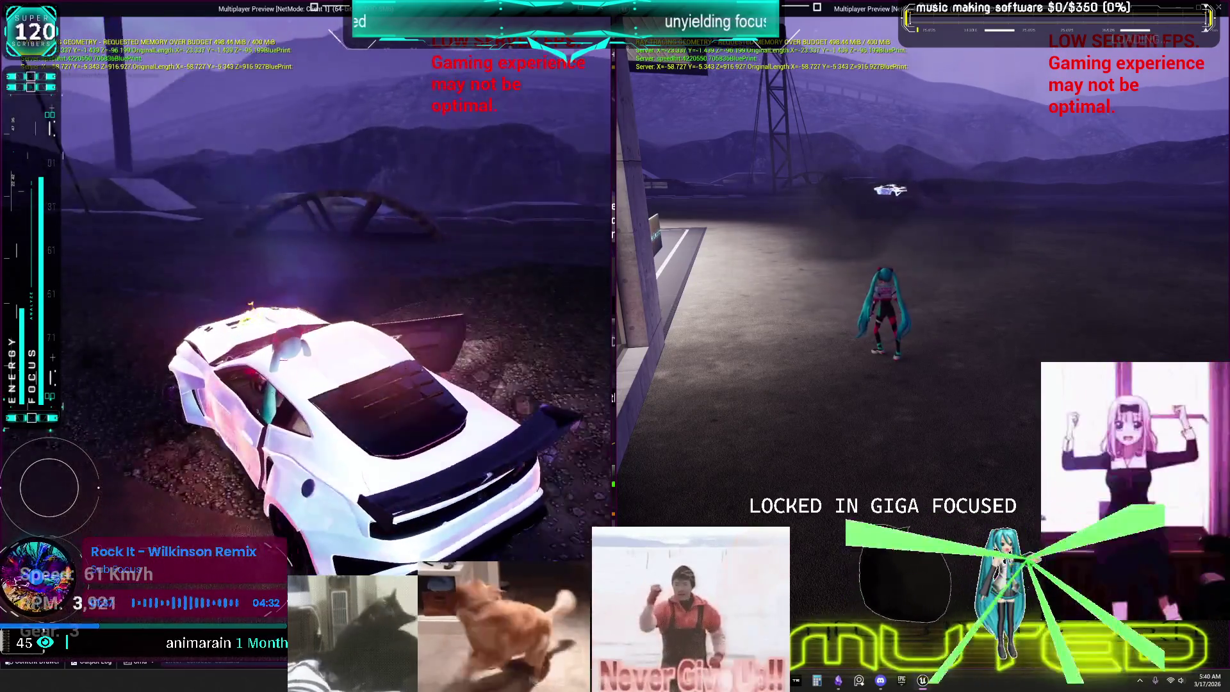
key(s)
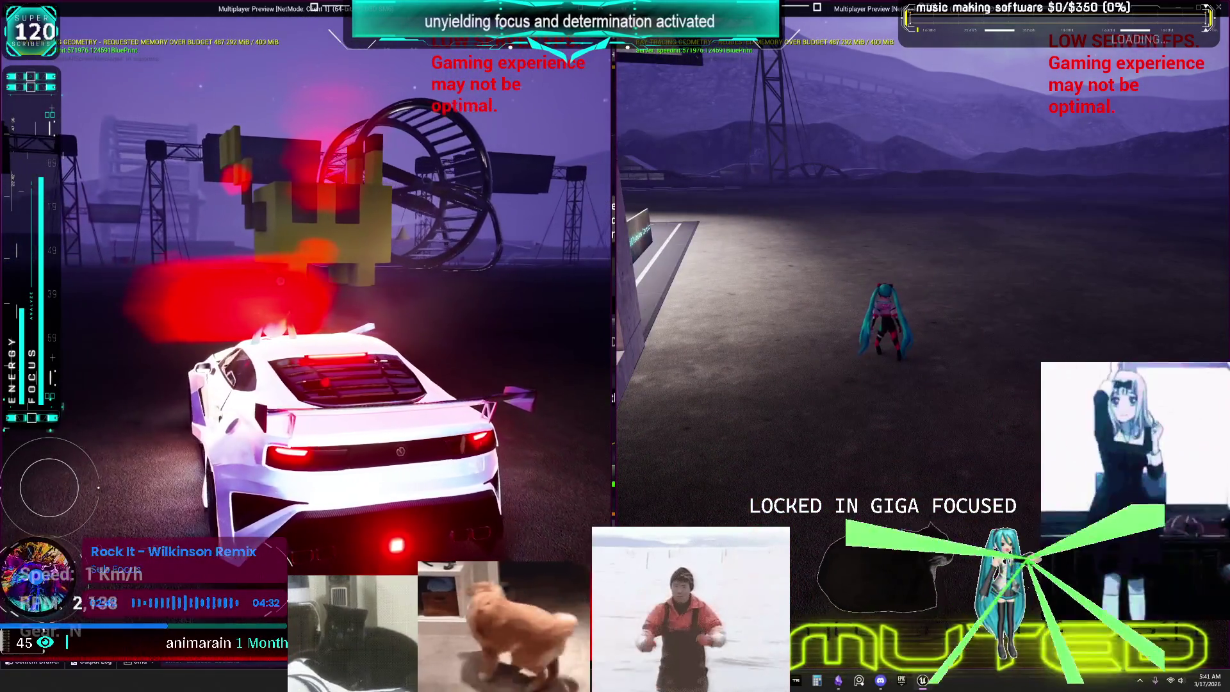
key(Escape)
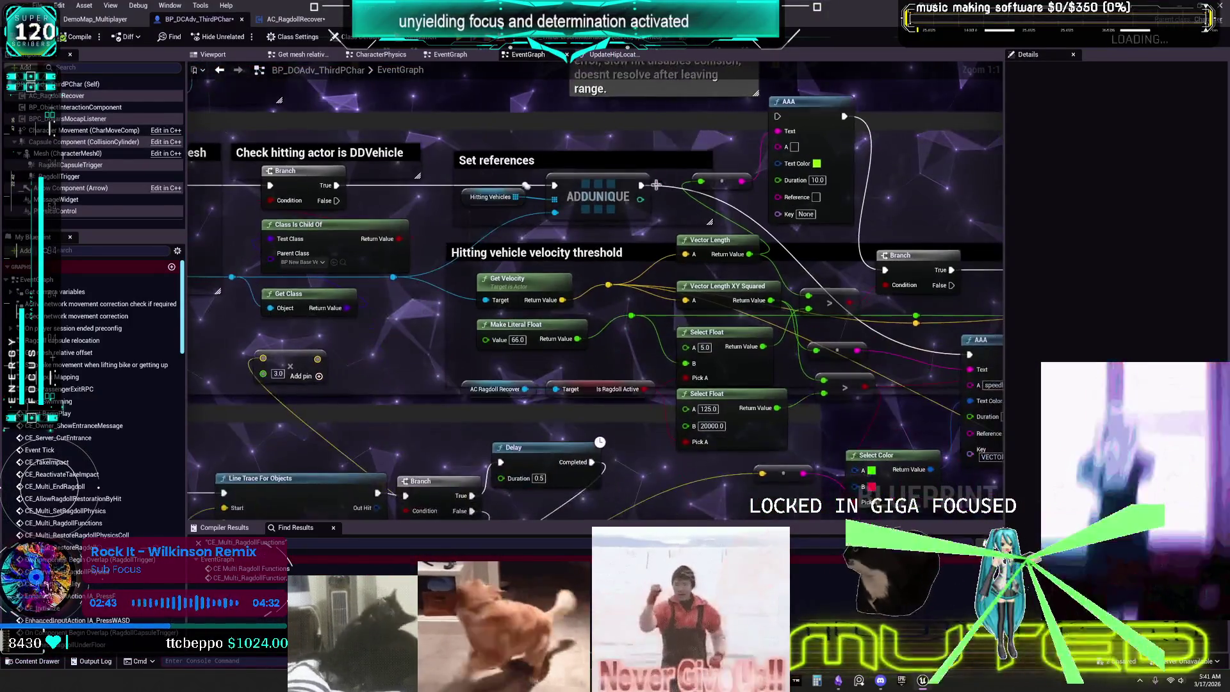
- Zoom the character graph in and out, and pan to the Capsule collision comment block
scroll(802, 310, up, 3)
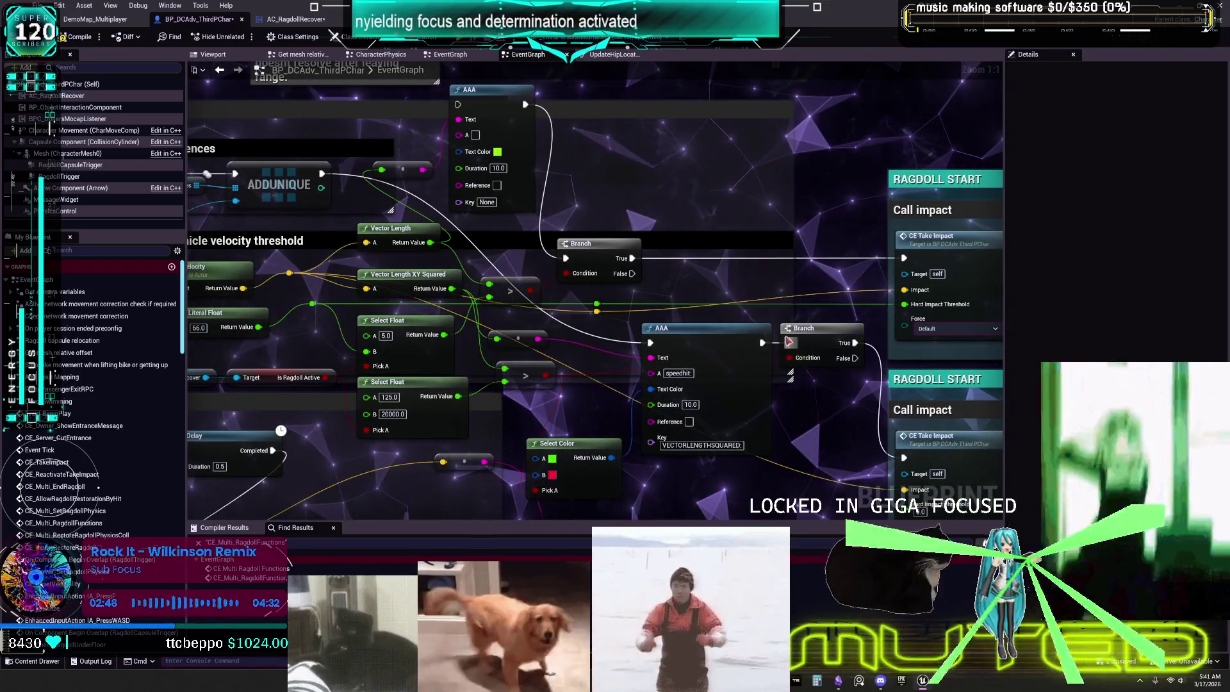
scroll(773, 263, down, 4)
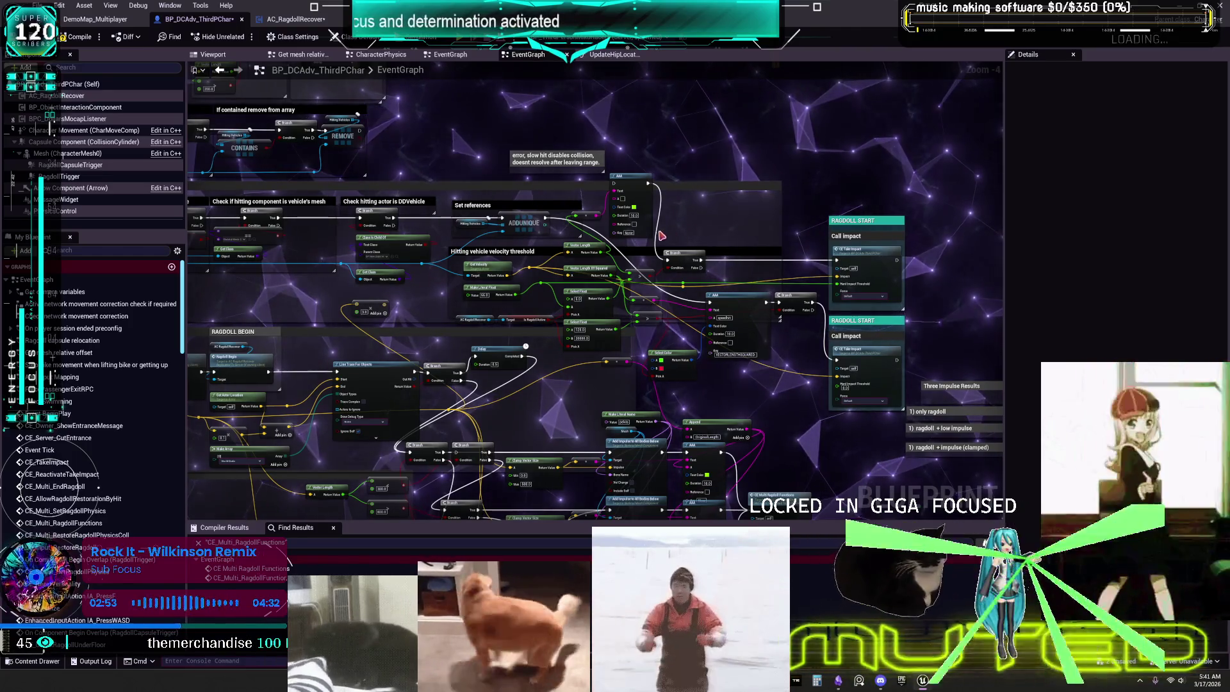
scroll(606, 192, up, 2)
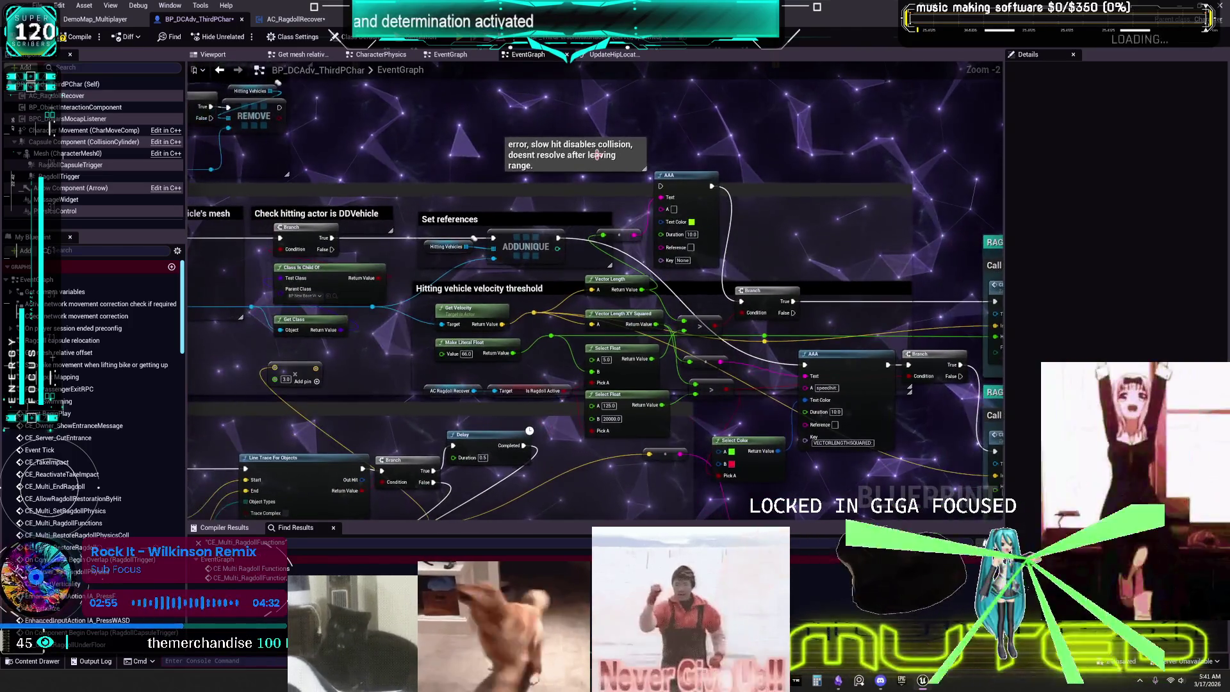
mouse_move(594, 158)
mouse_down()
mouse_move(741, 354)
mouse_move(763, 356)
mouse_move(545, 241)
mouse_up()
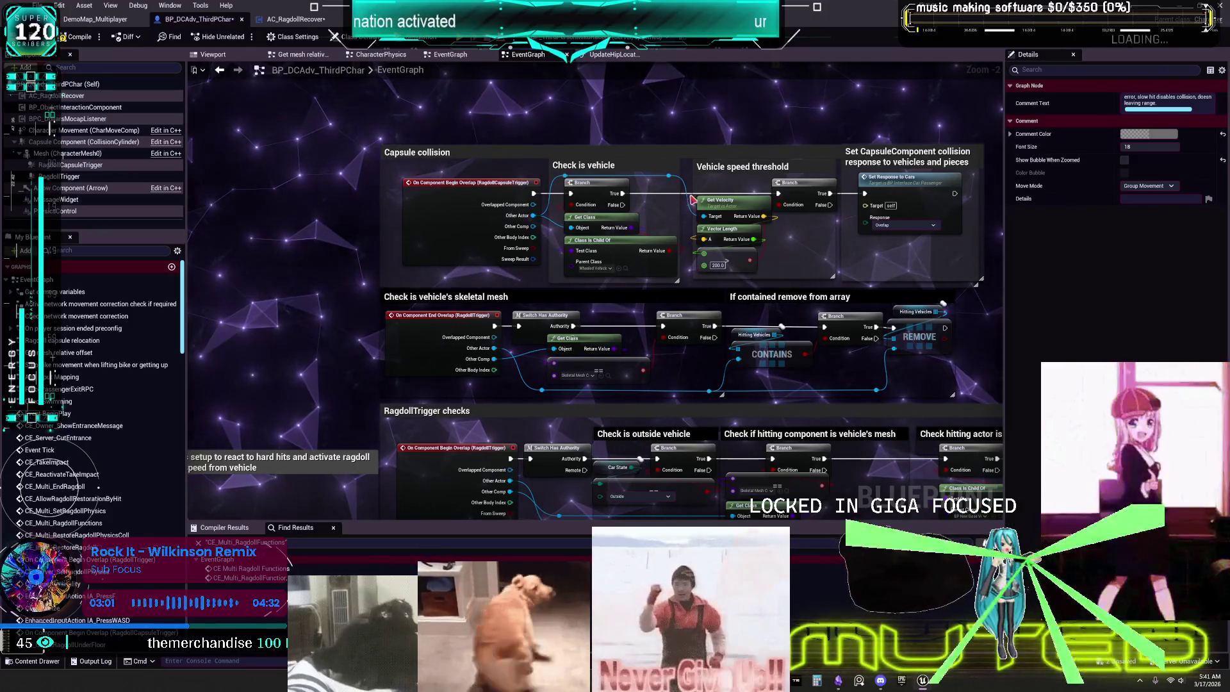
- Paste a duplicate Set Response to Cars node beside the comment and open its SetResponseToCars definition
scroll(889, 204, up, 2)
click(931, 183)
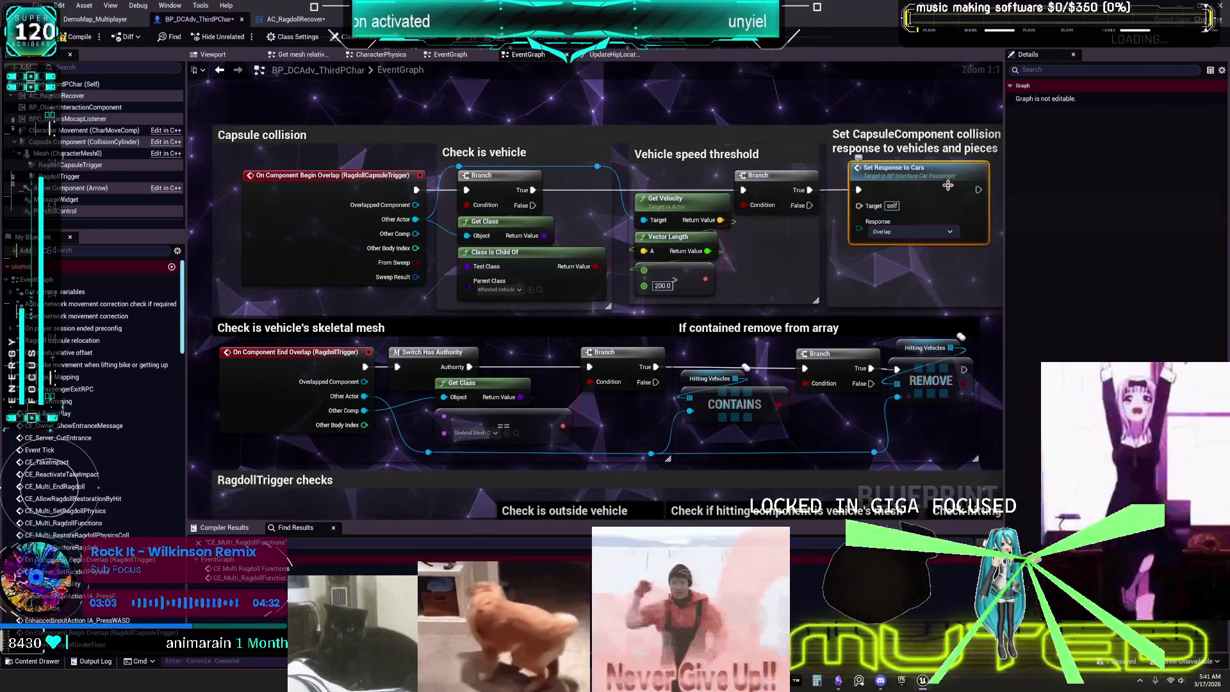
mouse_move(931, 183)
mouse_down()
mouse_move(810, 173)
mouse_move(852, 161)
mouse_up()
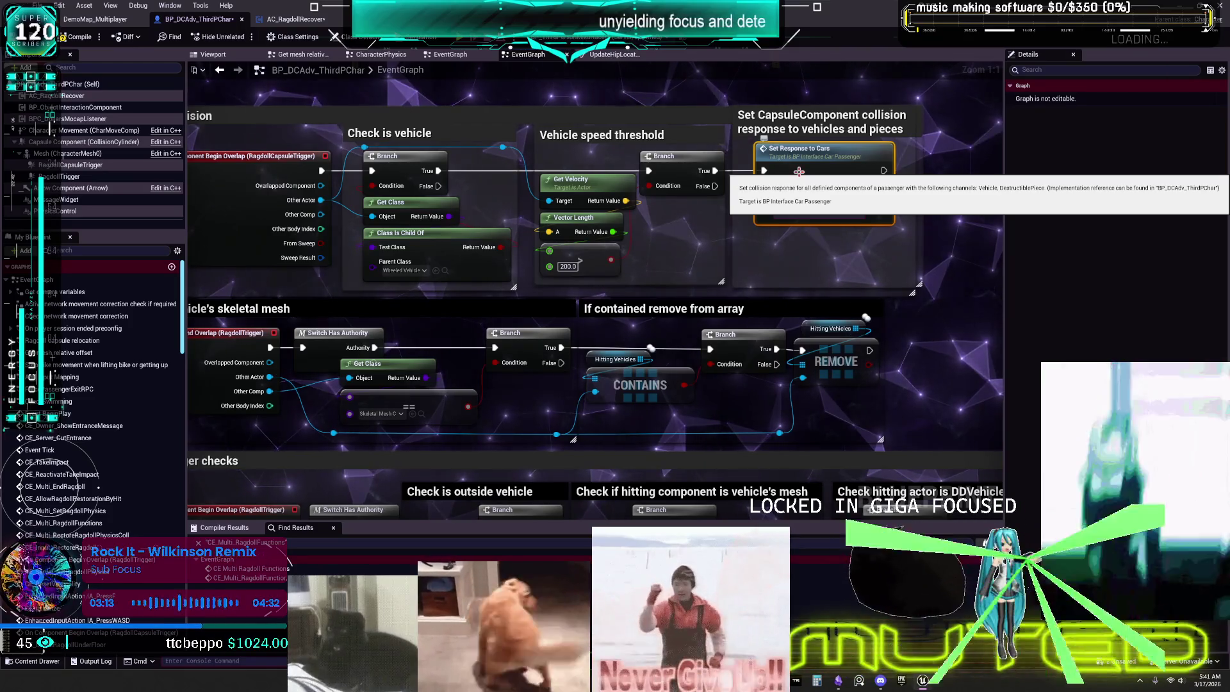
click(832, 166)
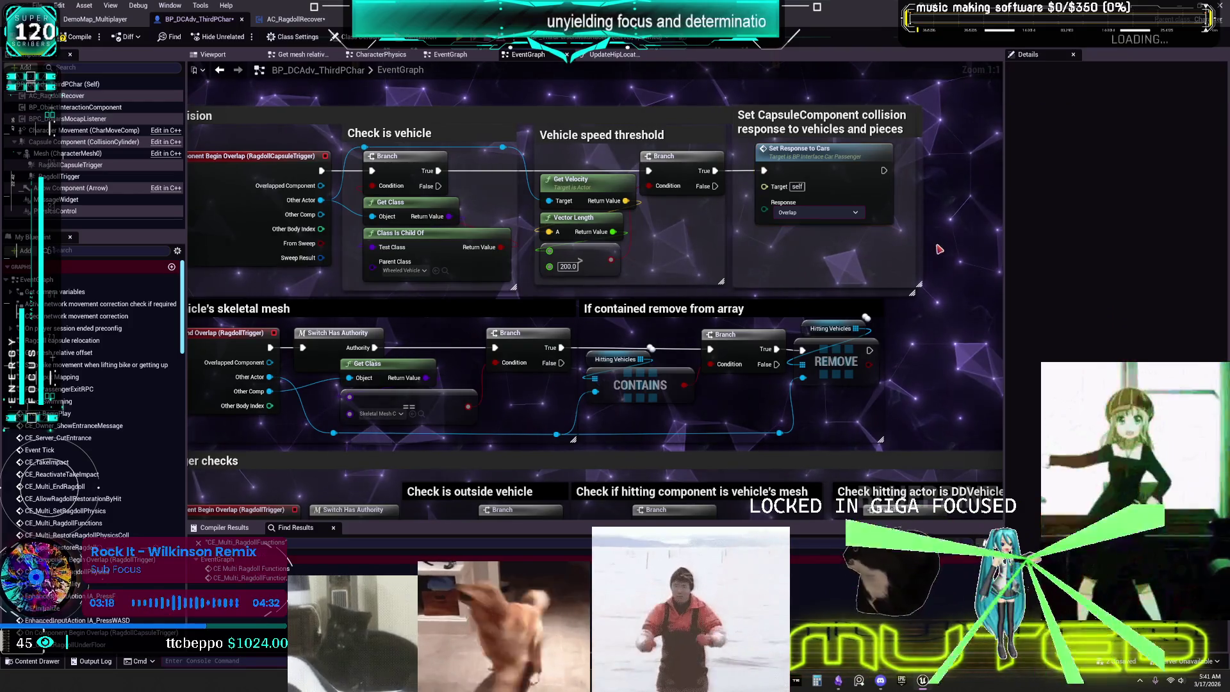
drag(934, 244, 742, 239)
key(ctrl+v)
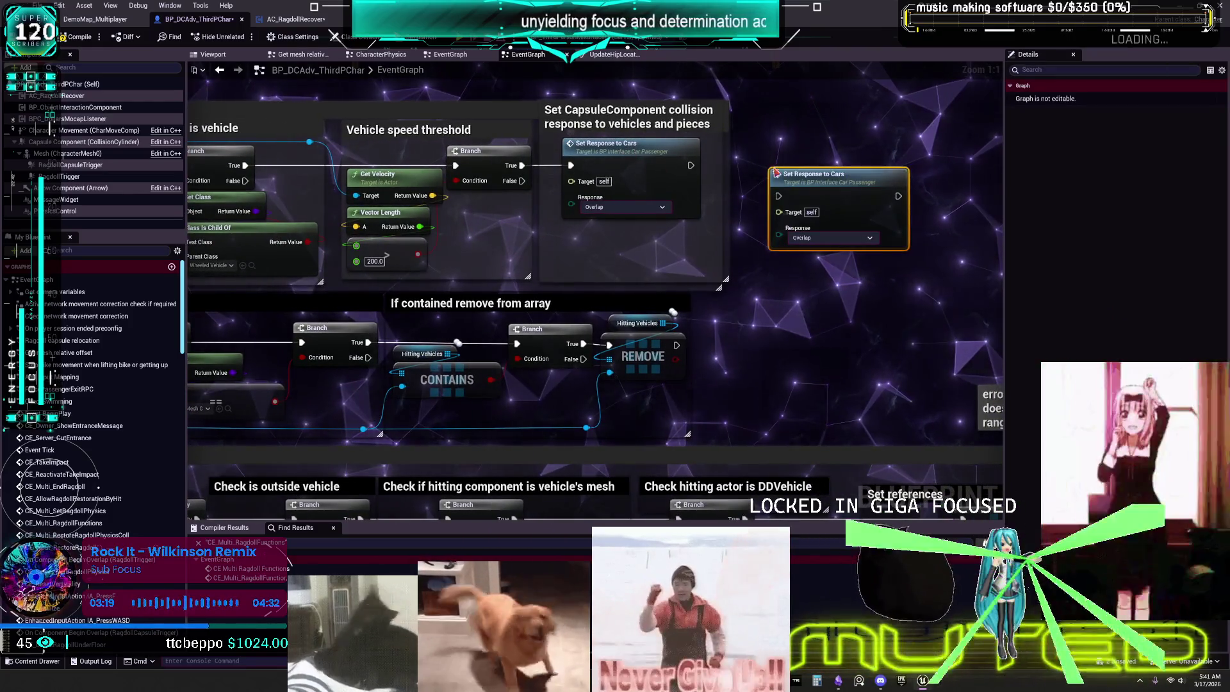
double_click(787, 176)
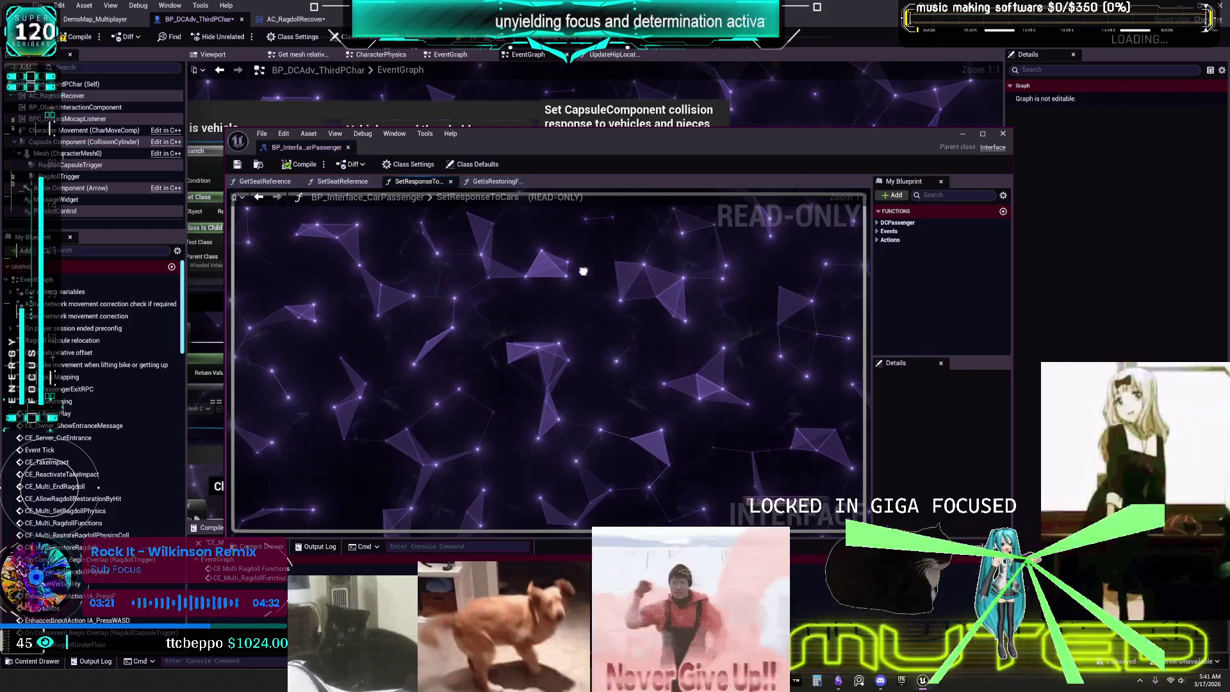
- Find references to SetResponseToCars by name, stripping the quote marks from the search text
click(537, 376)
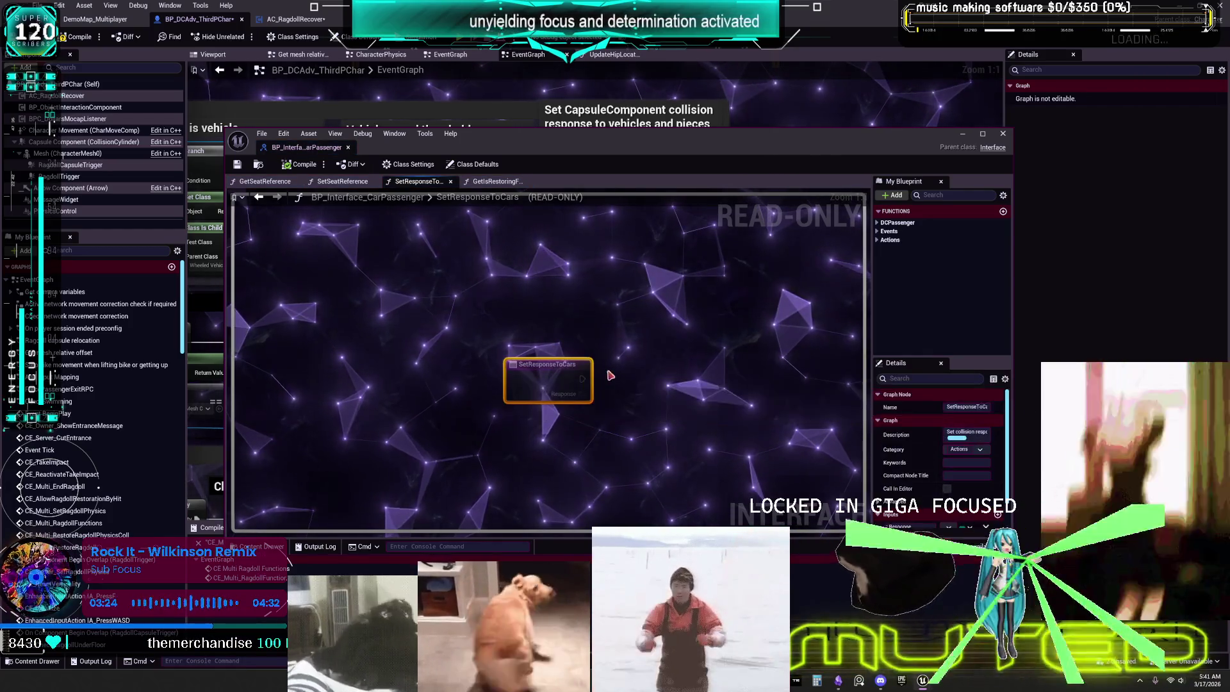
right_click(556, 383)
mouse_move(615, 400)
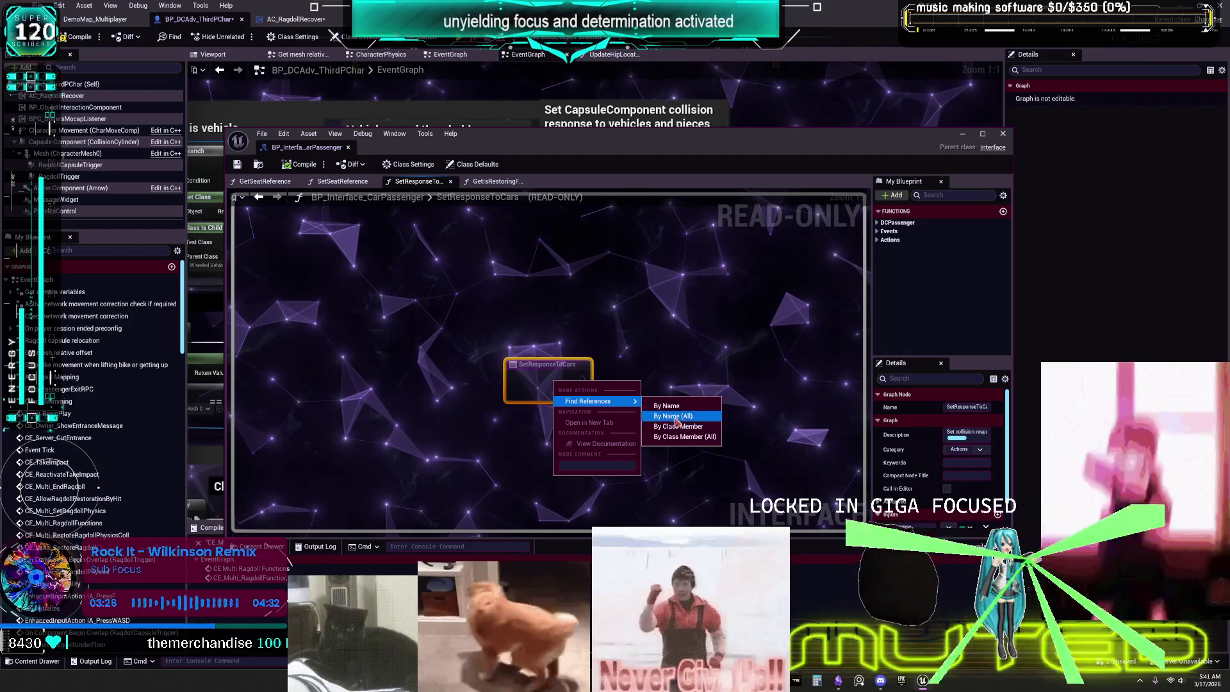
click(673, 406)
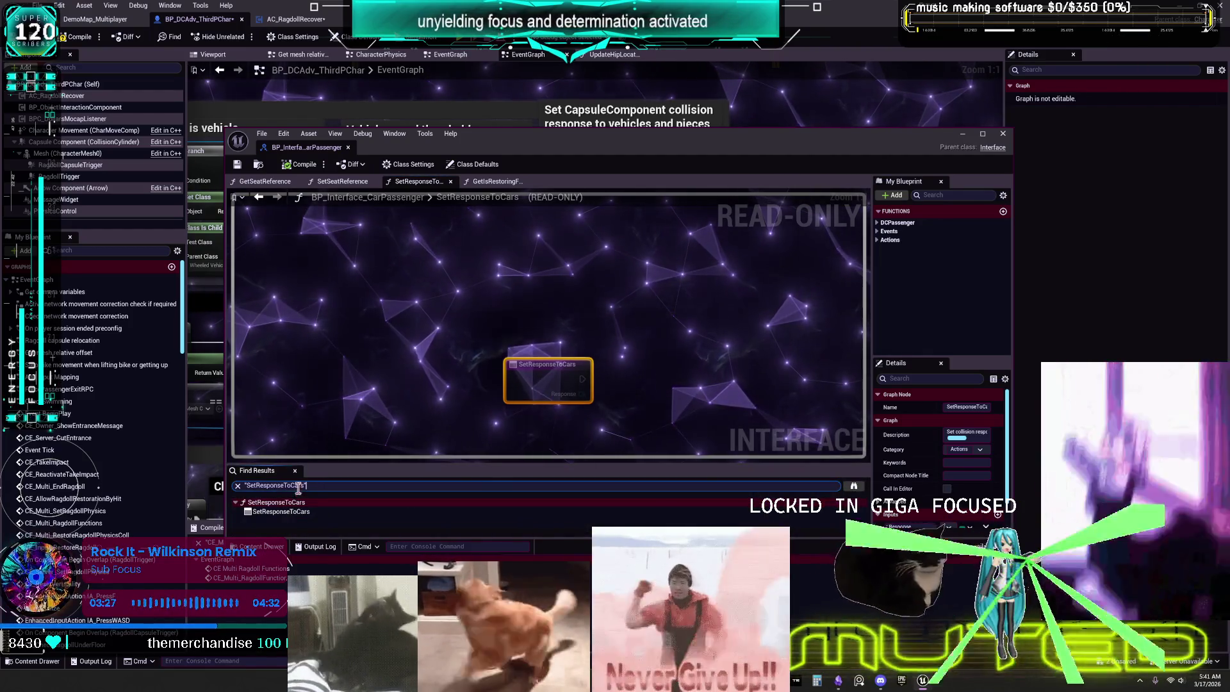
click(314, 485)
key(BackSpace)
key(Home)
key(Delete)
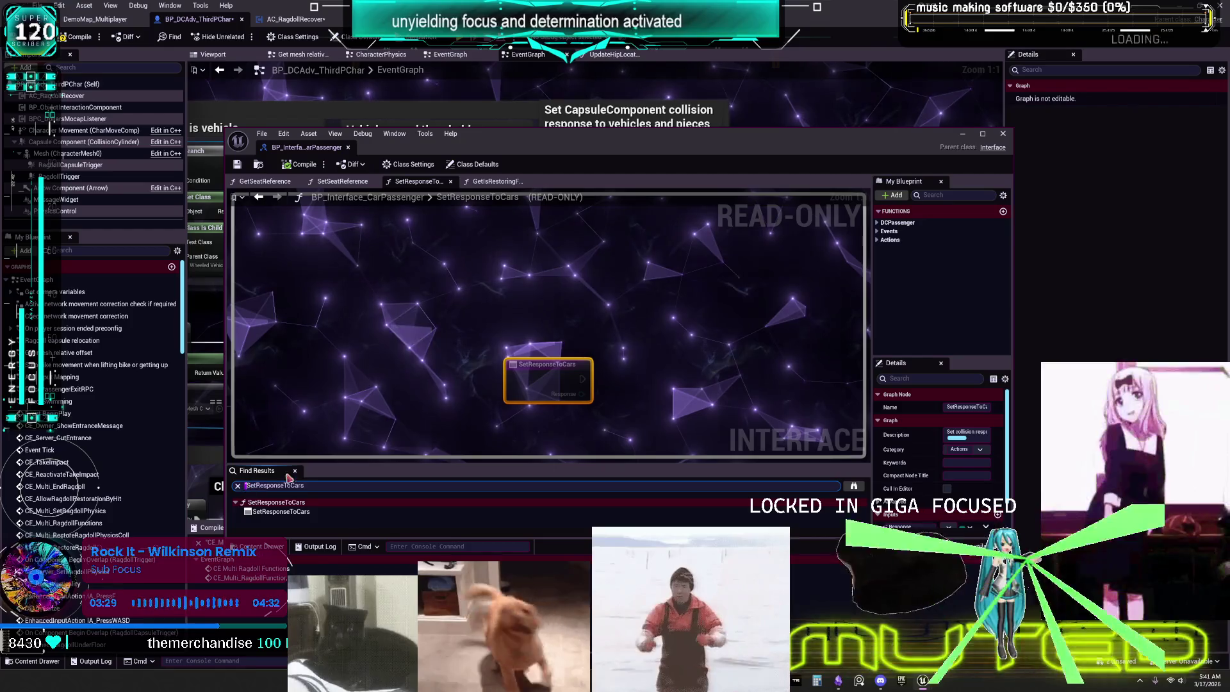
click(455, 343)
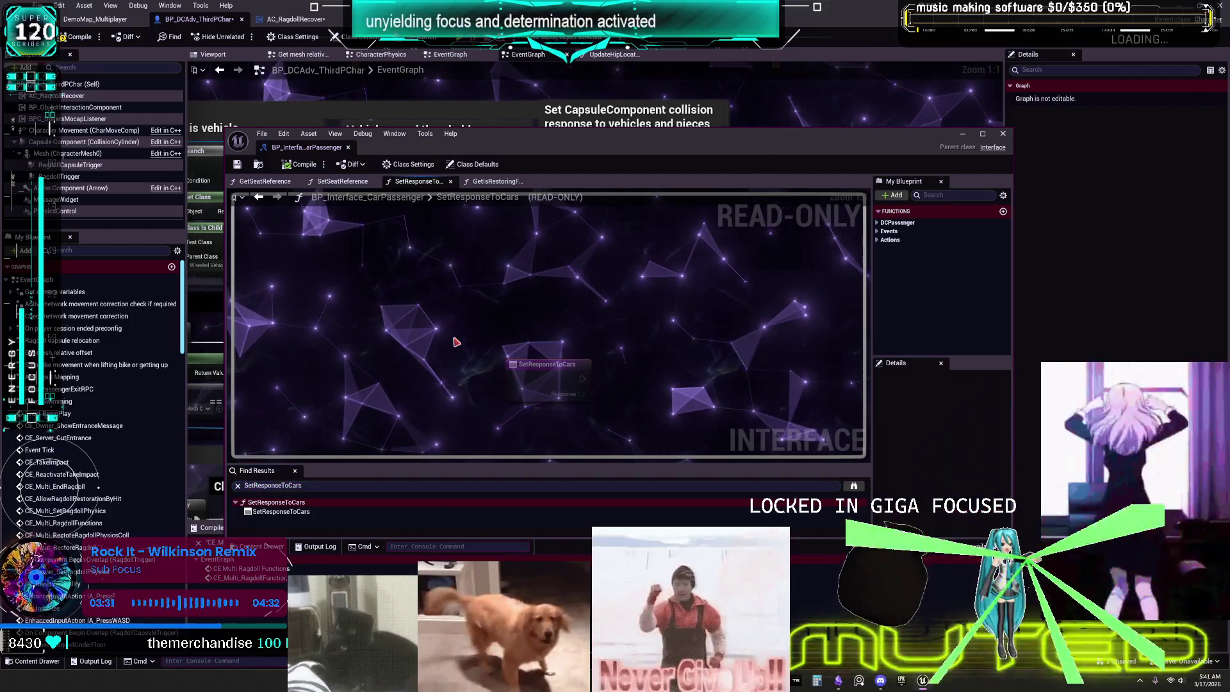
- Search all Blueprints for SetResponseToCars and jump to its EventGraph use at On Seat Left
key(ctrl+shift+f)
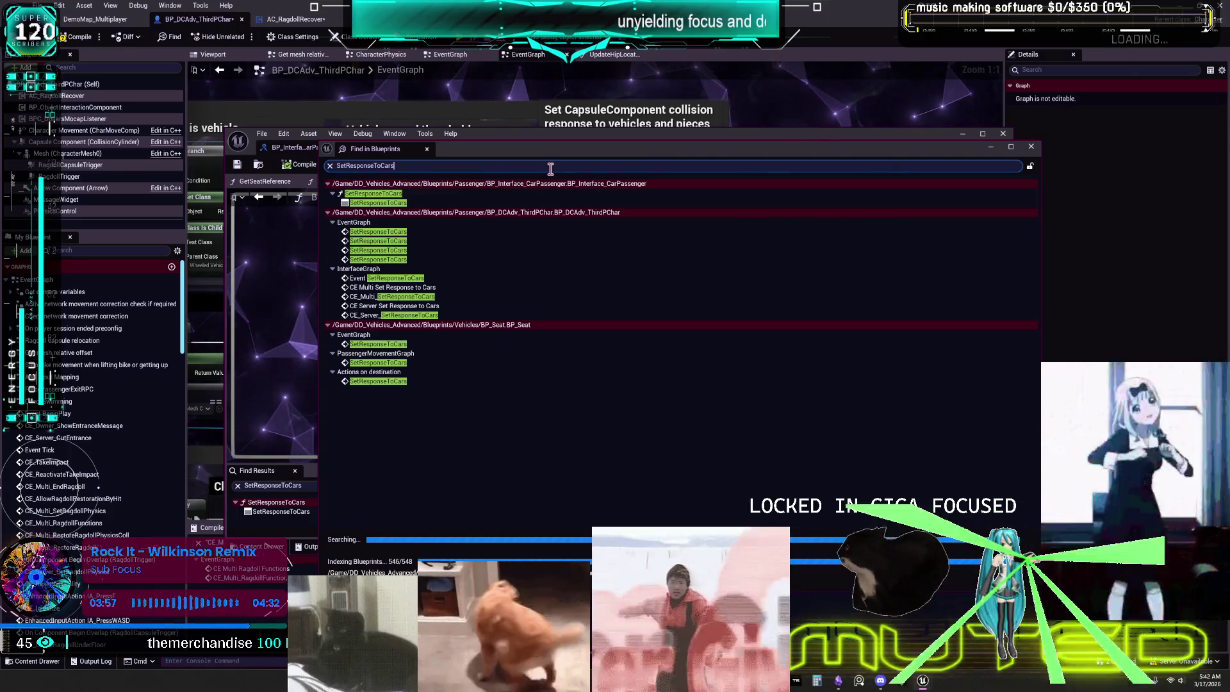
double_click(378, 203)
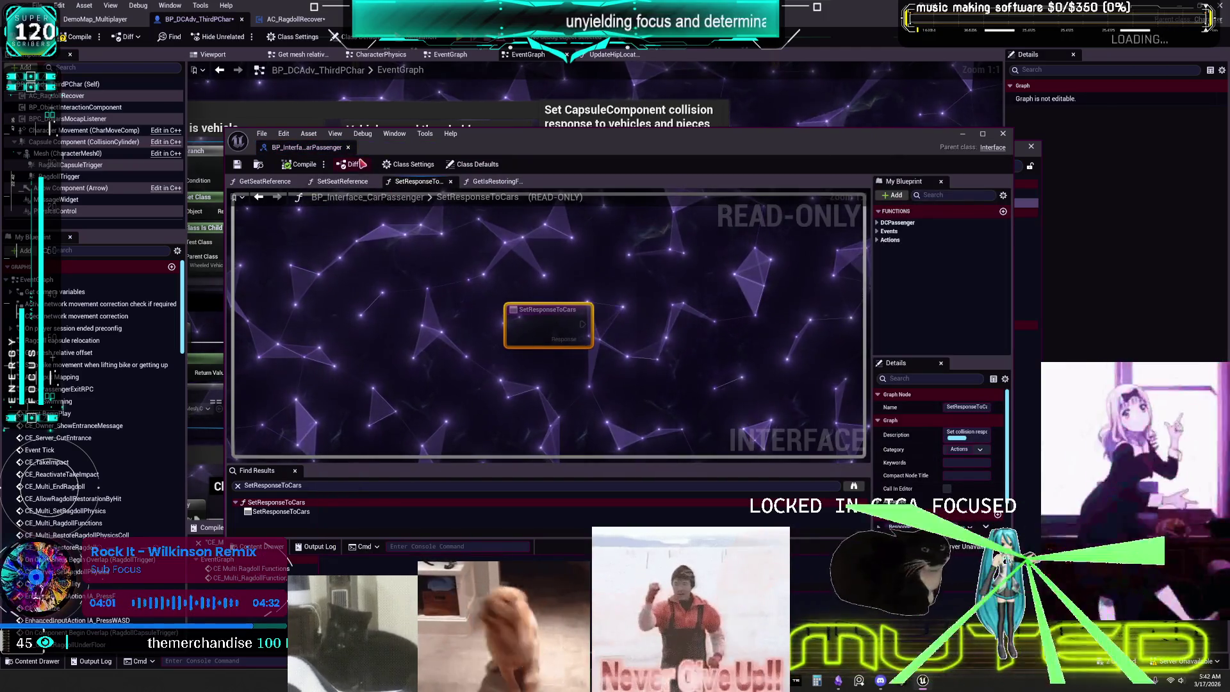
key(ctrl+shift+f)
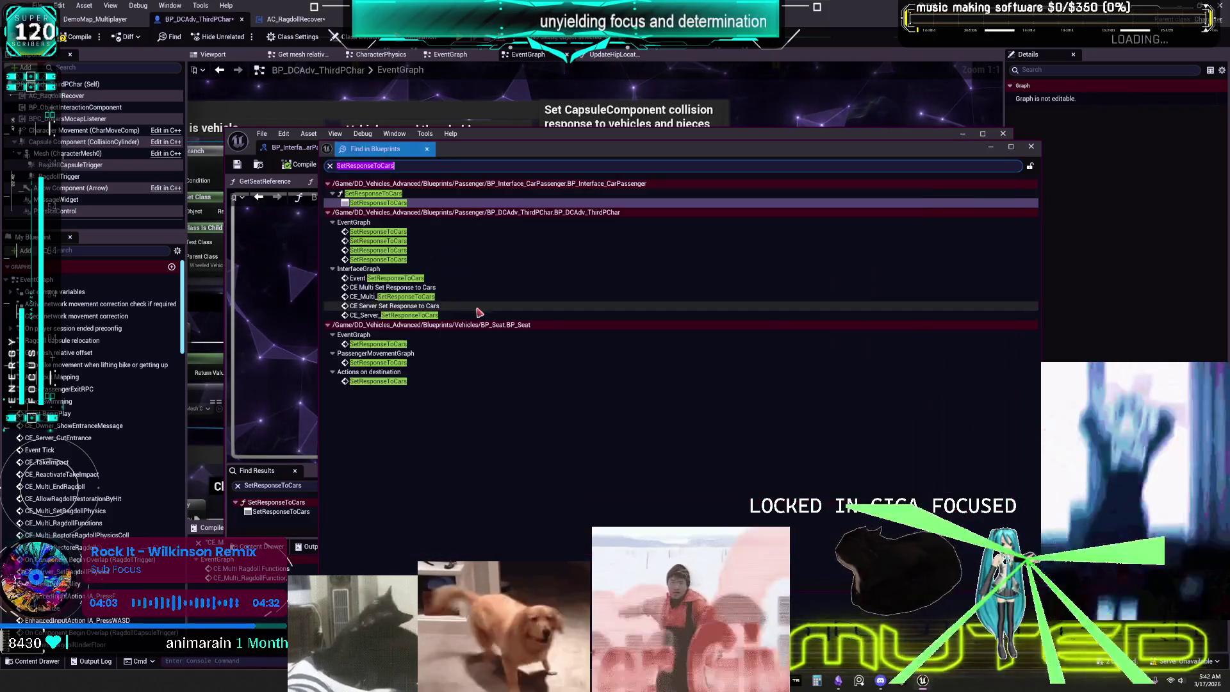
double_click(378, 232)
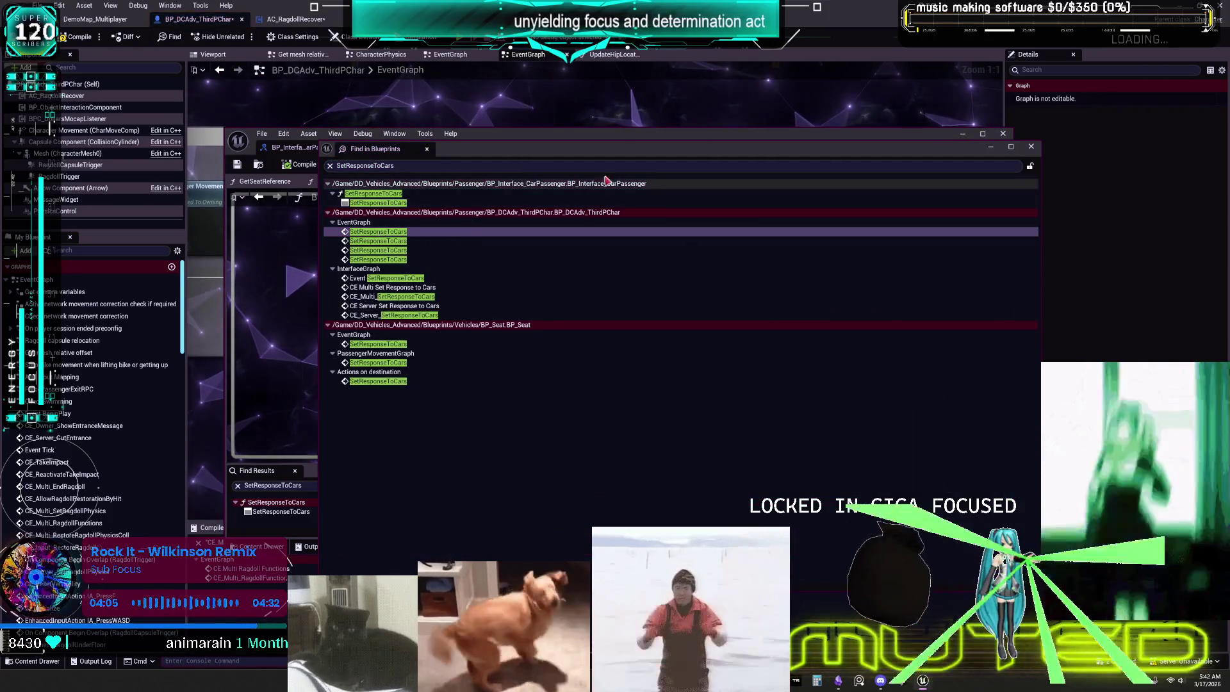
click(550, 307)
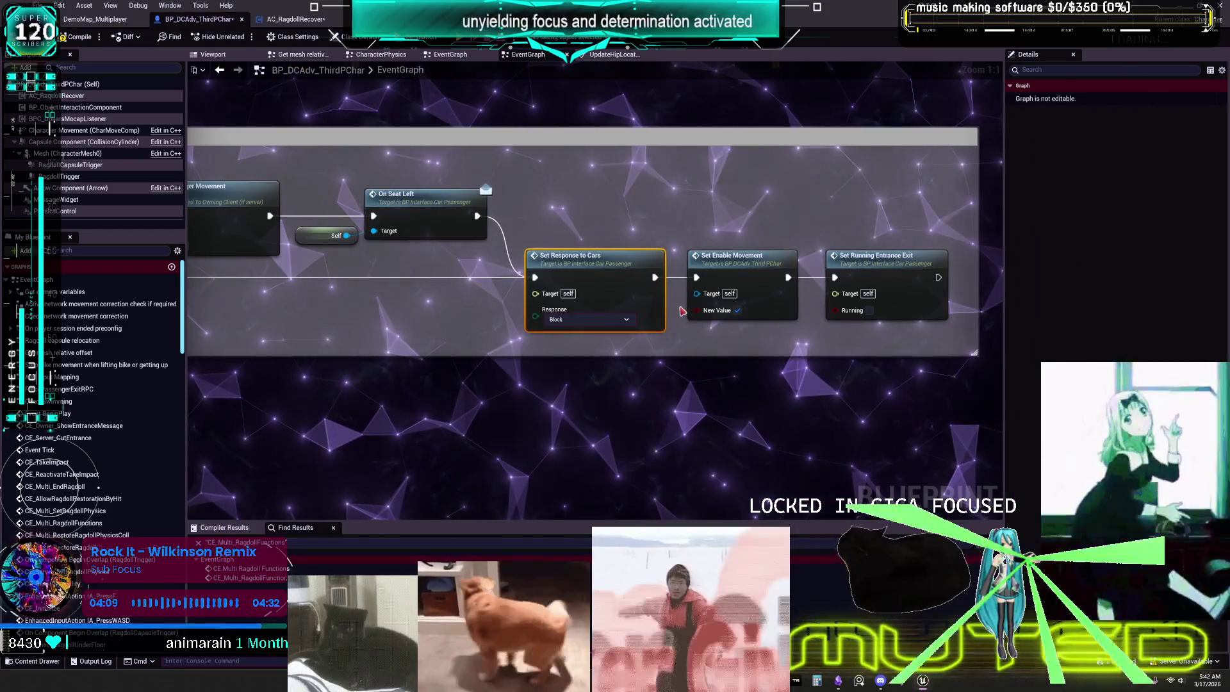
- Step through the Overlap, Block and capsule SetResponseToCars results to the InterfaceGraph event
scroll(651, 290, down, 4)
drag(651, 290, 780, 288)
scroll(522, 284, up, 4)
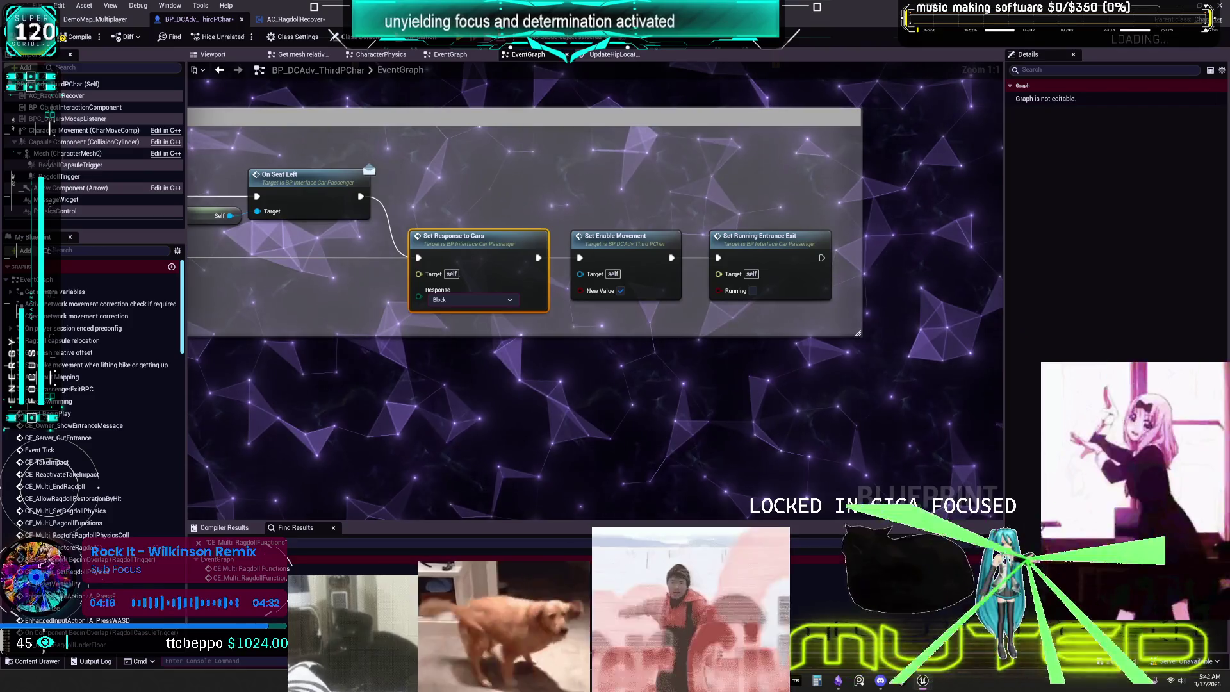
key(Down)
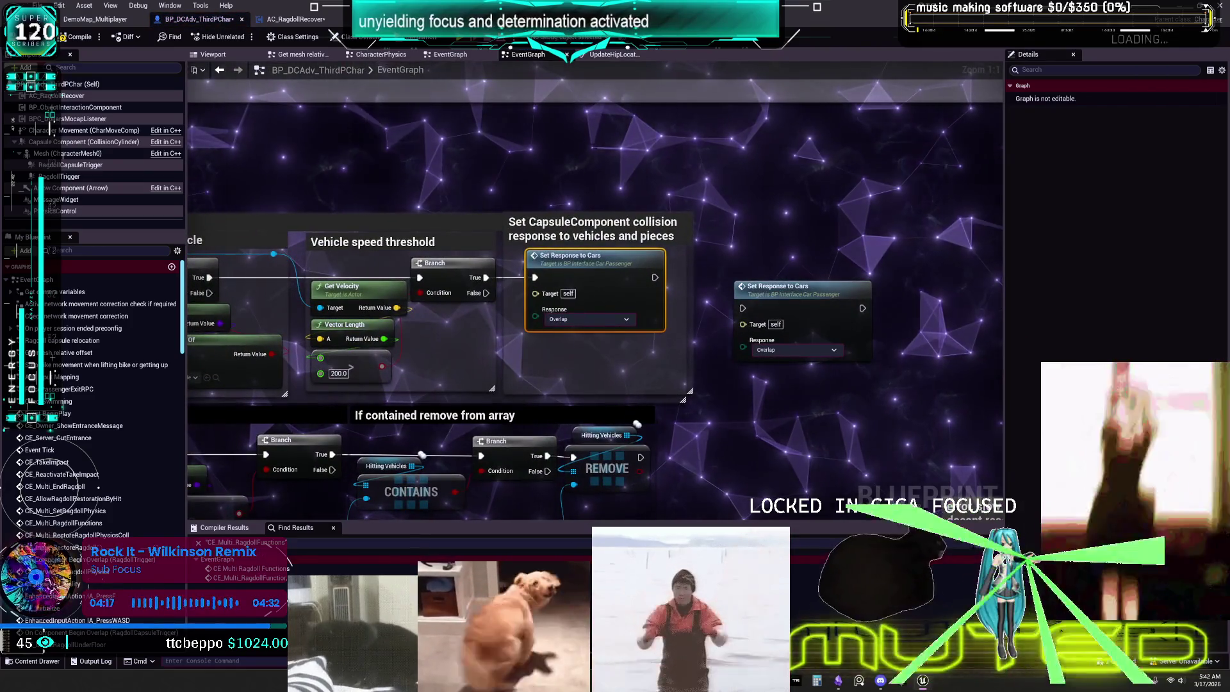
key(Down)
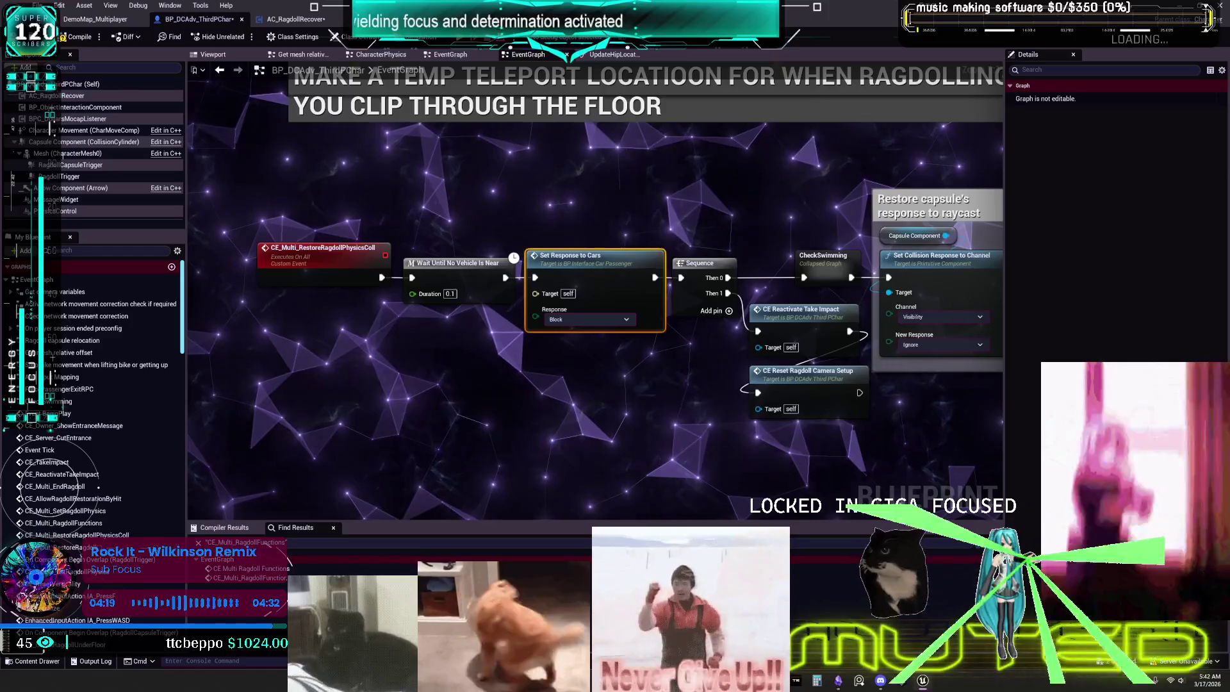
key(Down)
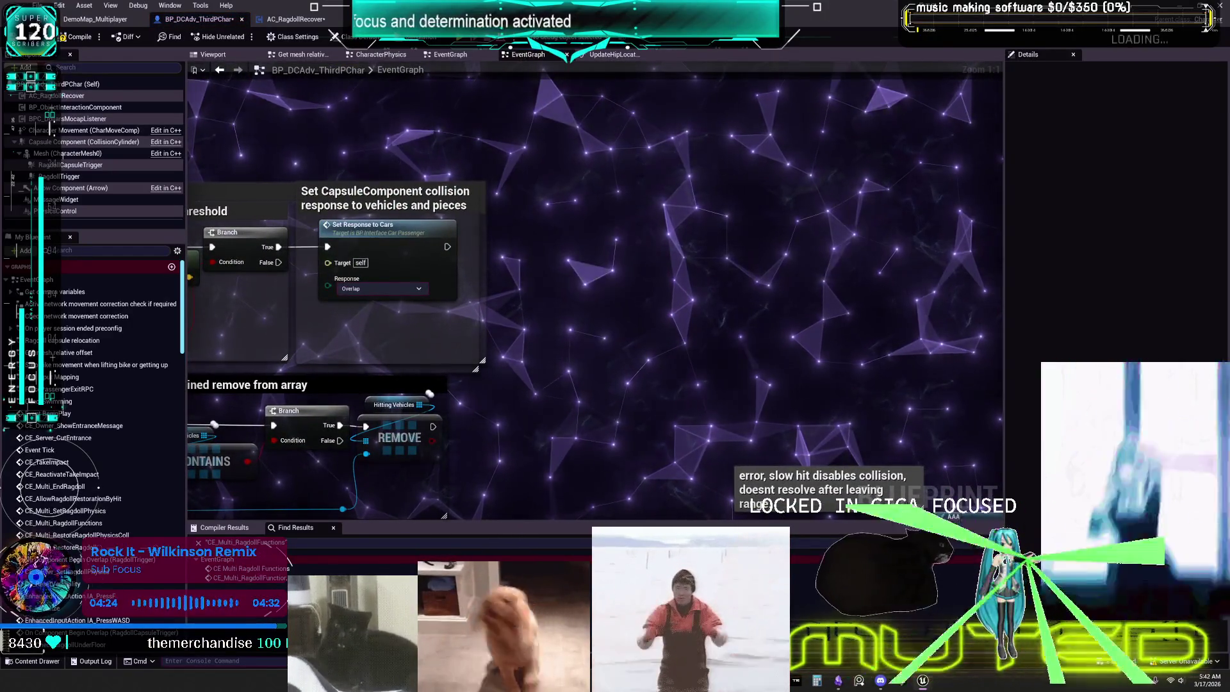
key(Down)
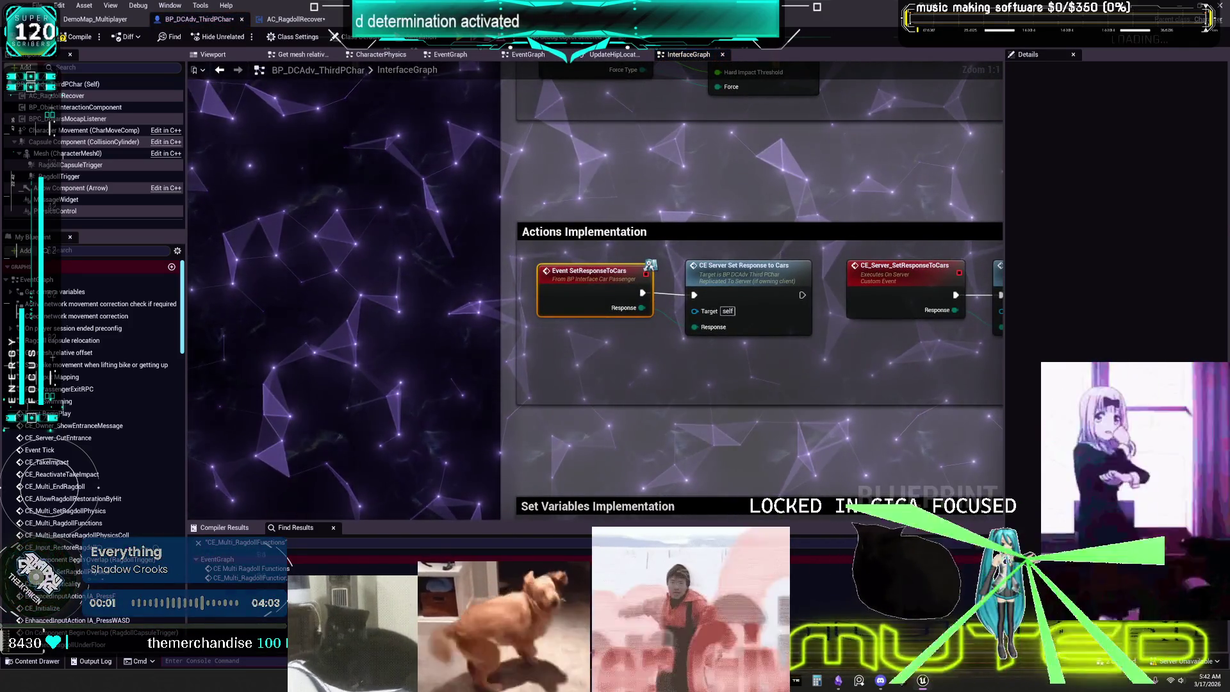
- Step through the multicast and server Set Response to Cars results to BP_Seat's Block call
key(Down)
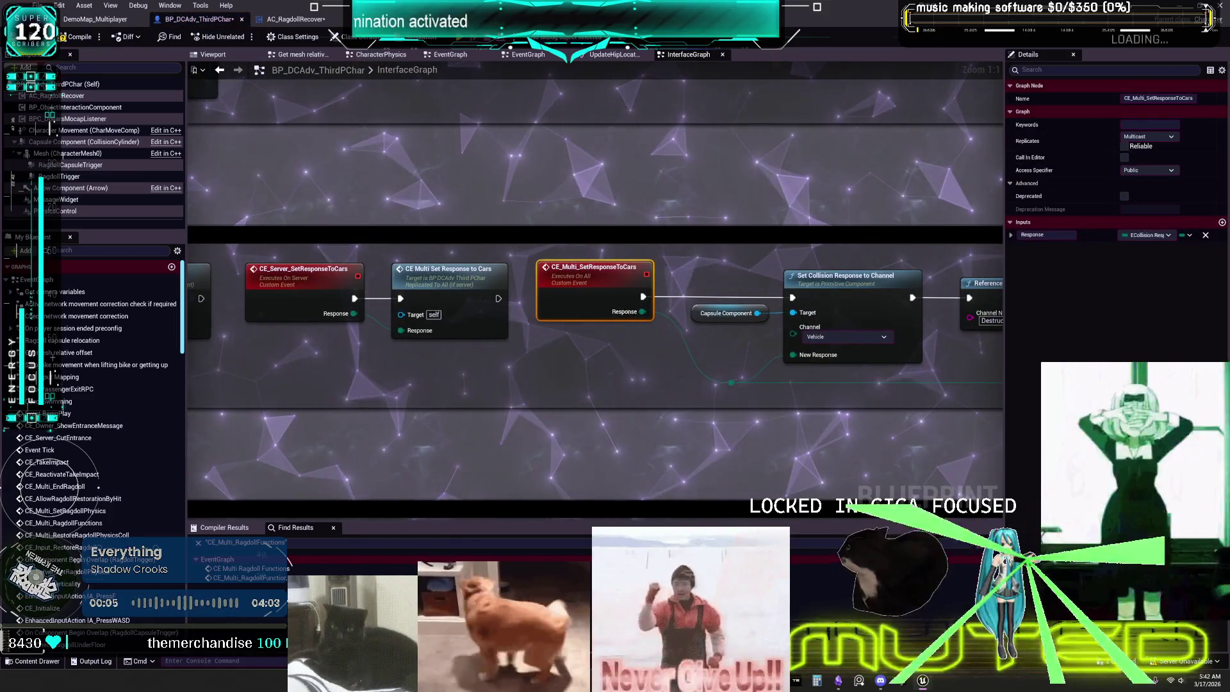
key(Down)
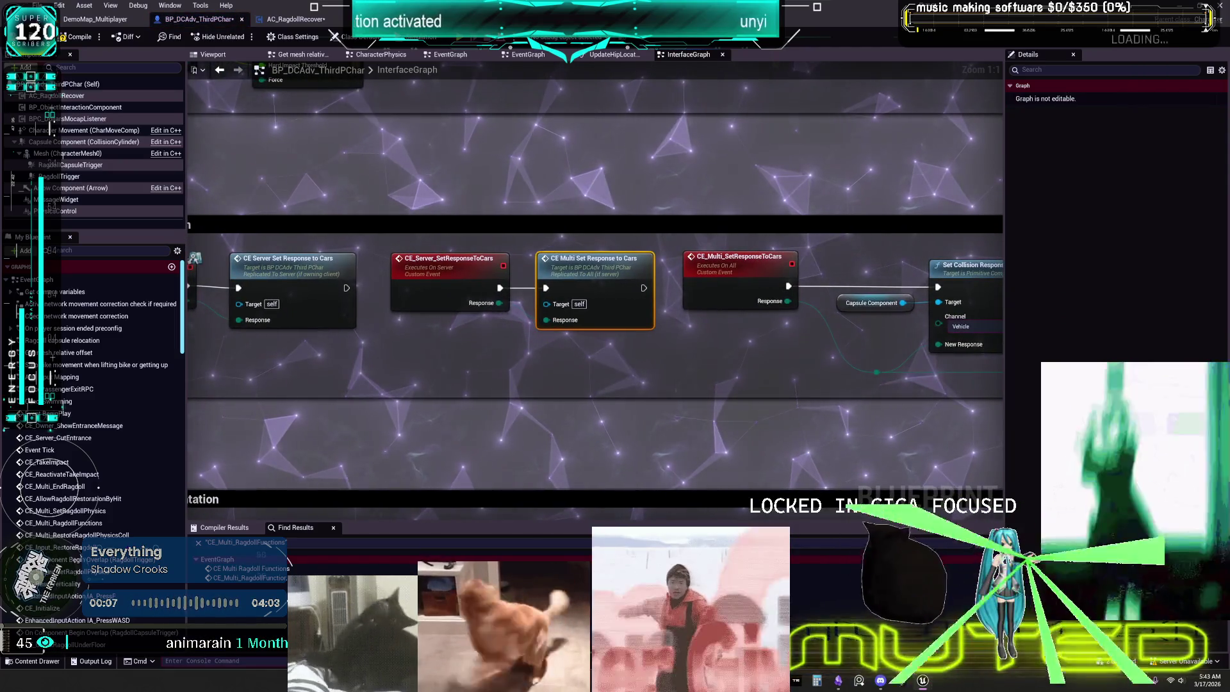
key(Down)
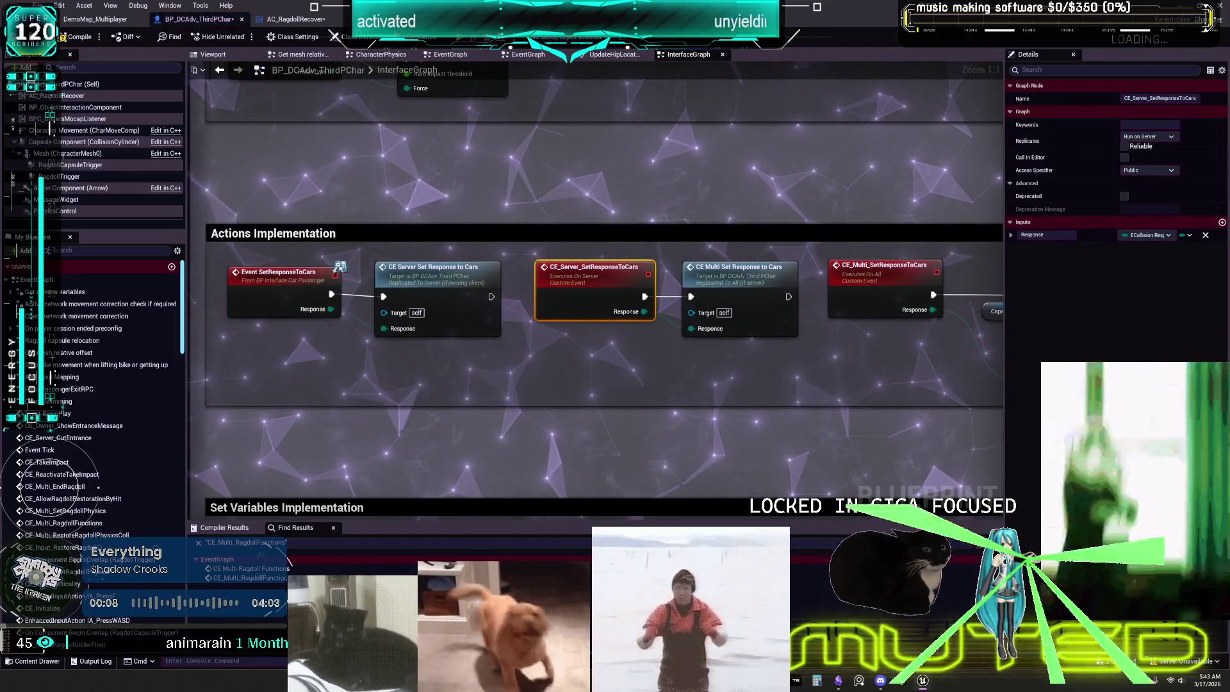
key(Down)
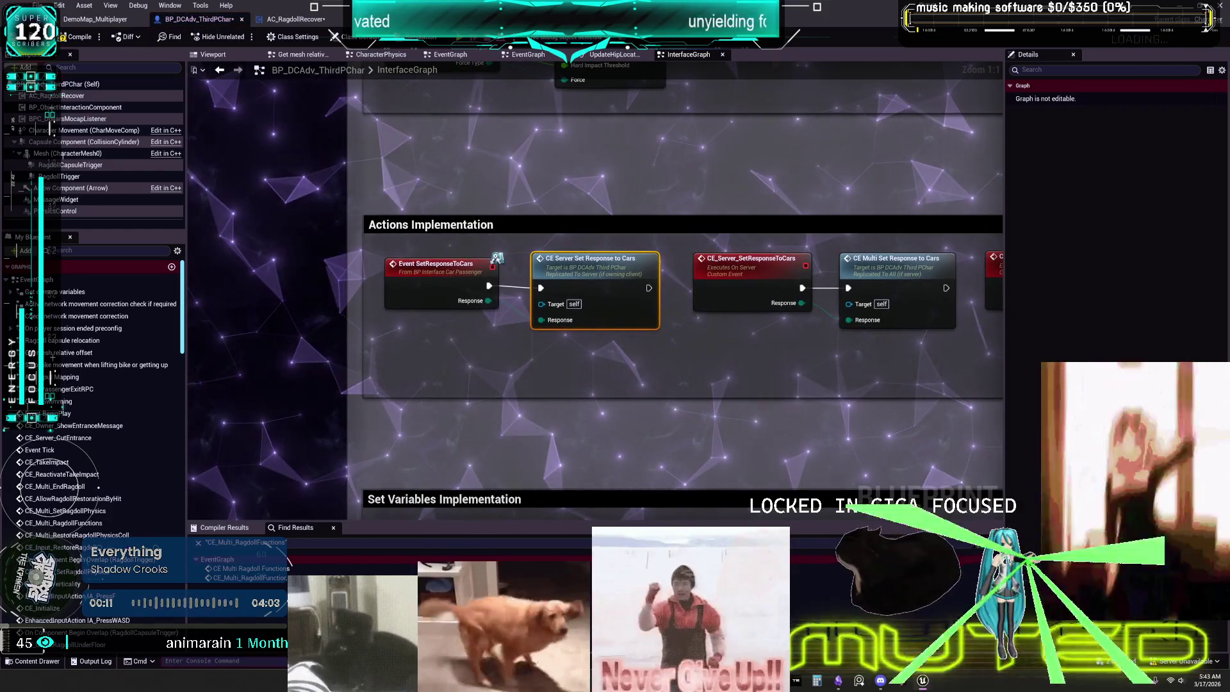
key(Down)
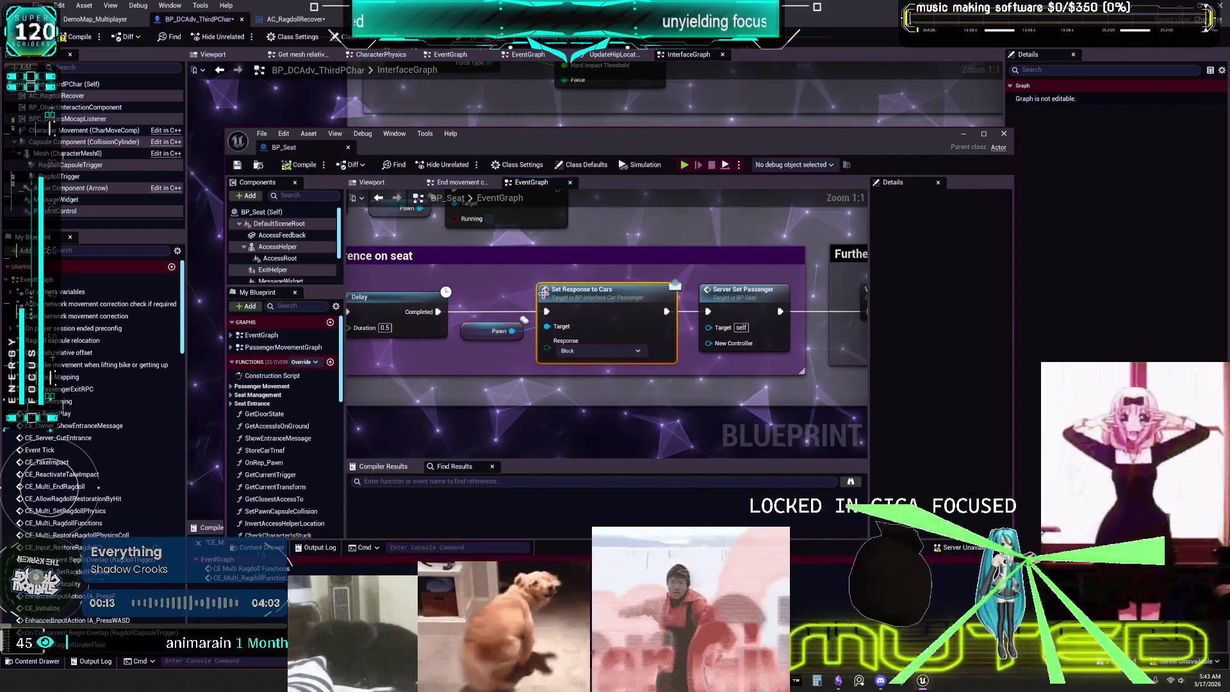
- Check BP_Seat's remaining references and its Actions on destination graph, then close BP_Seat
key(Down)
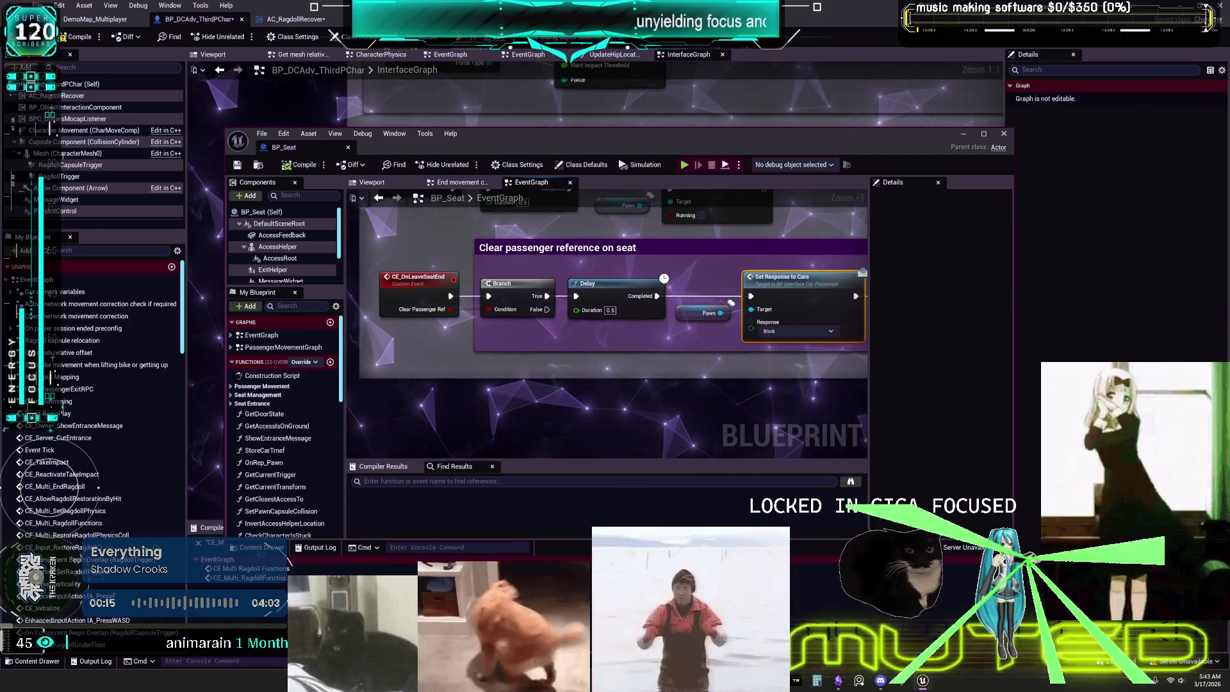
key(Down)
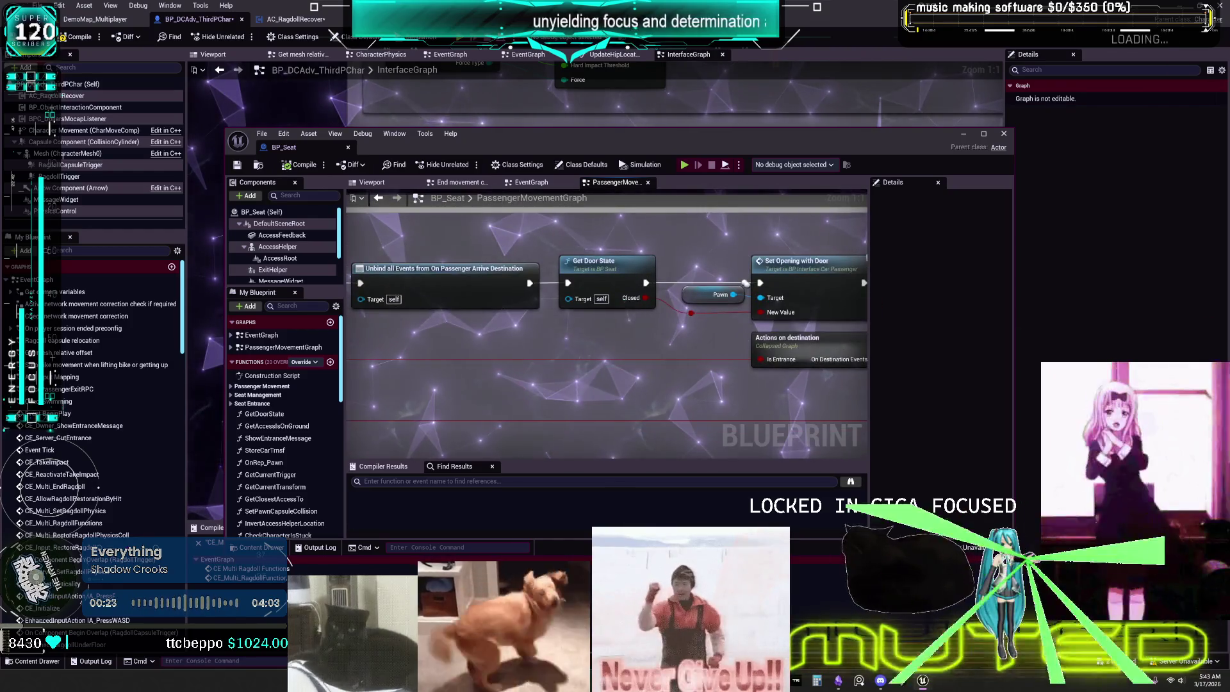
double_click(788, 343)
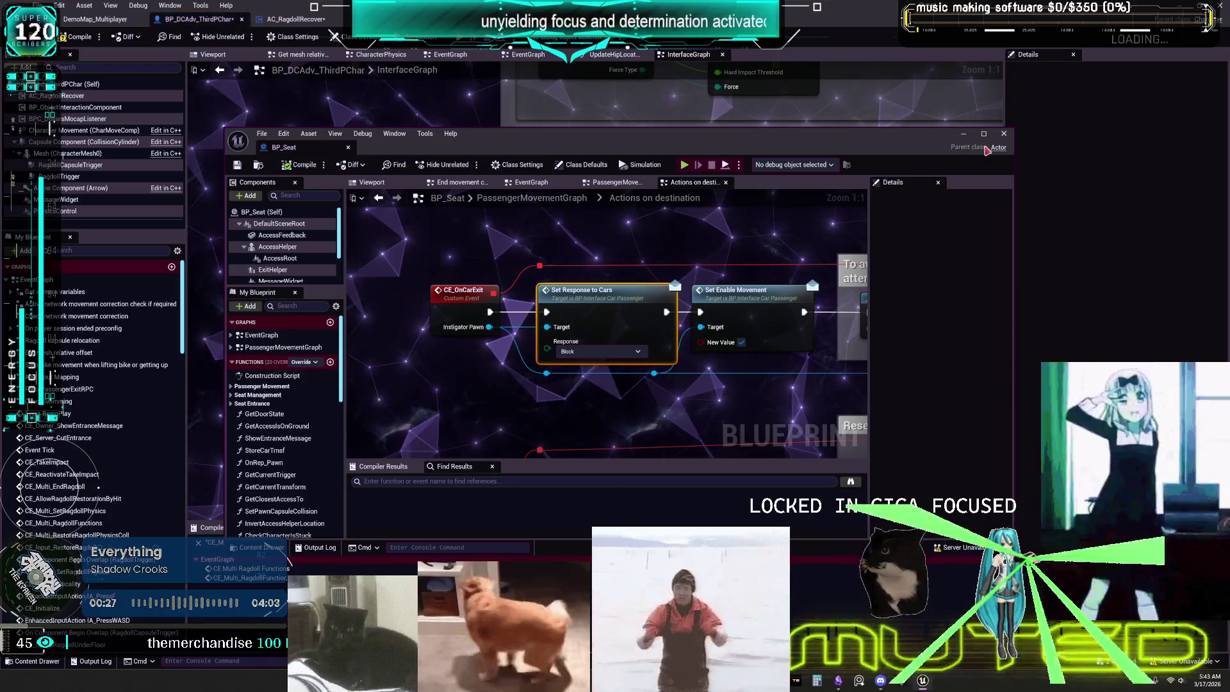
click(1004, 133)
scroll(820, 205, down, 3)
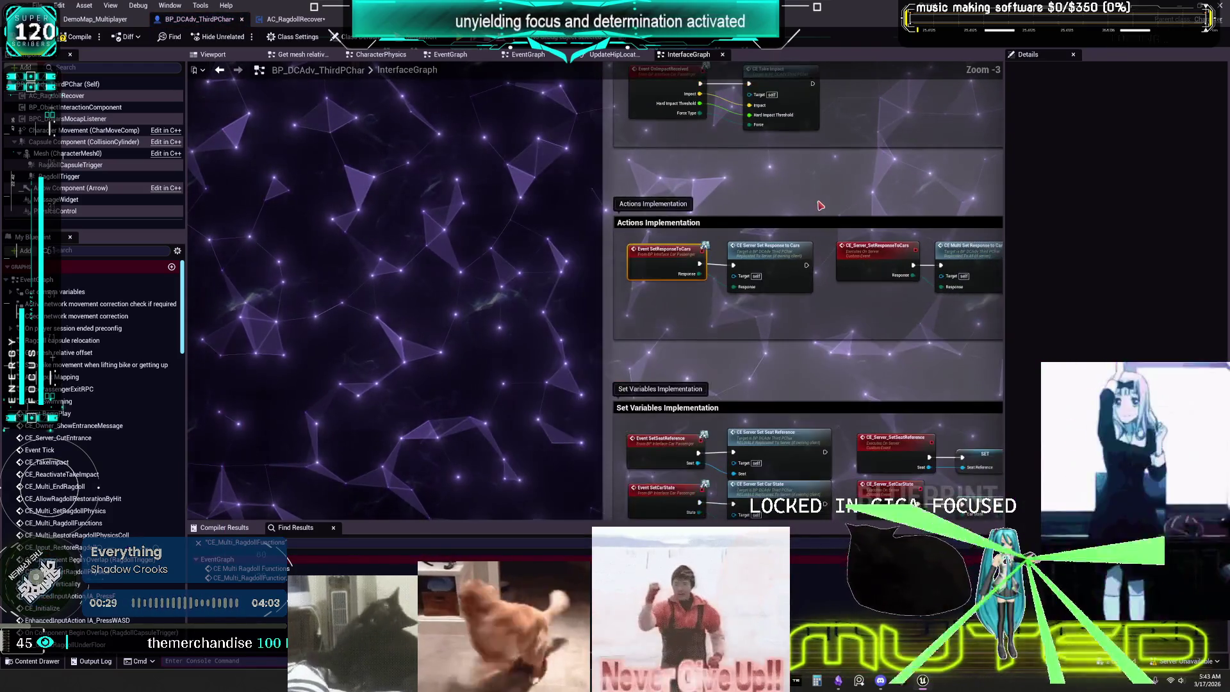
- Return to the On Seat Left response node and pan to the capsule and skeletal-mesh groups
scroll(930, 267, down, 1)
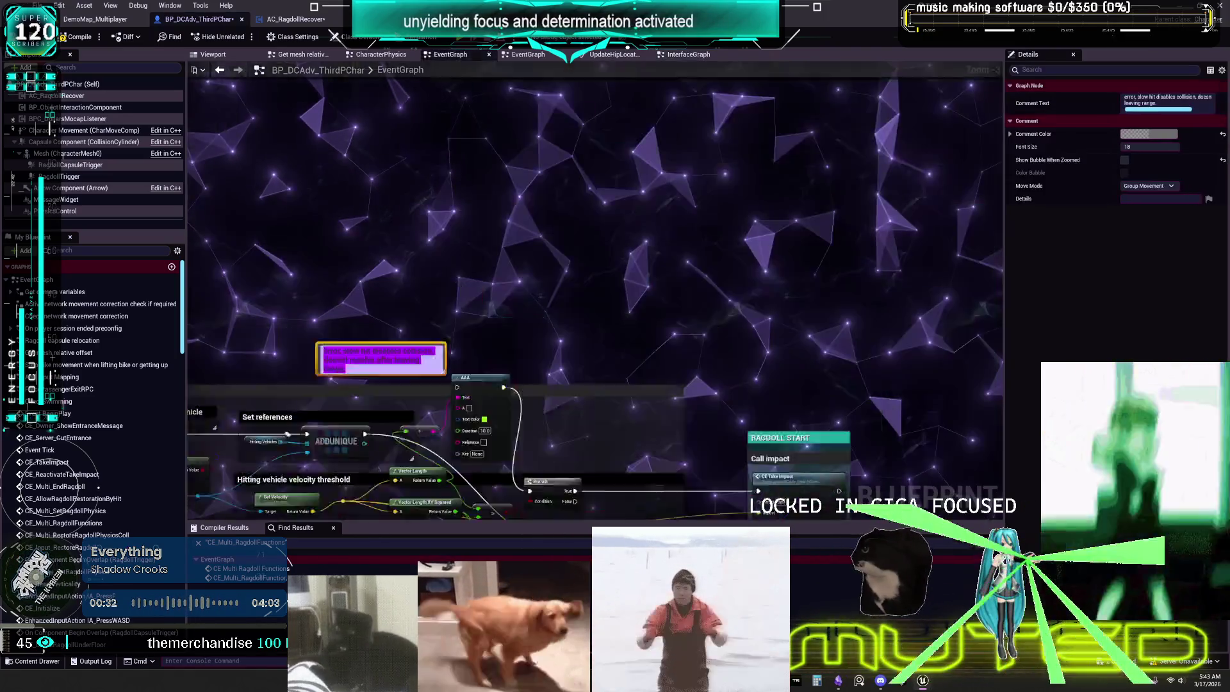
double_click(762, 256)
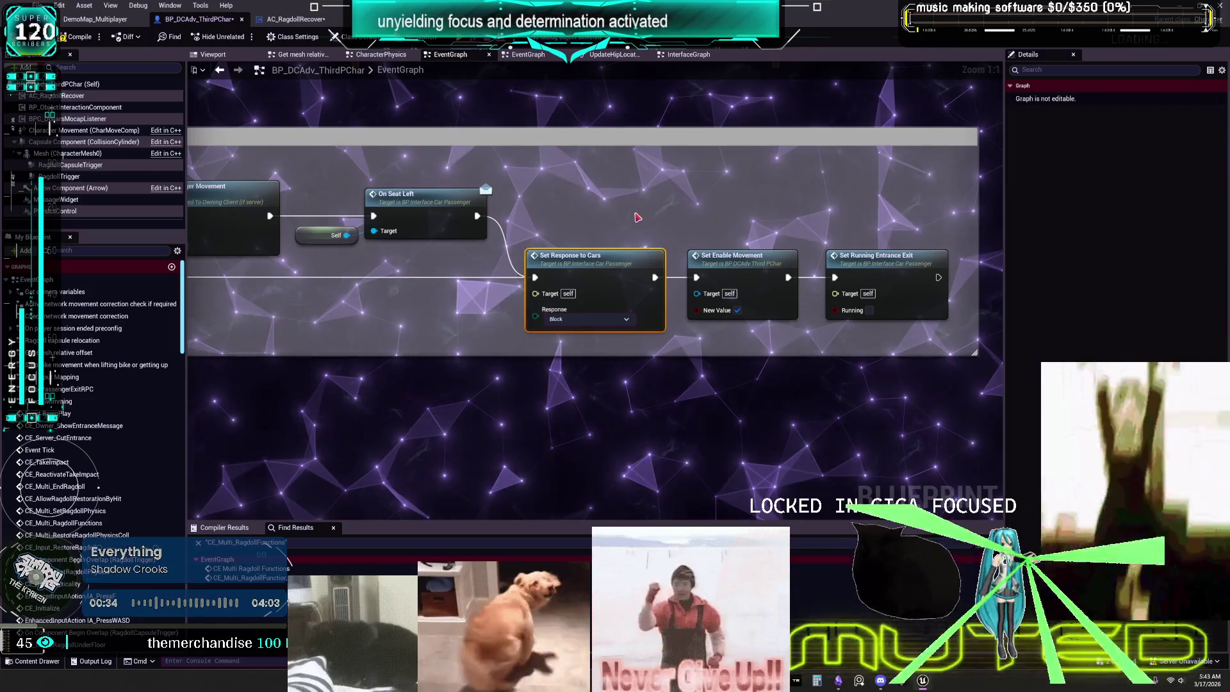
scroll(637, 218, down, 2)
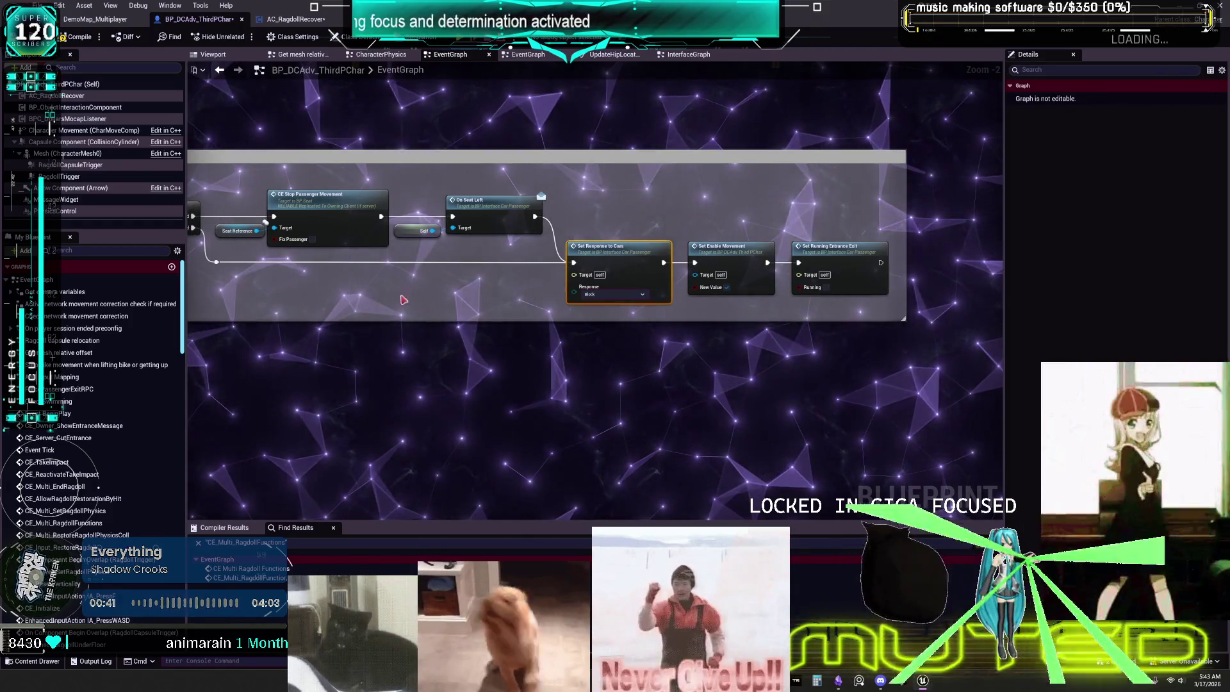
scroll(403, 298, down, 6)
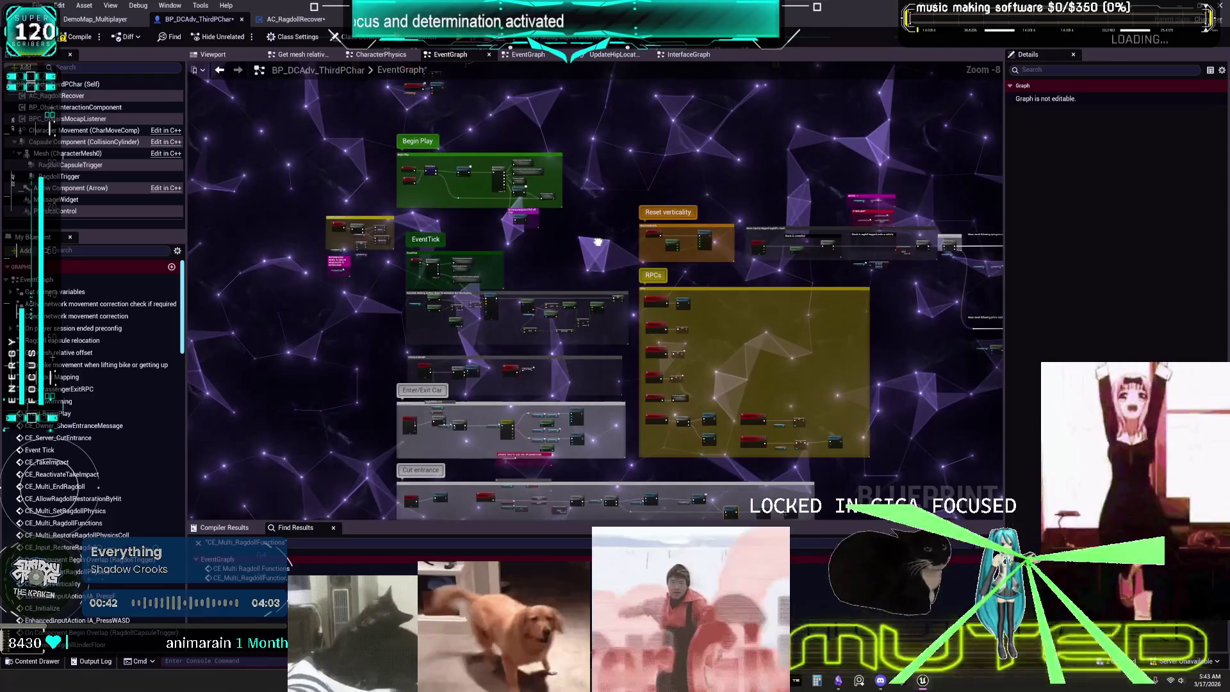
drag(597, 242, 607, 211)
scroll(491, 427, up, 5)
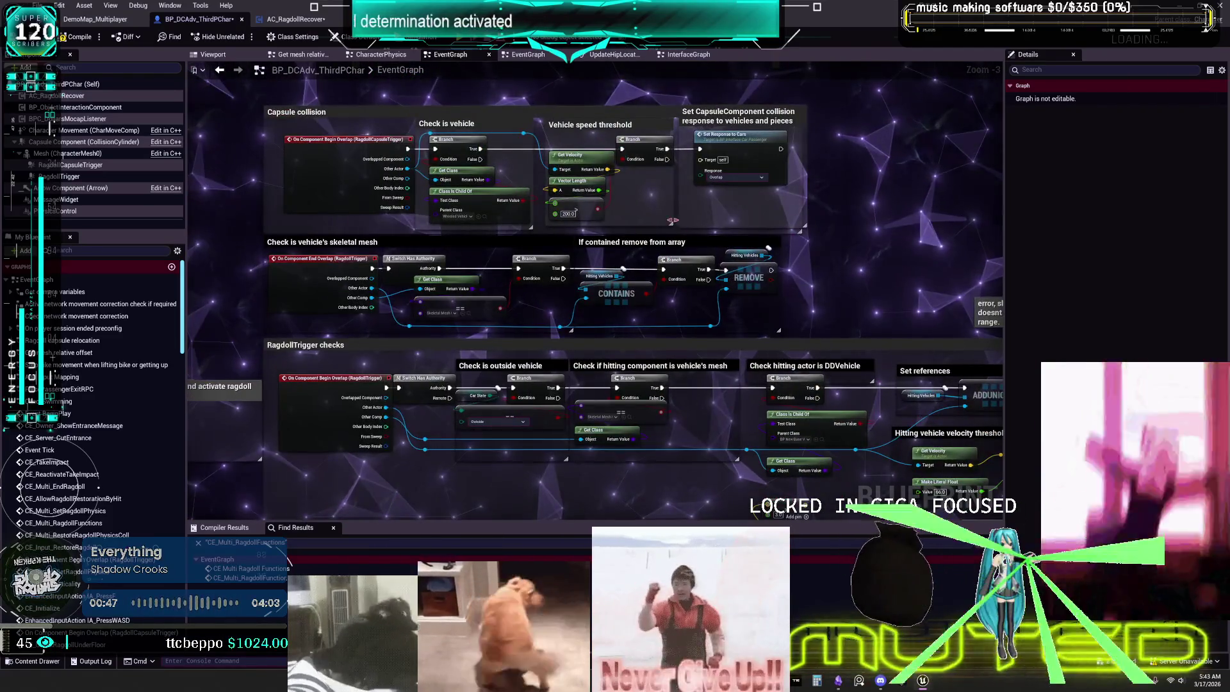
scroll(645, 191, up, 4)
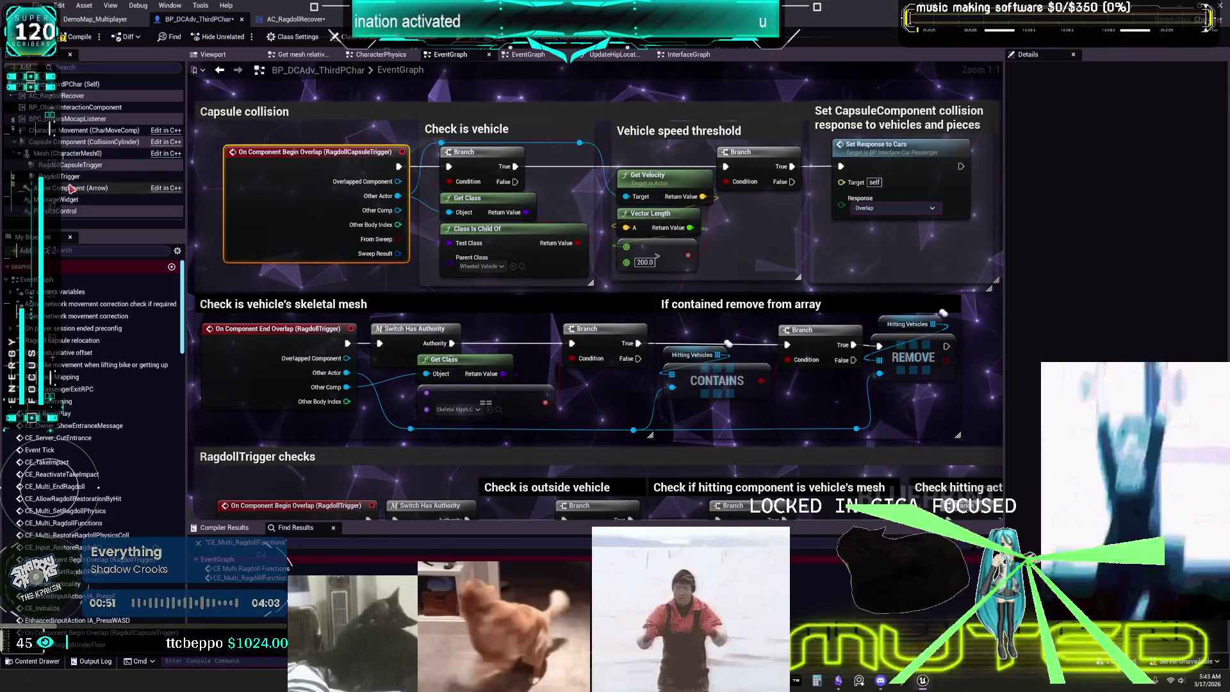
- Inspect RagdollCapsuleTrigger and RagdollTrigger in the Viewport, then go back to the EventGraph
mouse_move(286, 159)
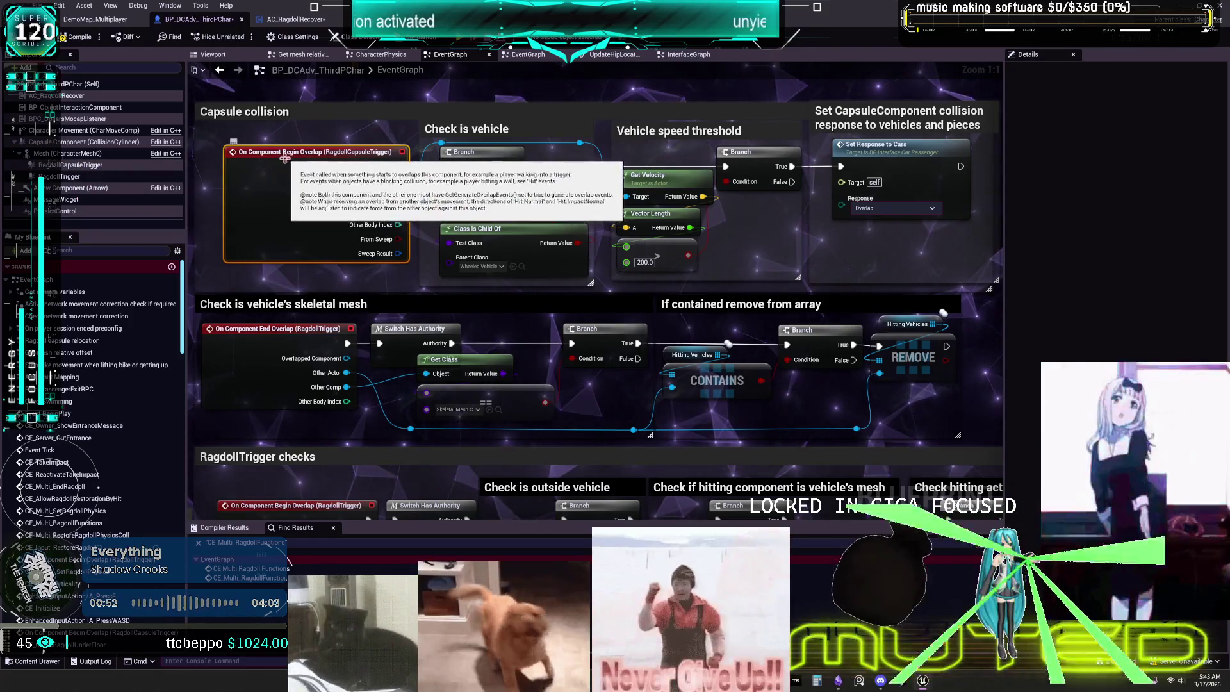
click(76, 165)
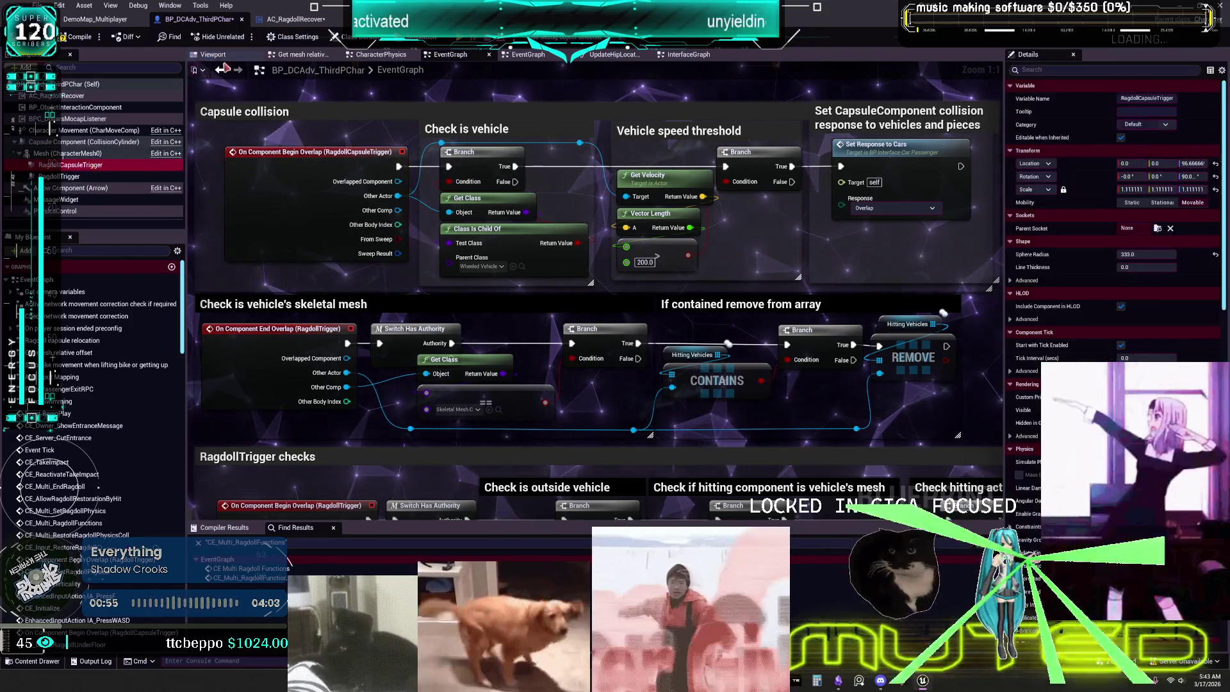
click(213, 54)
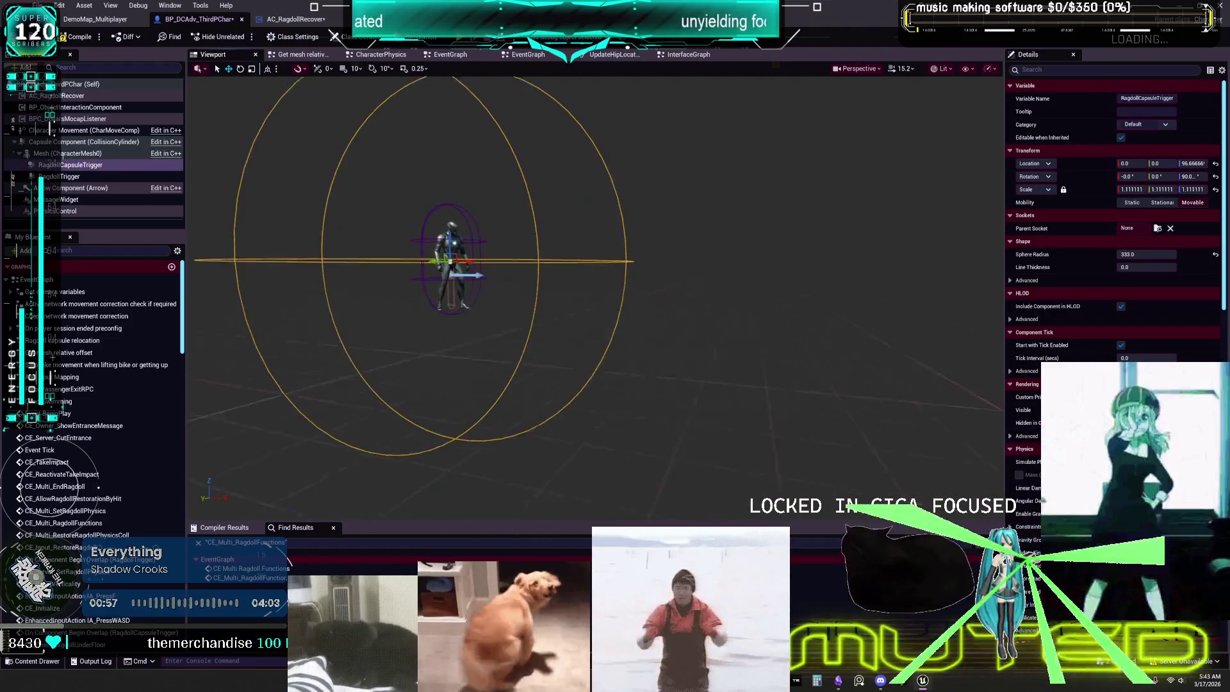
click(71, 177)
click(78, 166)
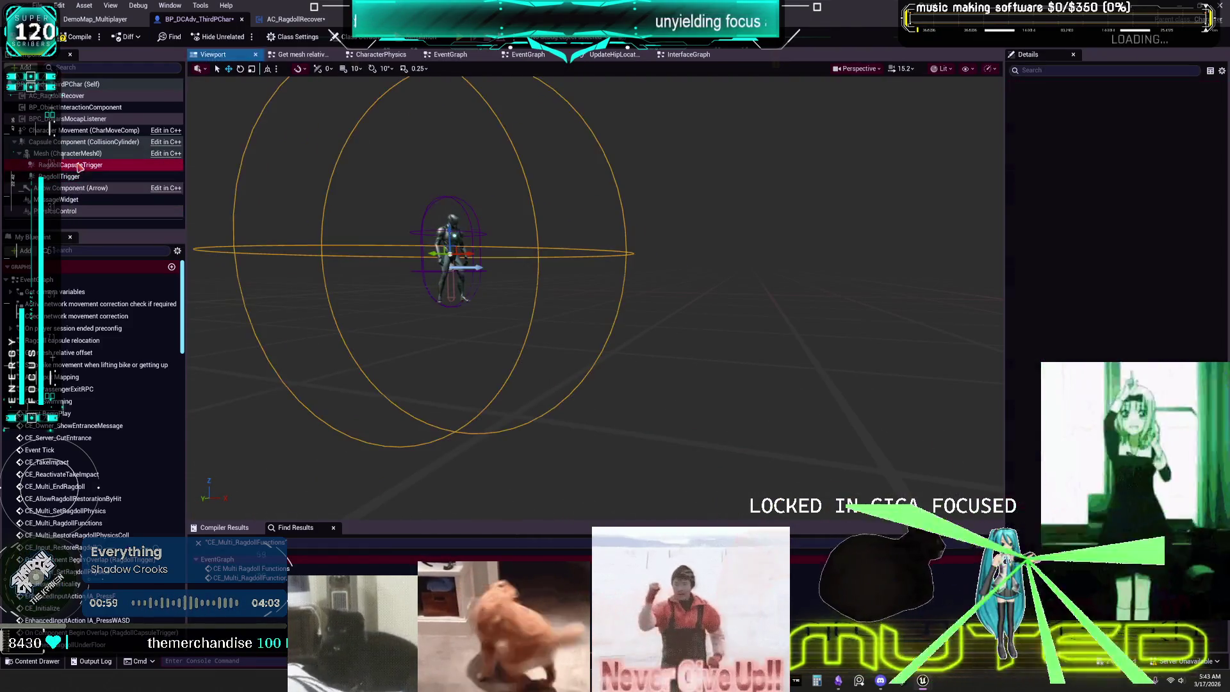
click(526, 55)
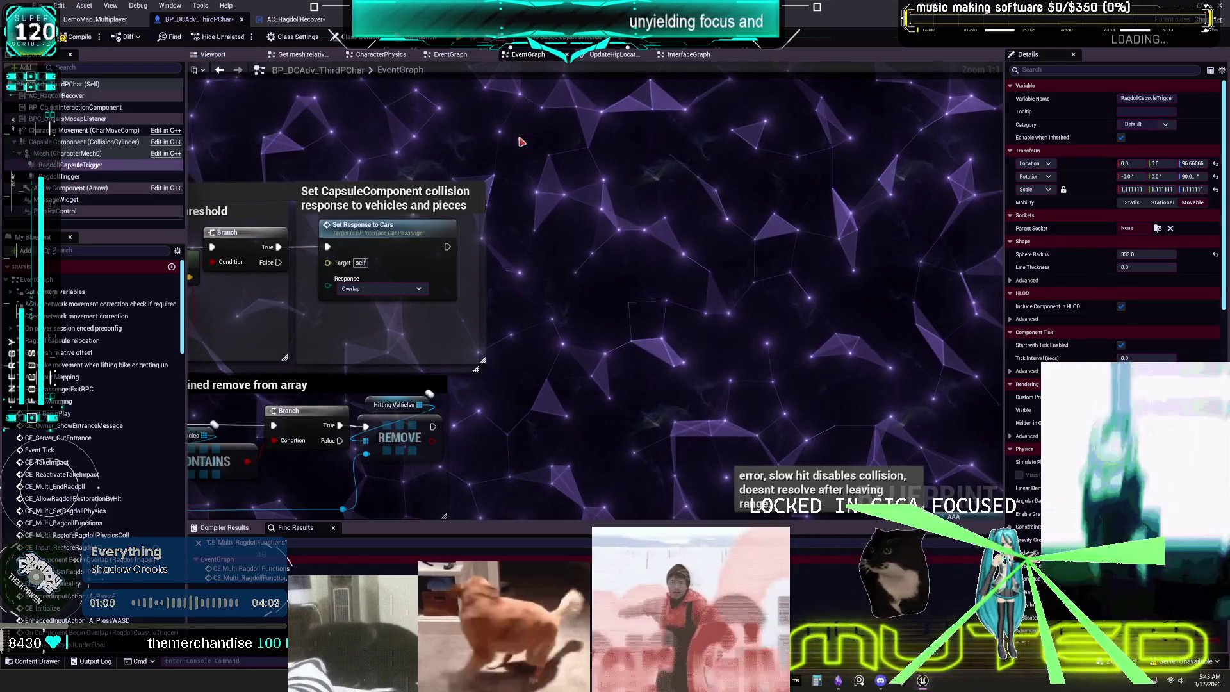
scroll(523, 131, down, 1)
scroll(719, 180, down, 1)
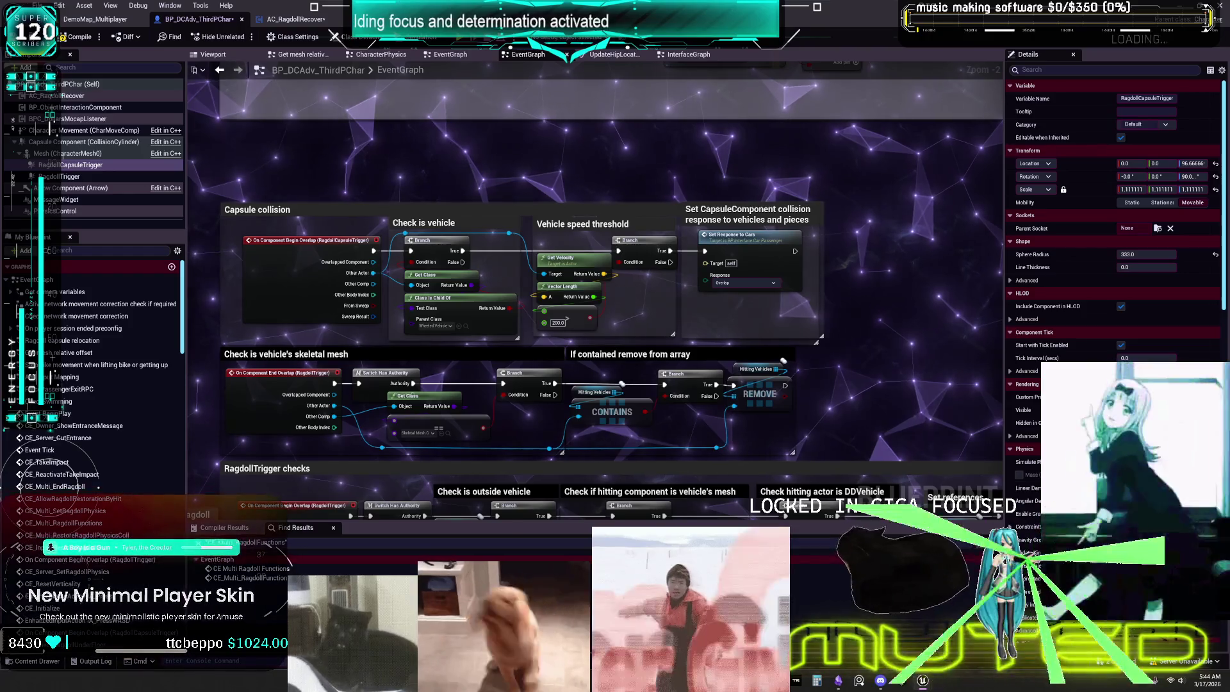
right_click(708, 237)
click(756, 192)
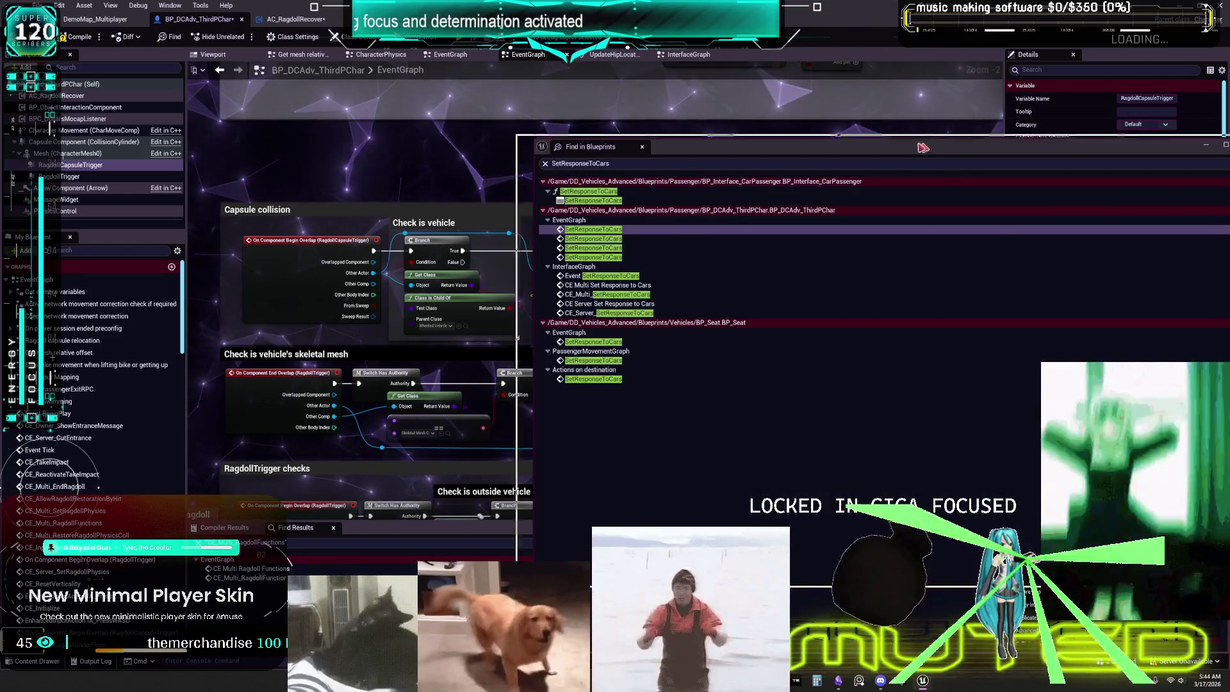
drag(956, 147, 602, 138)
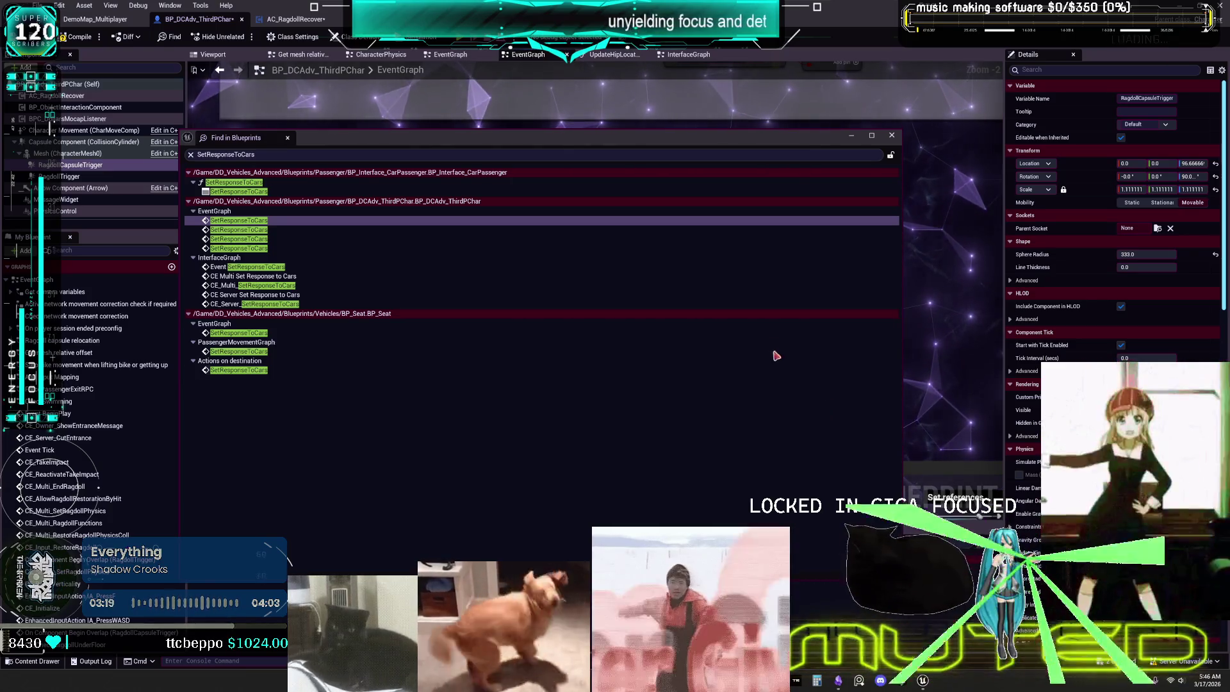
click(891, 136)
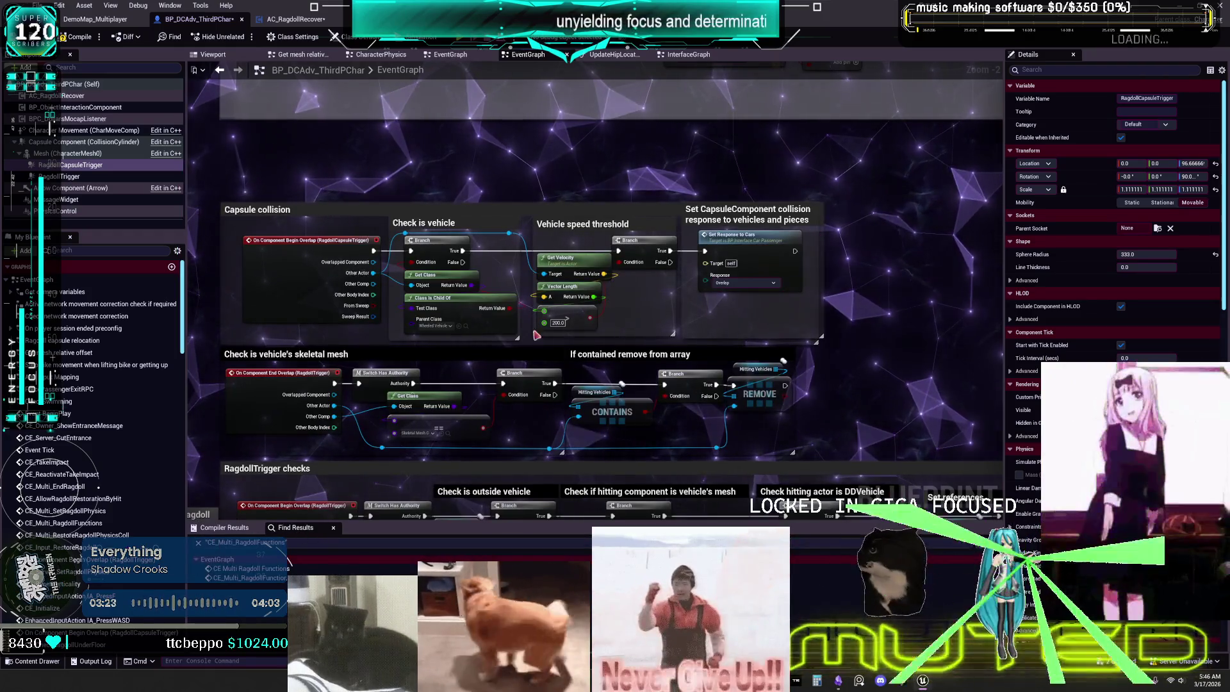
- Browse the content assets, then open and dismiss an empty Blueprint-wide search
key(ctrl+b)
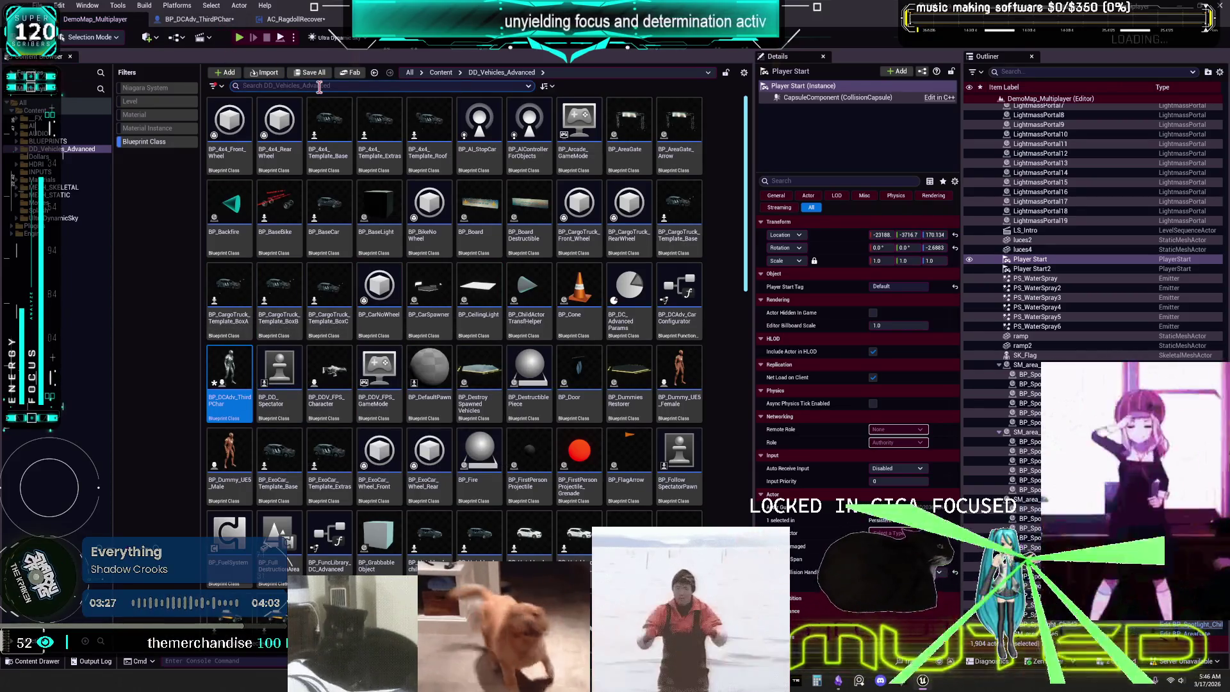
click(203, 20)
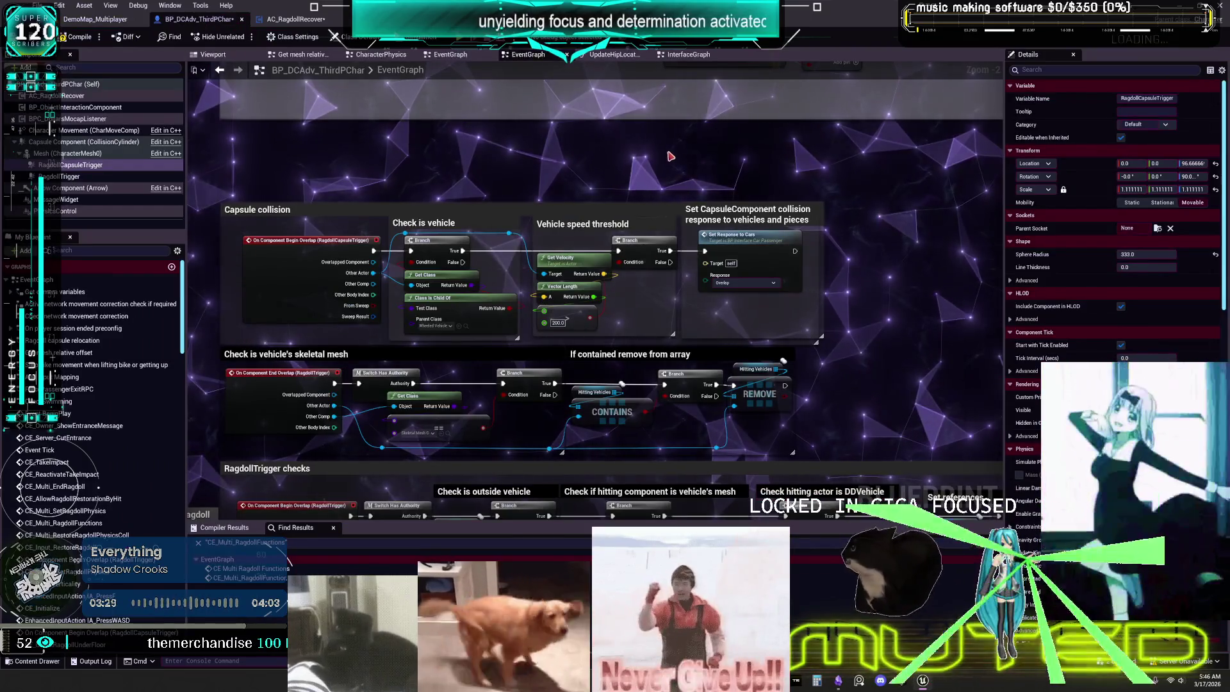
key(ctrl+shift+f)
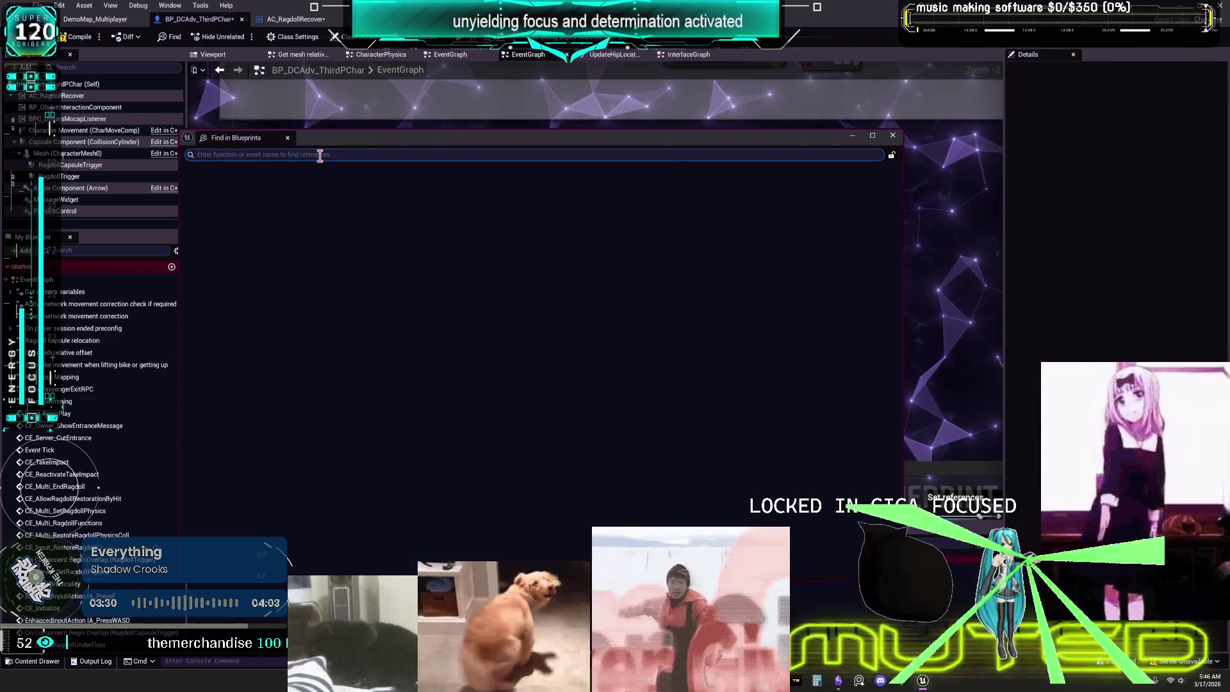
click(892, 136)
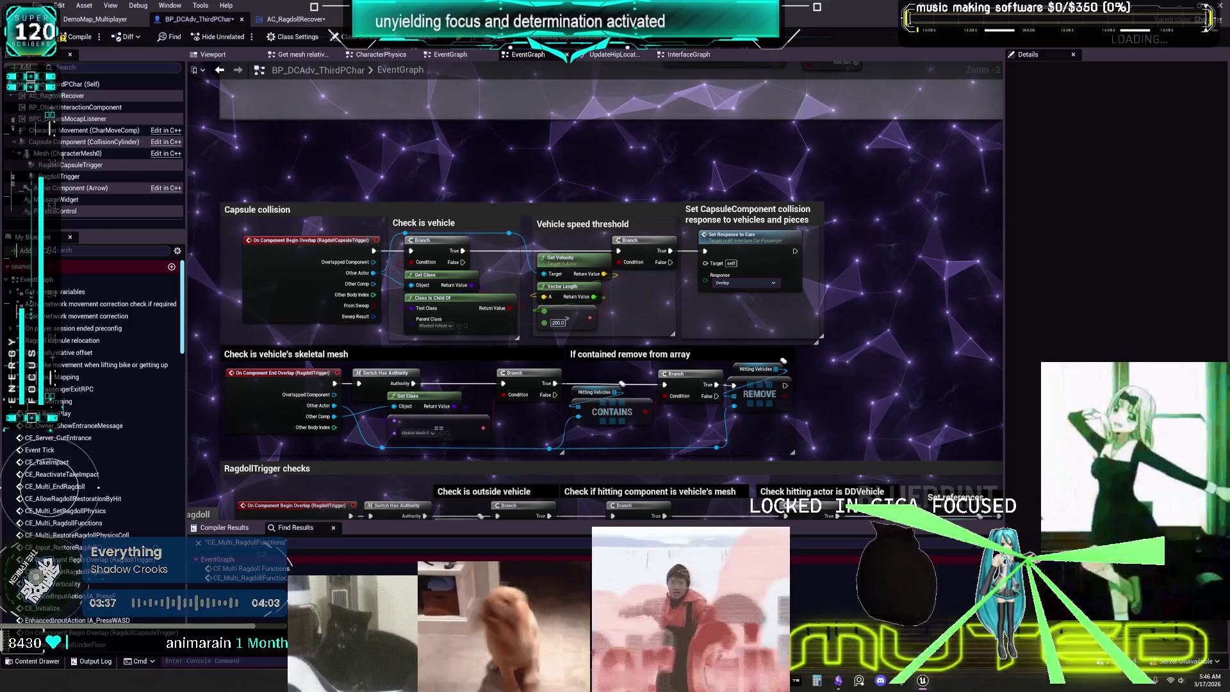
- Open the SetResponseToCars interface function and list its references by name
click(735, 240)
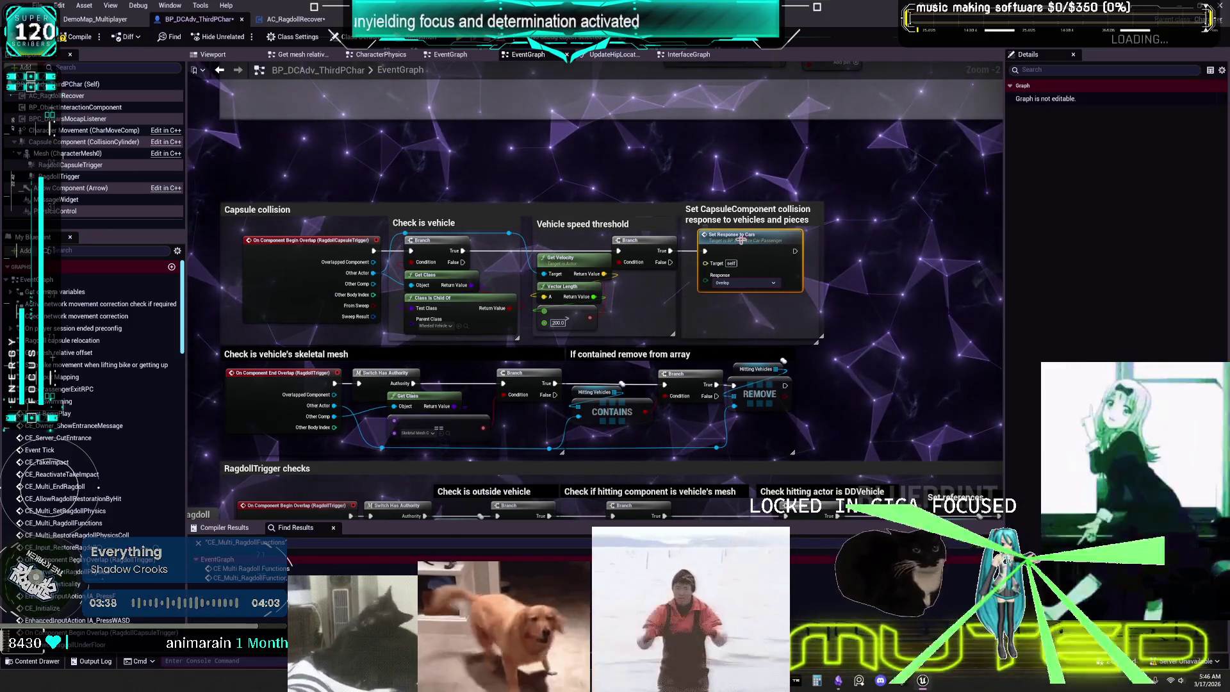
double_click(735, 240)
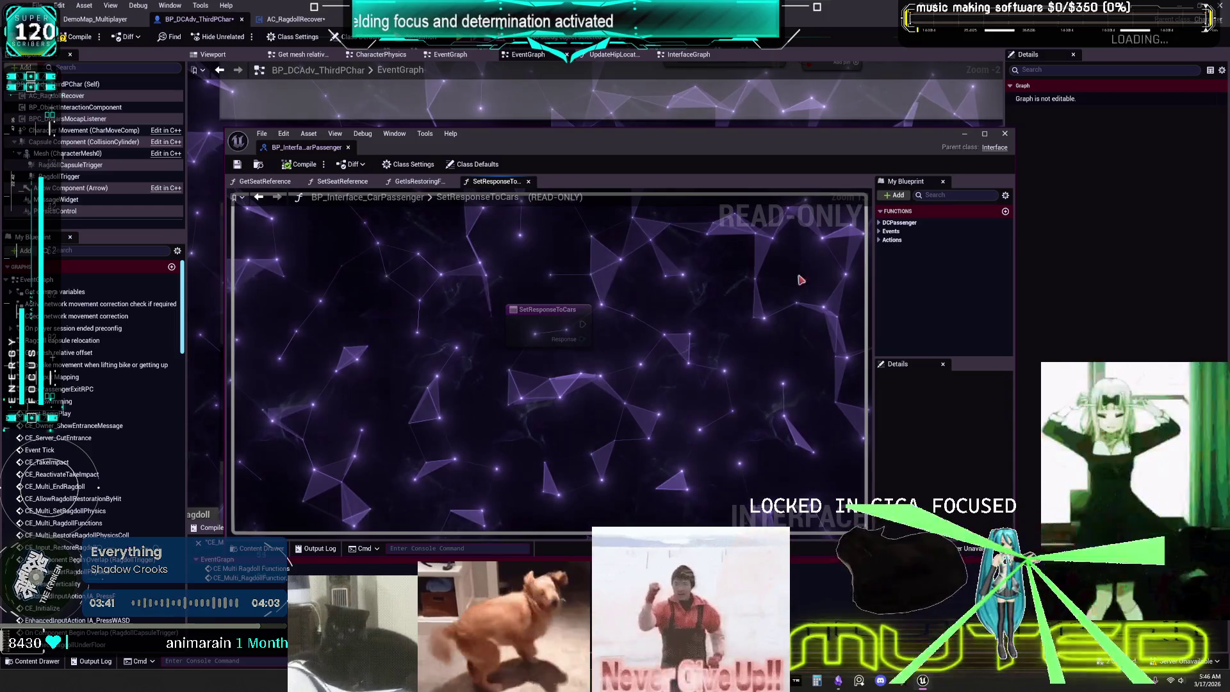
click(547, 320)
right_click(547, 313)
mouse_move(602, 332)
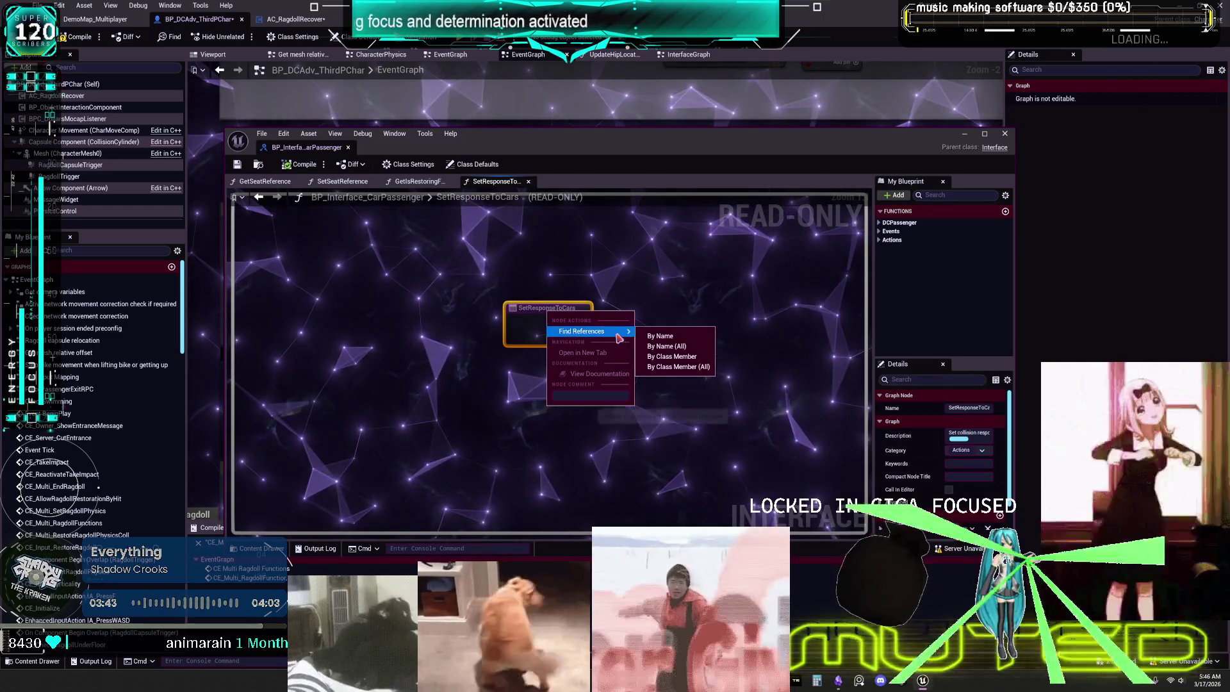
click(659, 336)
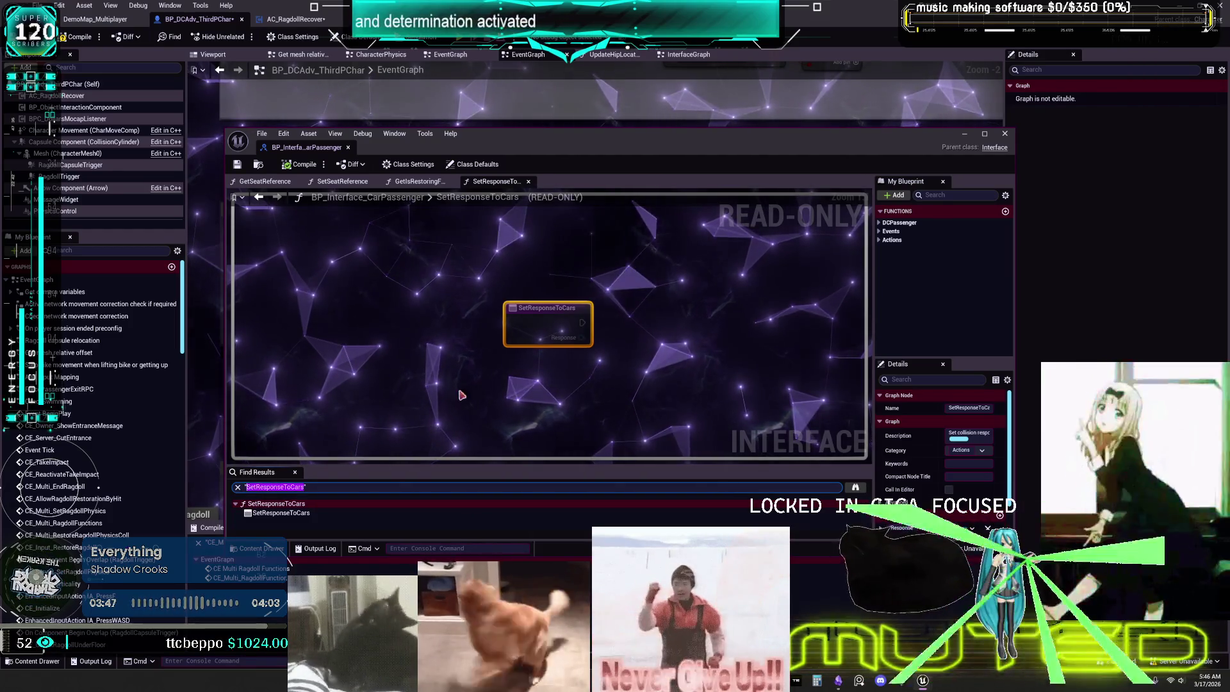
click(122, 81)
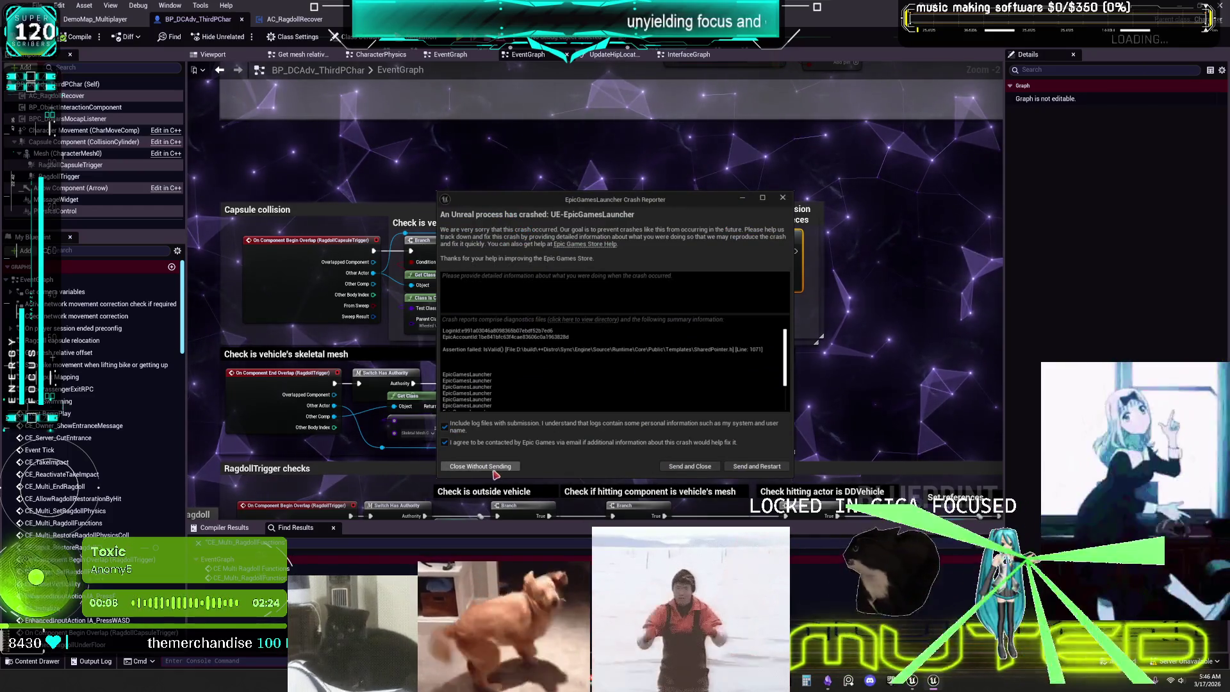
- Close the crash report without sending and launch the zMulti project from My Projects
click(494, 470)
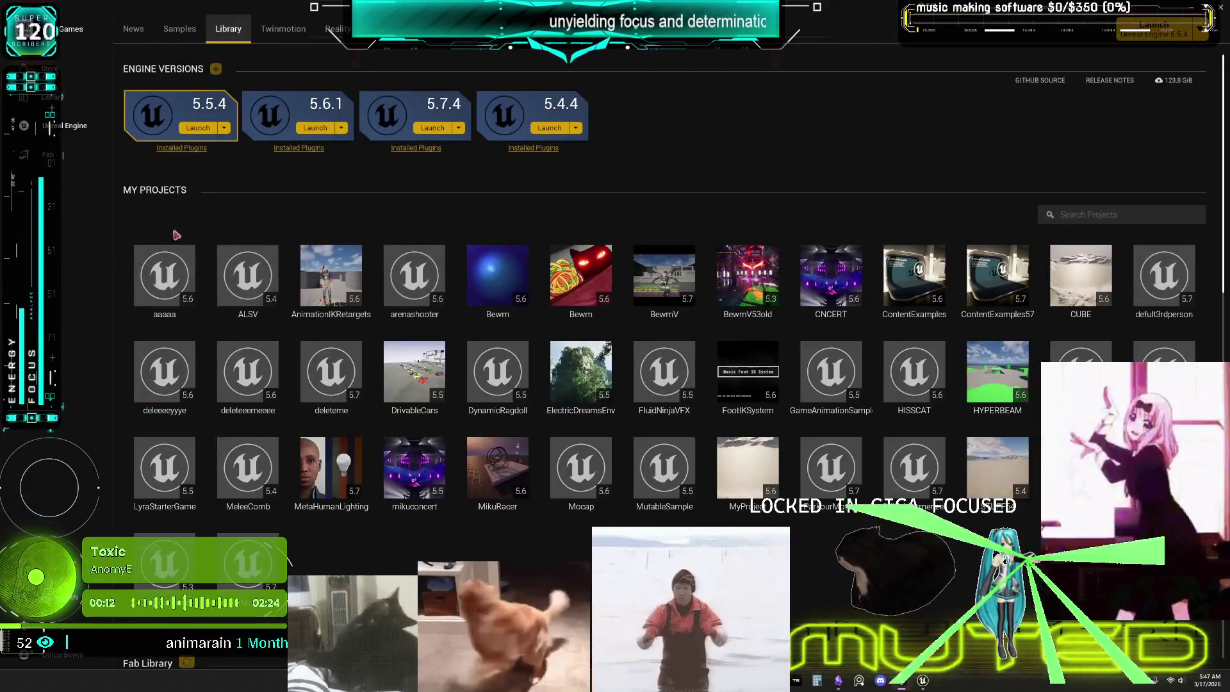
scroll(498, 385, down, 3)
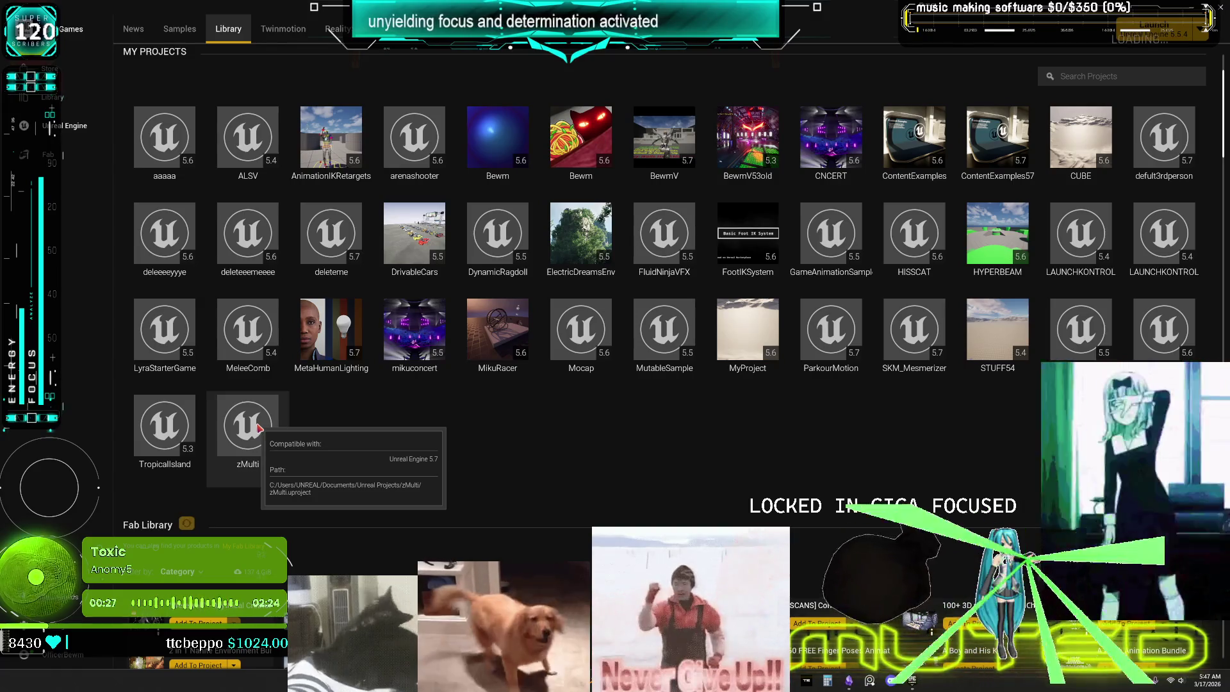
double_click(259, 427)
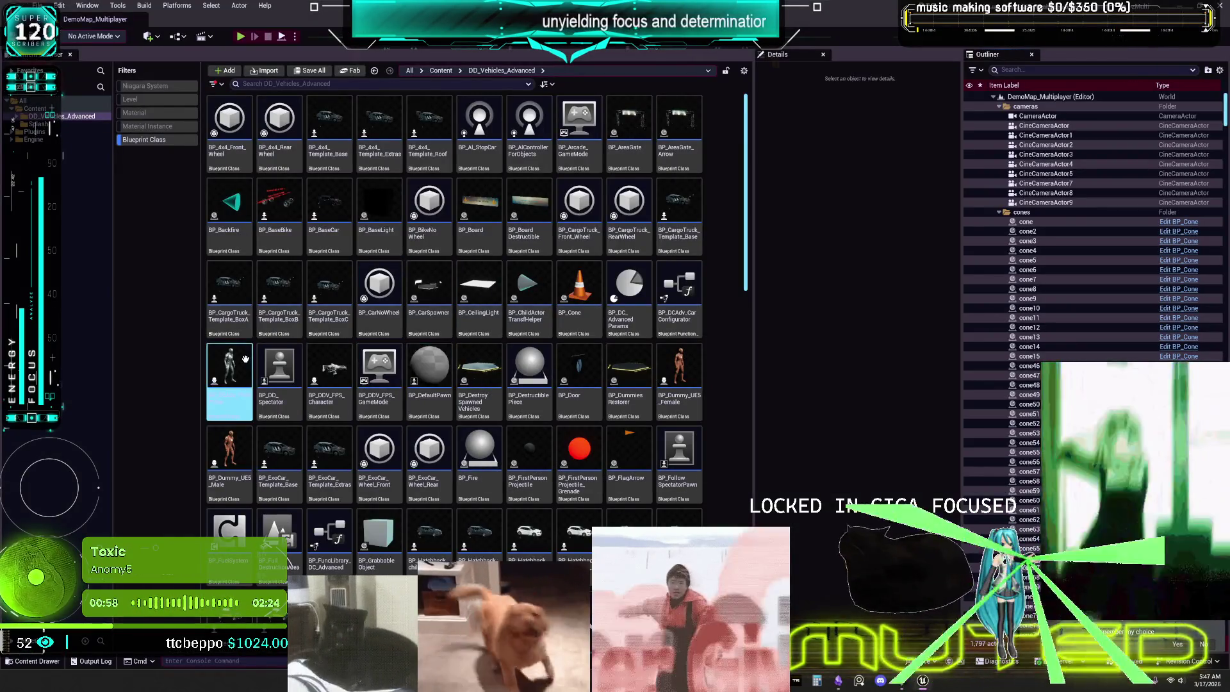
- Open the BP_DCAdv_ThirdPChar Blueprint and pan along the Cut entrance chain to Set Response to Cars
double_click(246, 359)
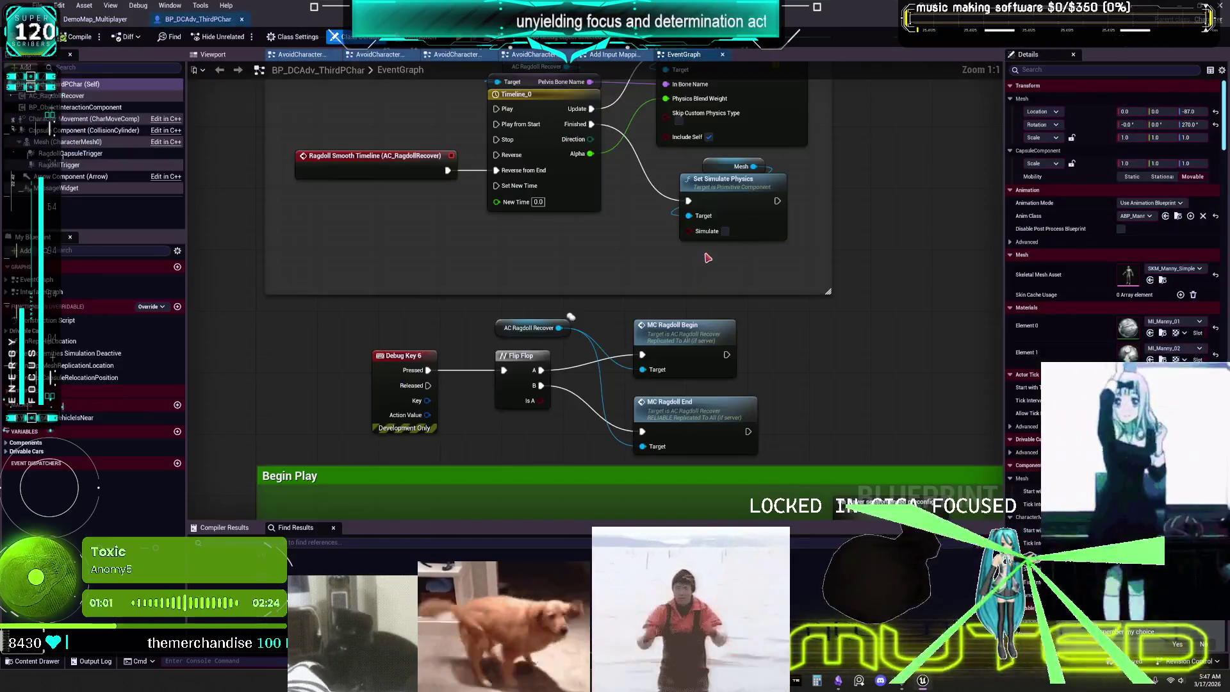
scroll(557, 221, down, 4)
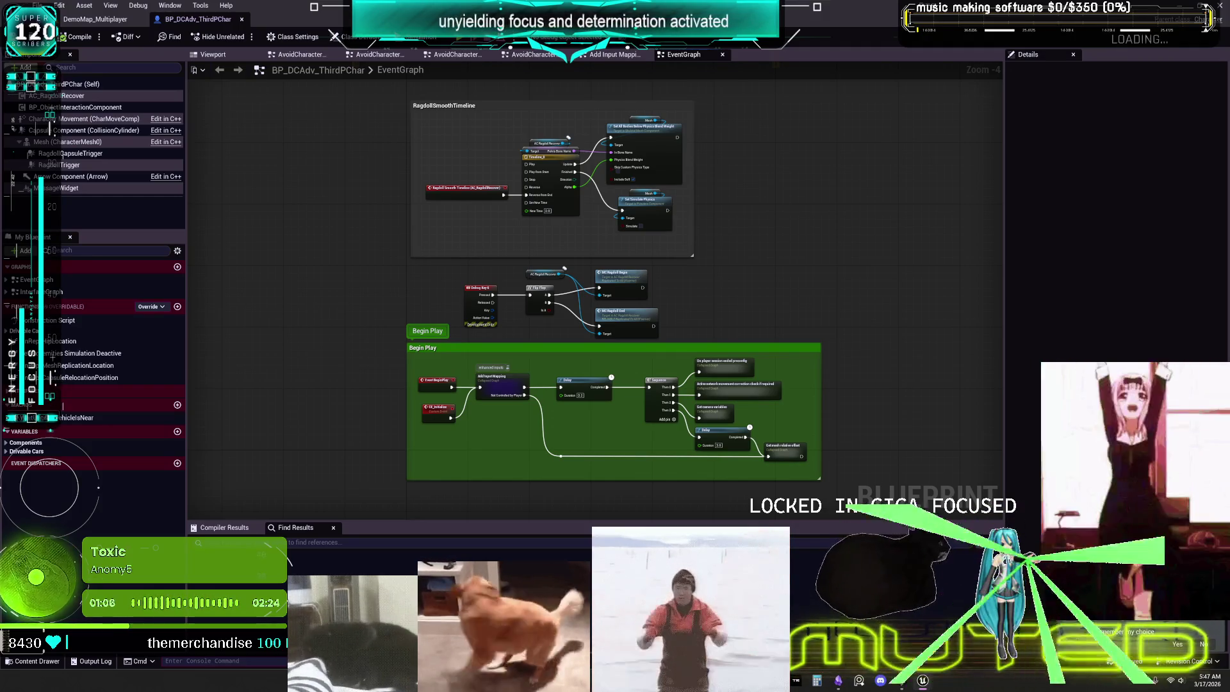
scroll(761, 211, down, 3)
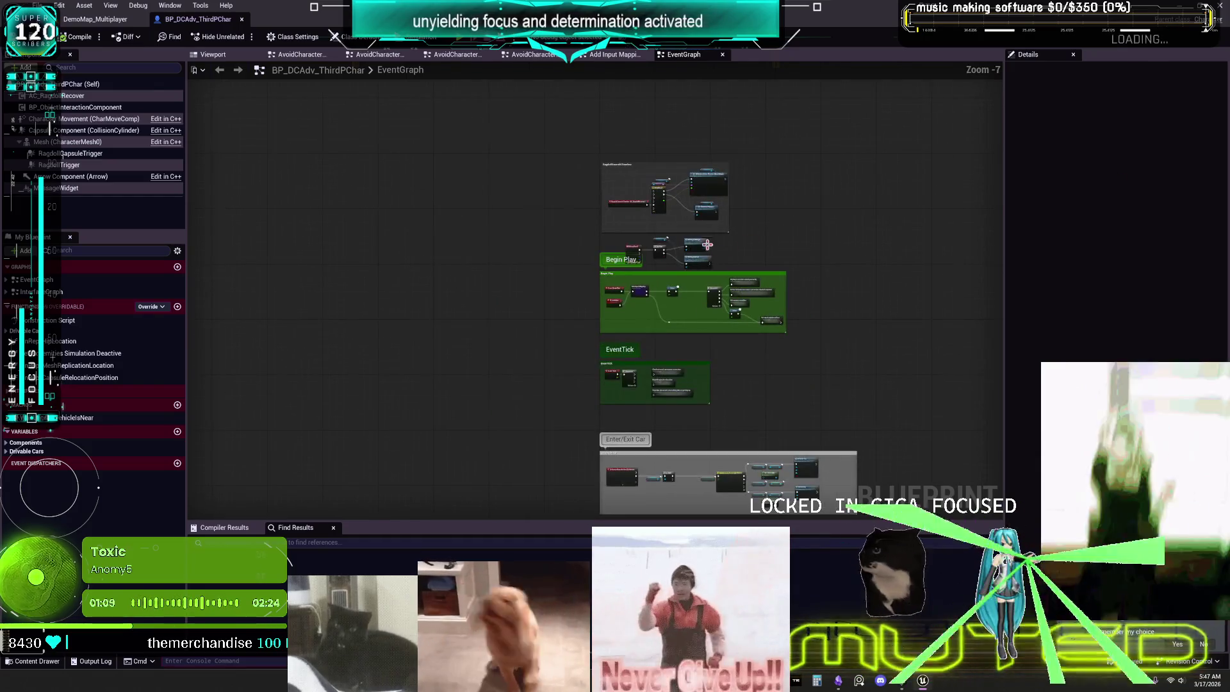
scroll(551, 362, up, 3)
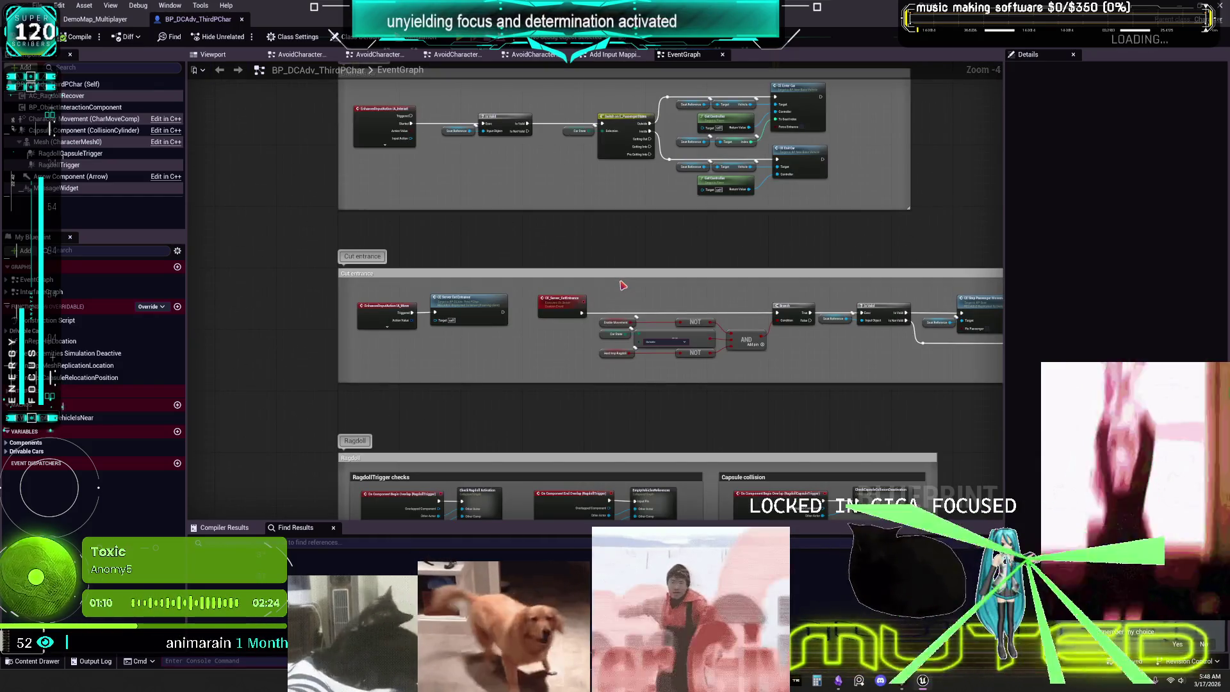
scroll(625, 391, down, 1)
drag(624, 391, 589, 141)
scroll(817, 319, up, 4)
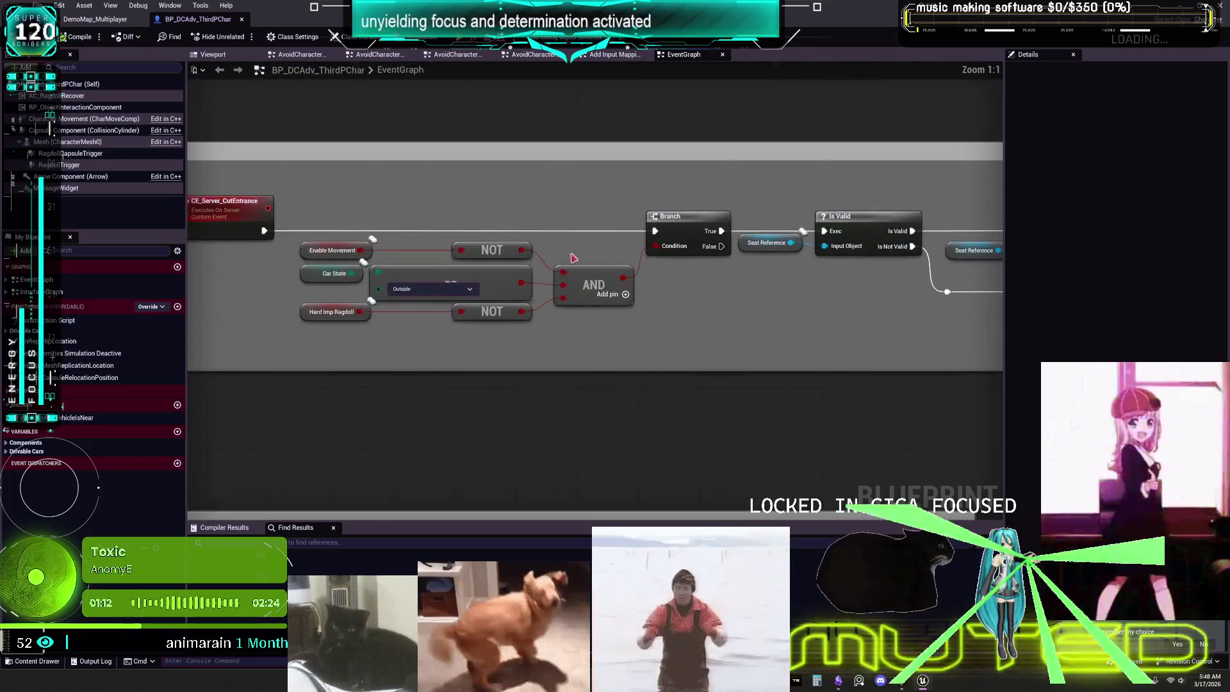
drag(818, 318, 202, 334)
drag(582, 321, 367, 301)
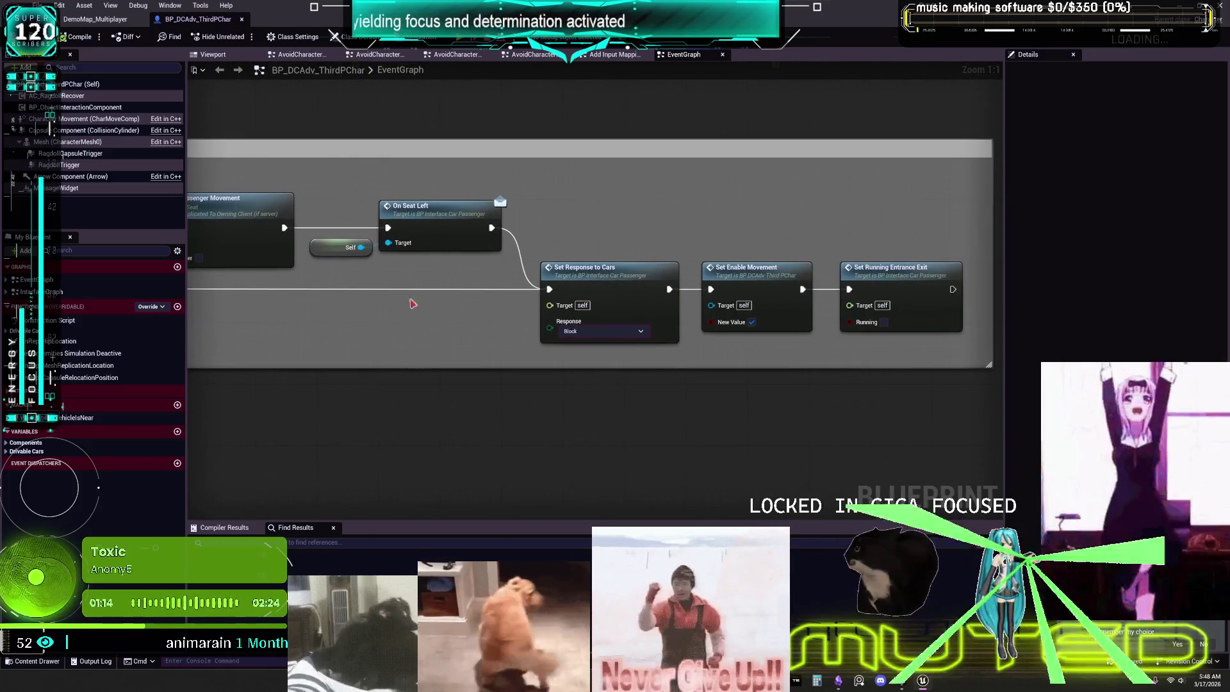
- Find references to SetResponseToCars by name, enlarge the results, and open the RestoreCapsuleCollision reference
right_click(626, 282)
mouse_move(684, 379)
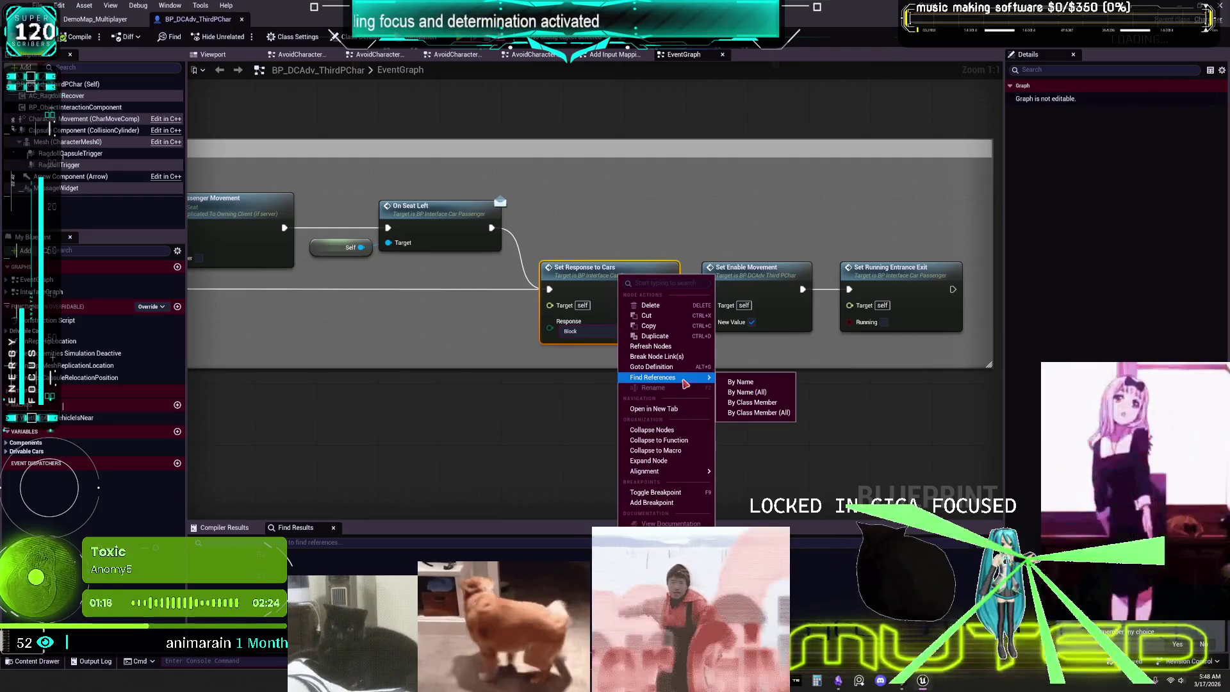
click(771, 383)
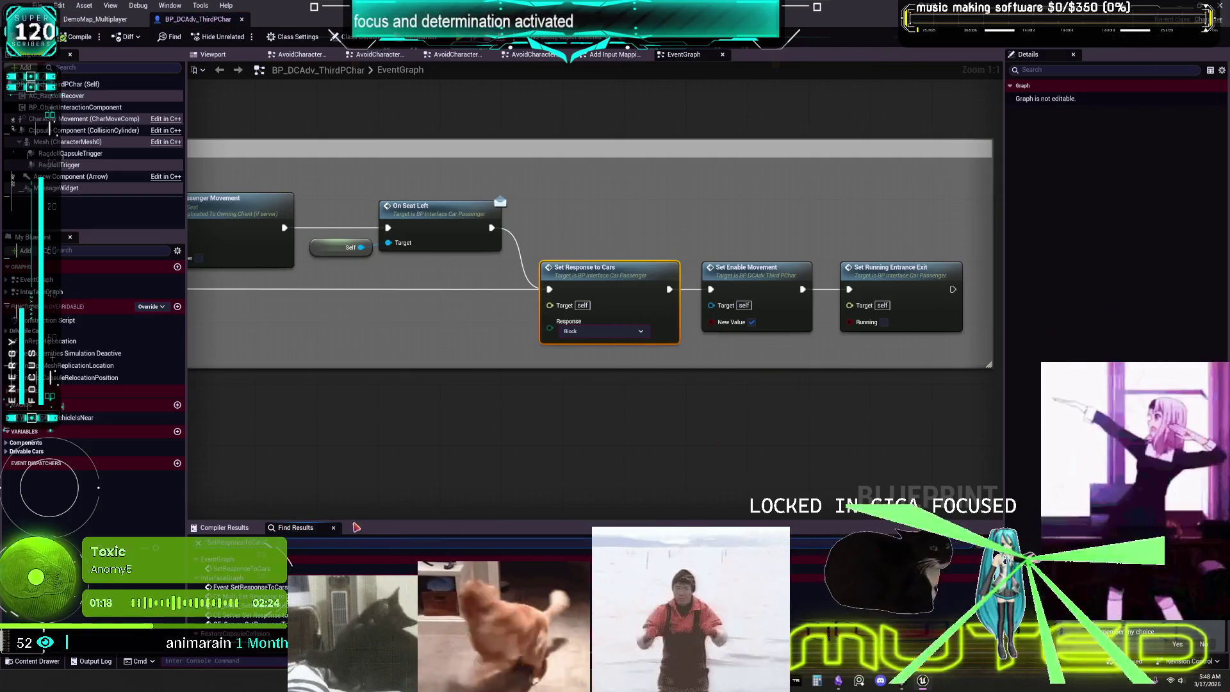
mouse_move(365, 443)
mouse_down()
mouse_move(364, 496)
mouse_move(364, 470)
mouse_up()
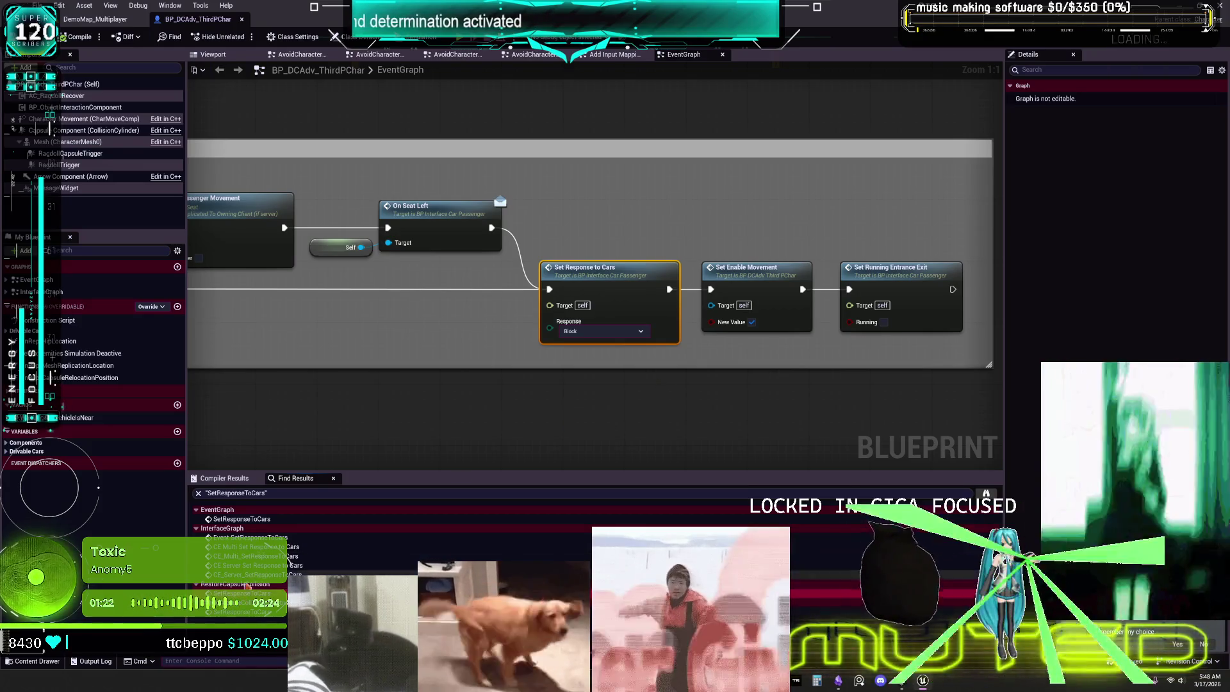
double_click(242, 593)
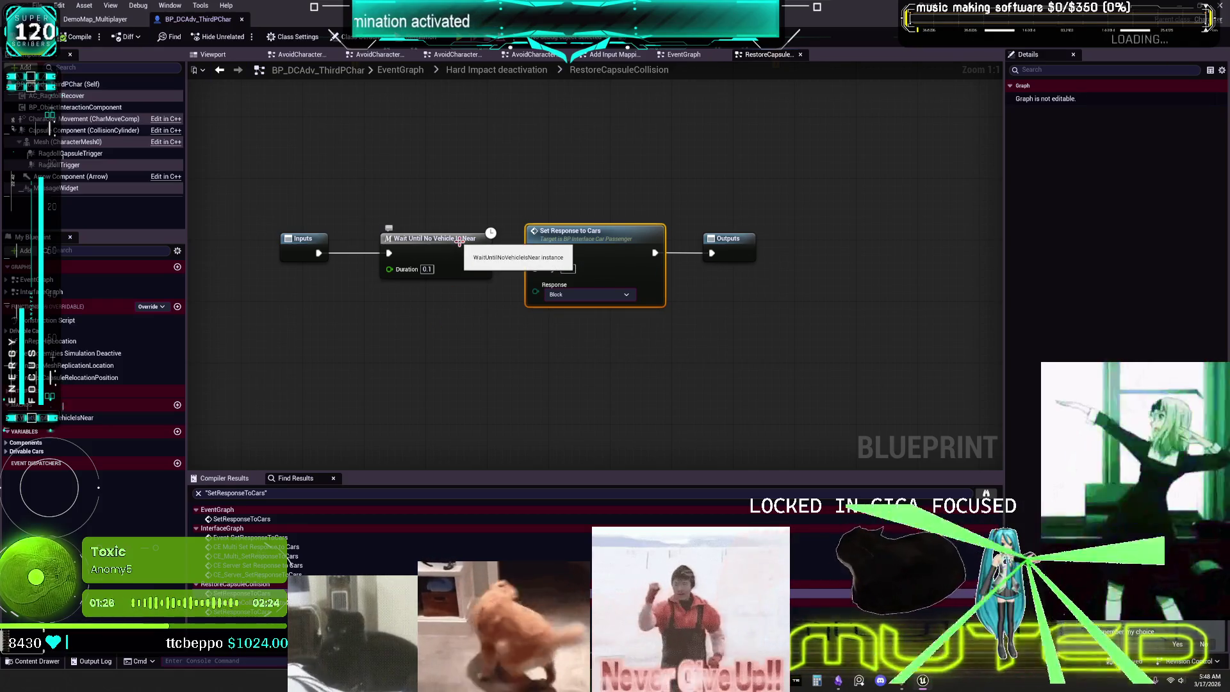
- Open the CheckCapsuleCollisionDeactivation reference and pan past the vehicle checks to the capsule collision response group
click(459, 242)
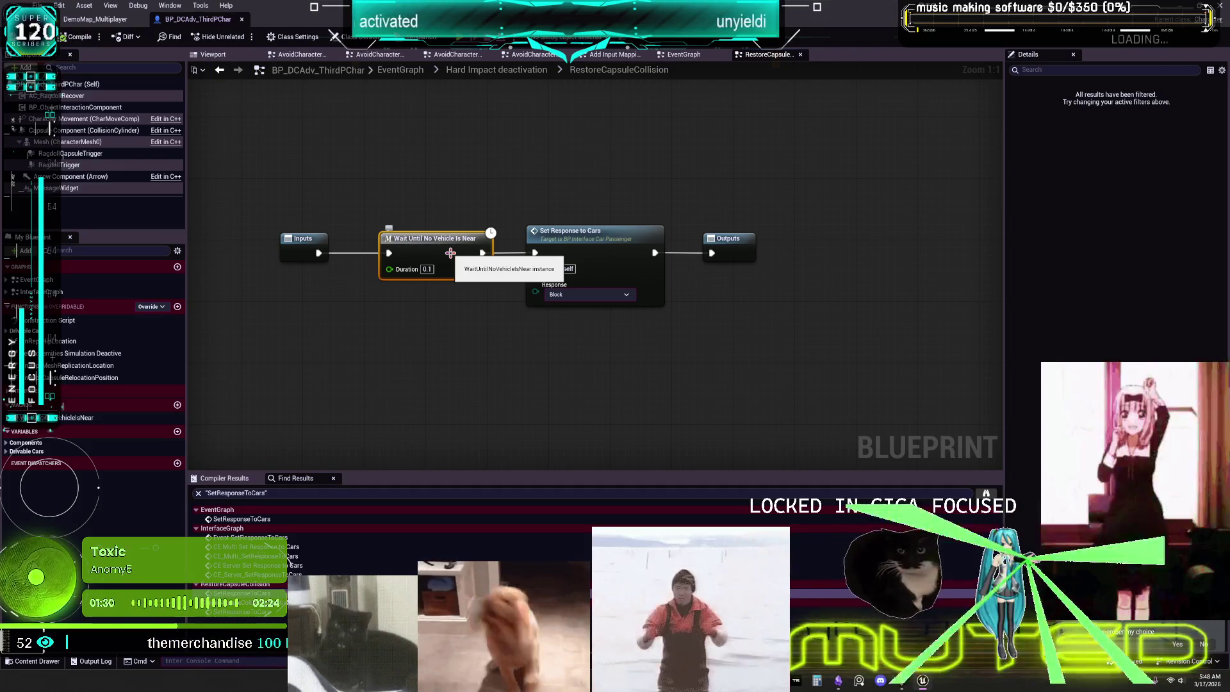
click(268, 618)
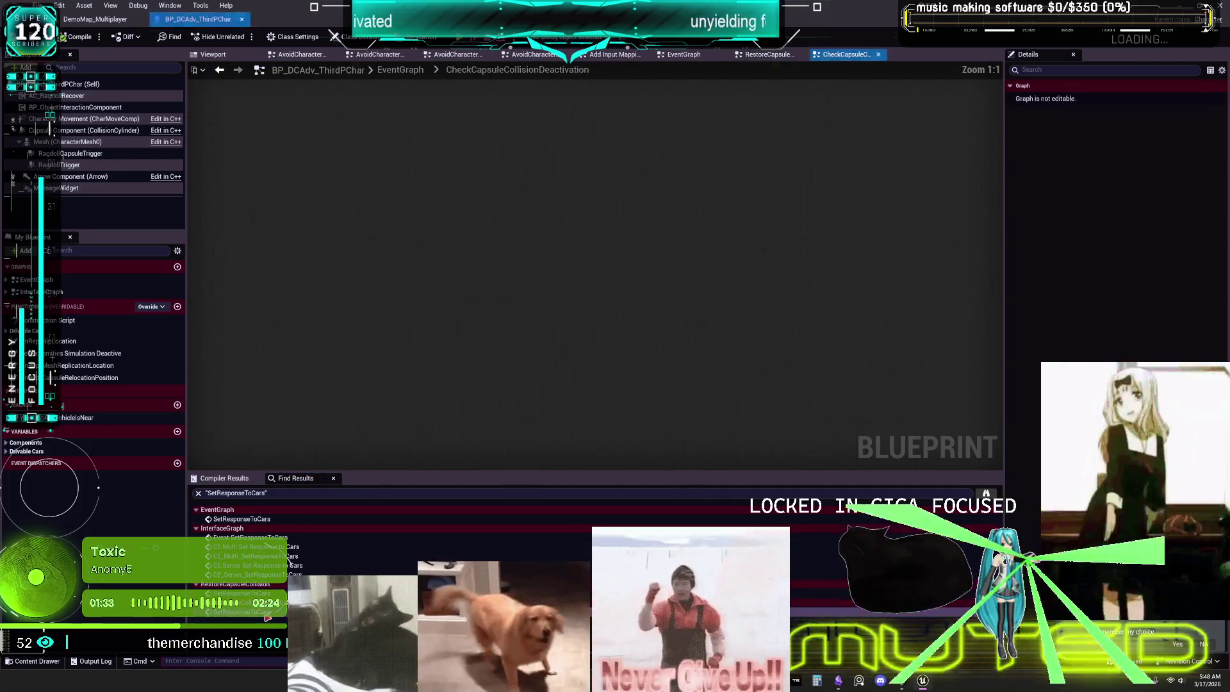
drag(387, 326, 1127, 323)
mouse_move(448, 324)
mouse_down()
mouse_move(717, 323)
mouse_move(476, 324)
mouse_move(684, 324)
mouse_move(612, 324)
mouse_up()
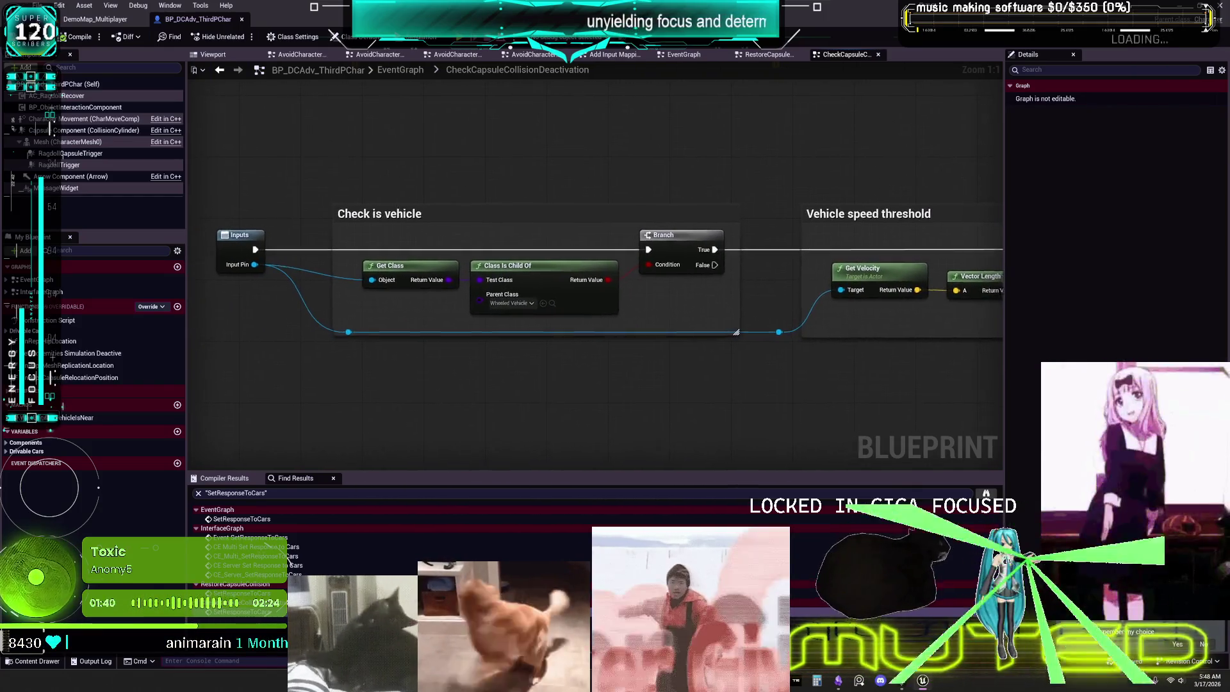
drag(999, 339, 867, 338)
mouse_move(974, 320)
mouse_down()
mouse_move(614, 303)
mouse_move(715, 294)
mouse_up()
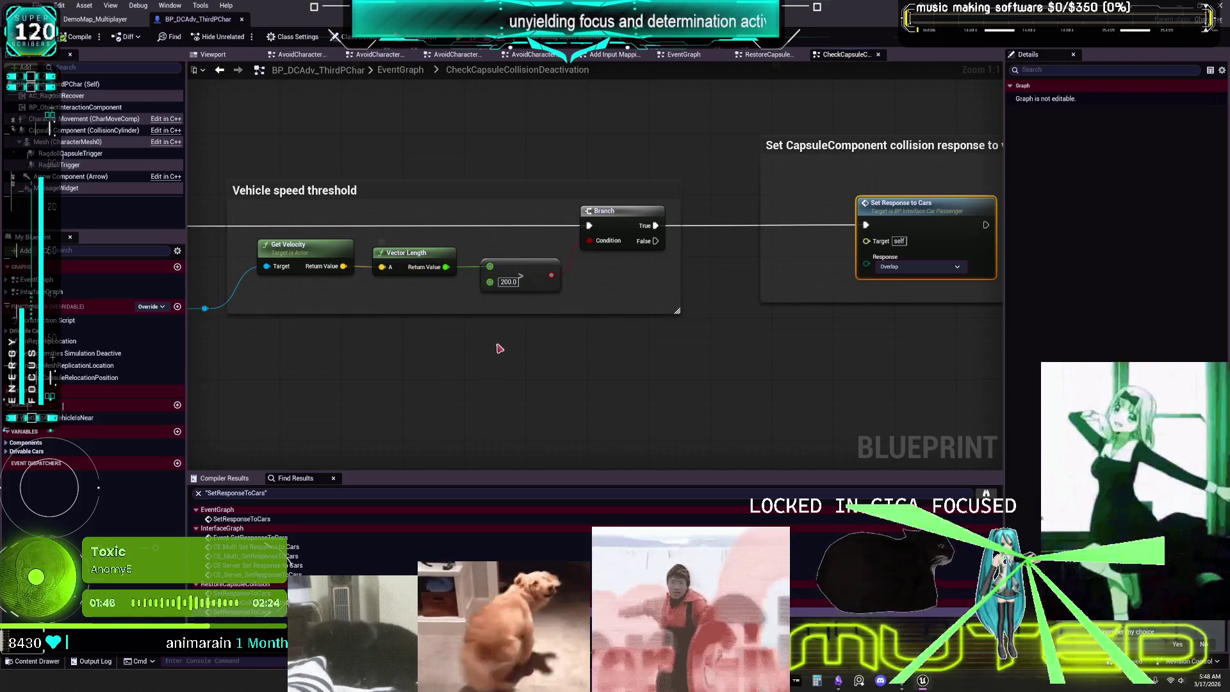
- Reveal the whole capsule collision response comment, then jump to the Event SetResponseToCars implementation
right_click(538, 270)
click(721, 277)
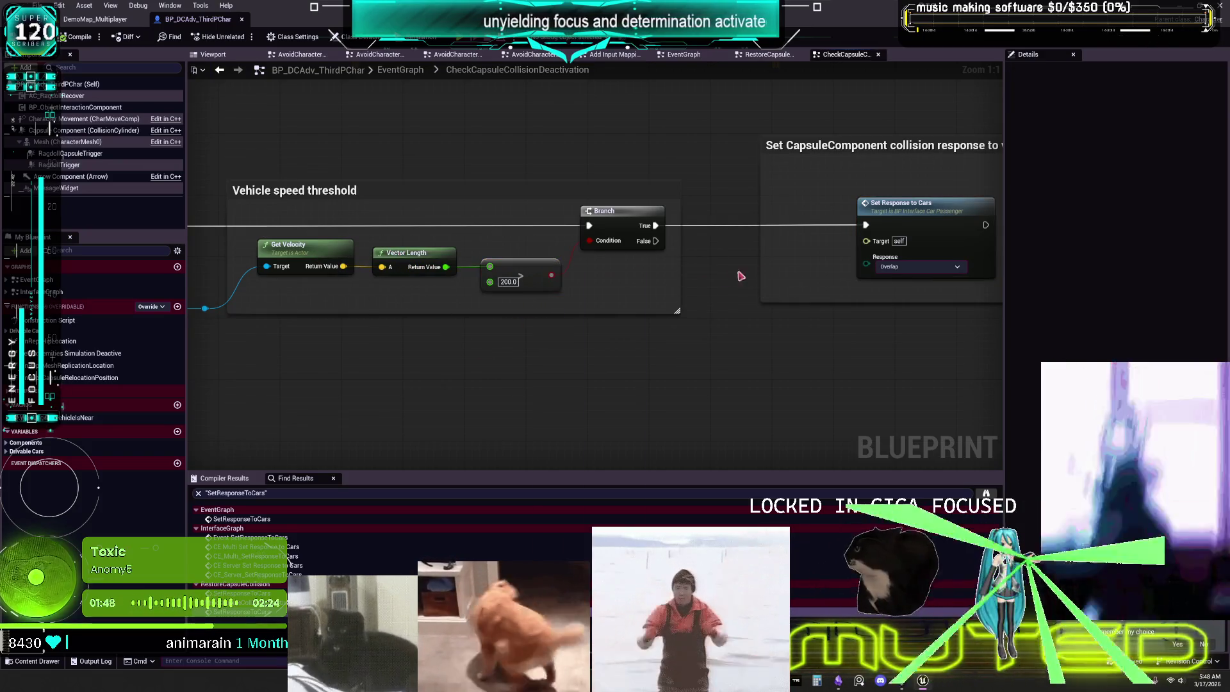
drag(764, 288, 622, 289)
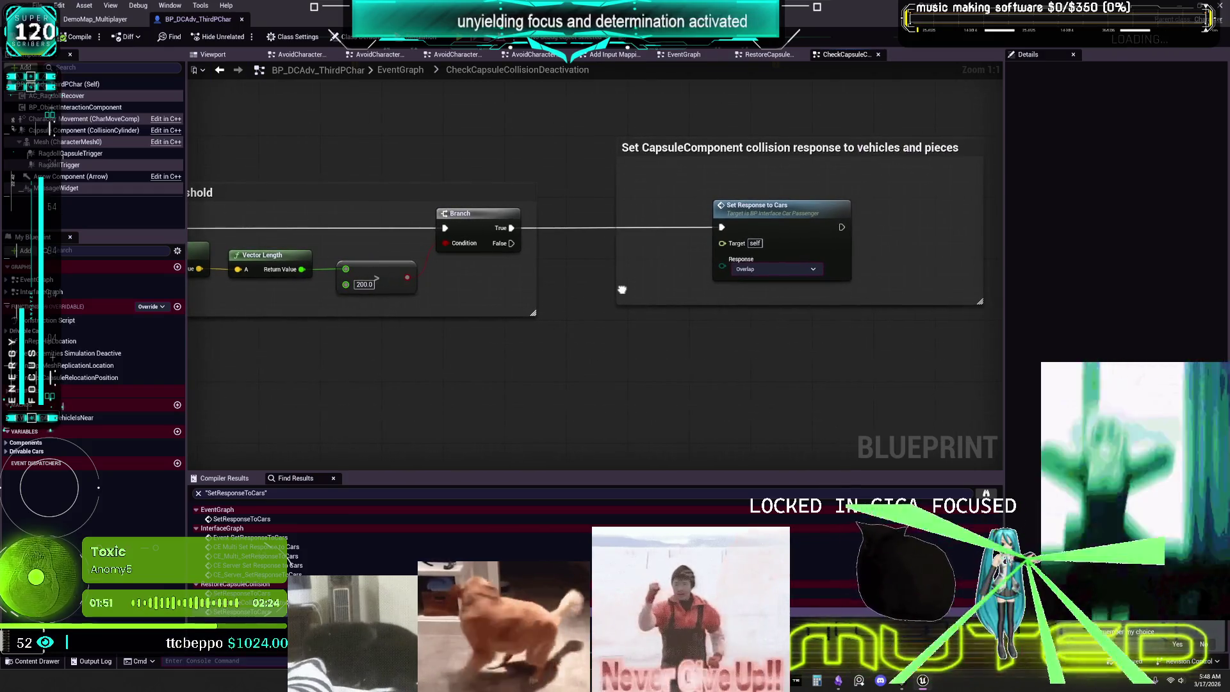
double_click(270, 538)
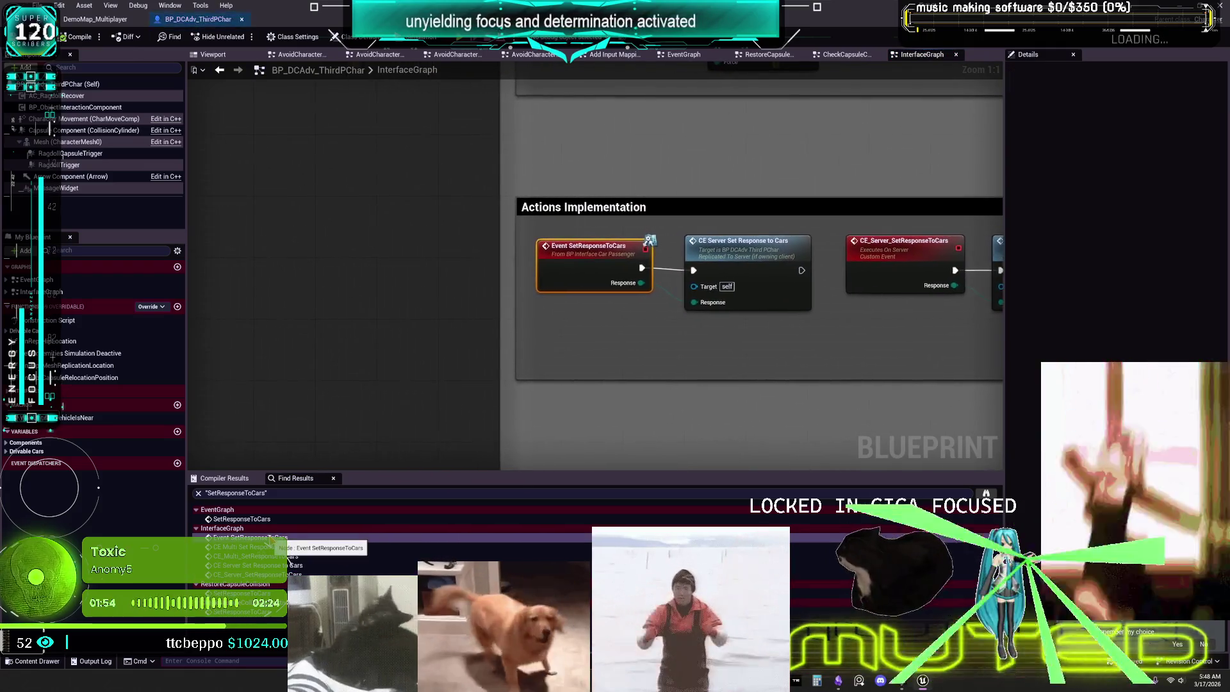
- Jump to the EventGraph's Set Response to Cars (Block) call, then to the Event SetResponseToCars implementation
double_click(259, 519)
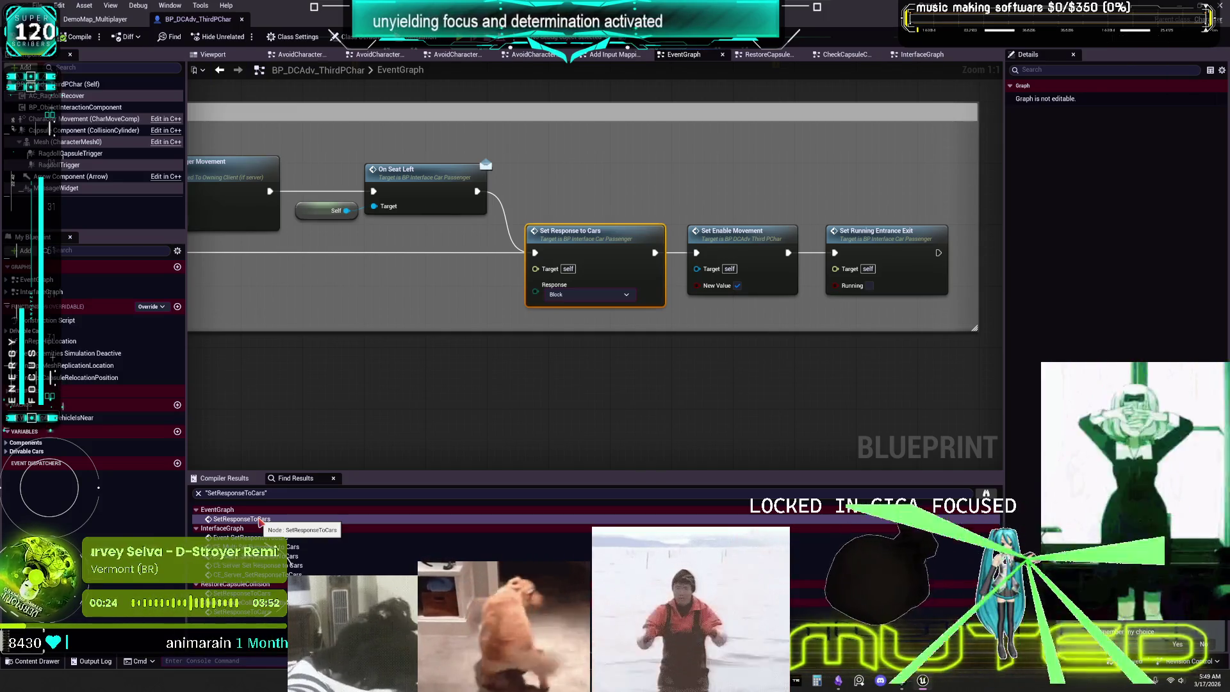
click(269, 538)
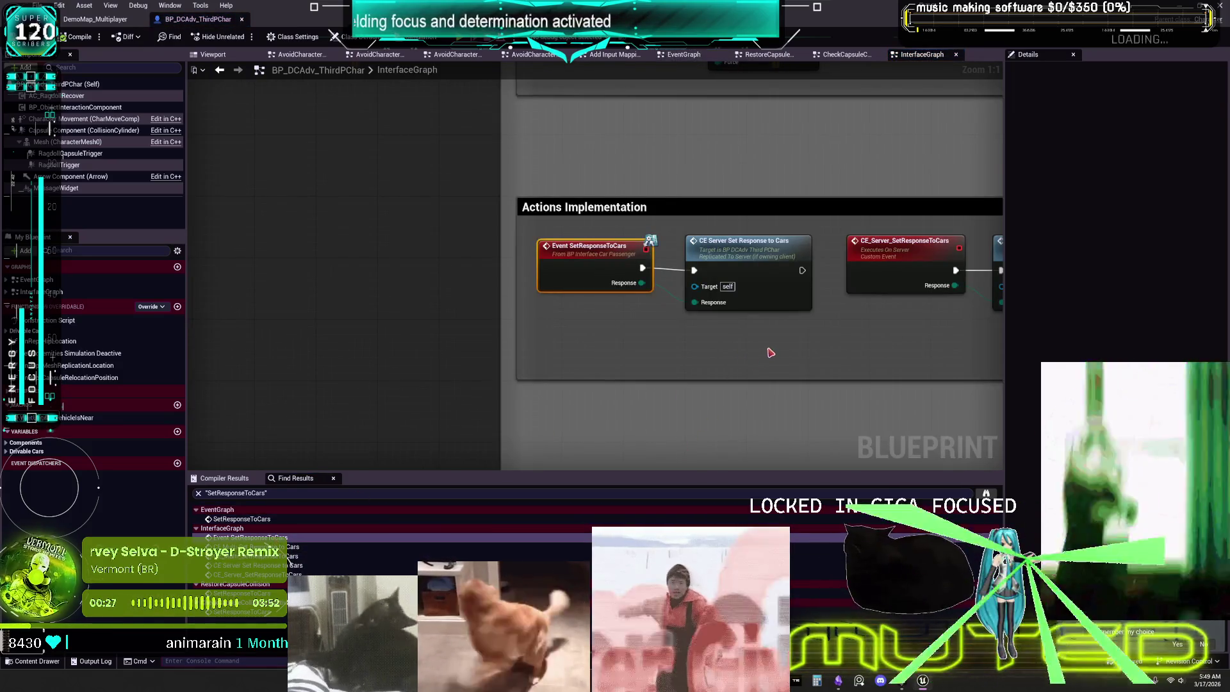
- Pan across CE_Multi's Vehicle and DestructiblePiece Set Collision Response nodes, then return to the EventGraph reference
drag(747, 265, 404, 247)
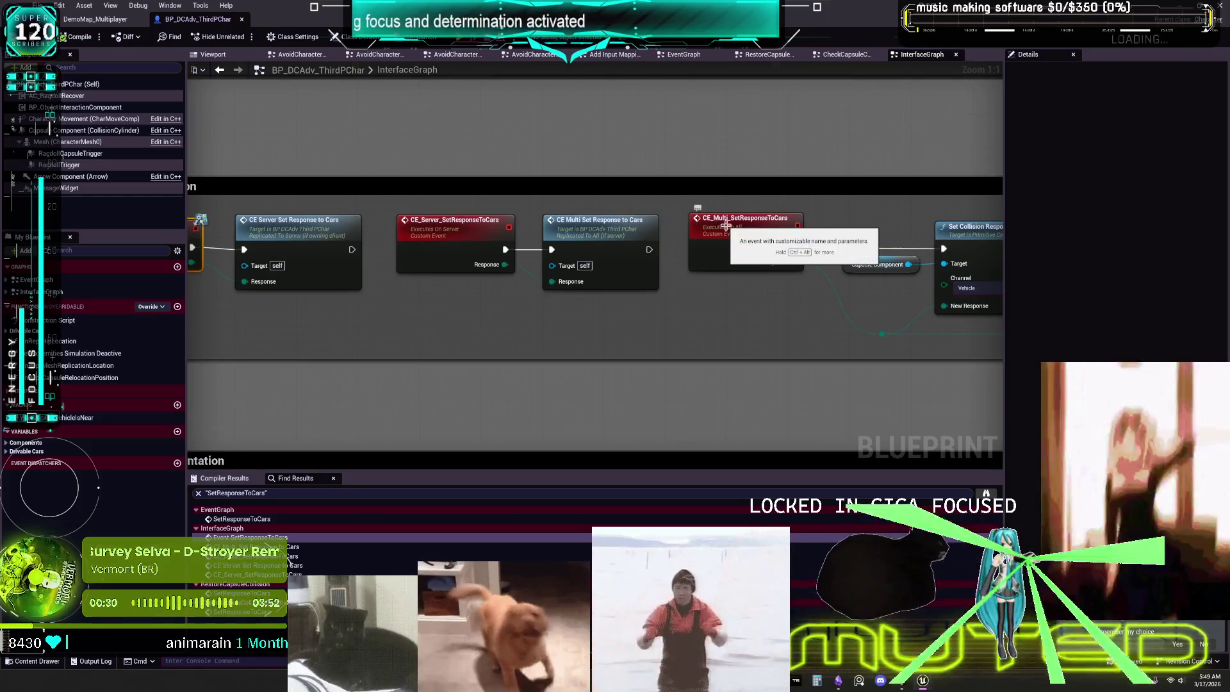
drag(776, 304, 508, 311)
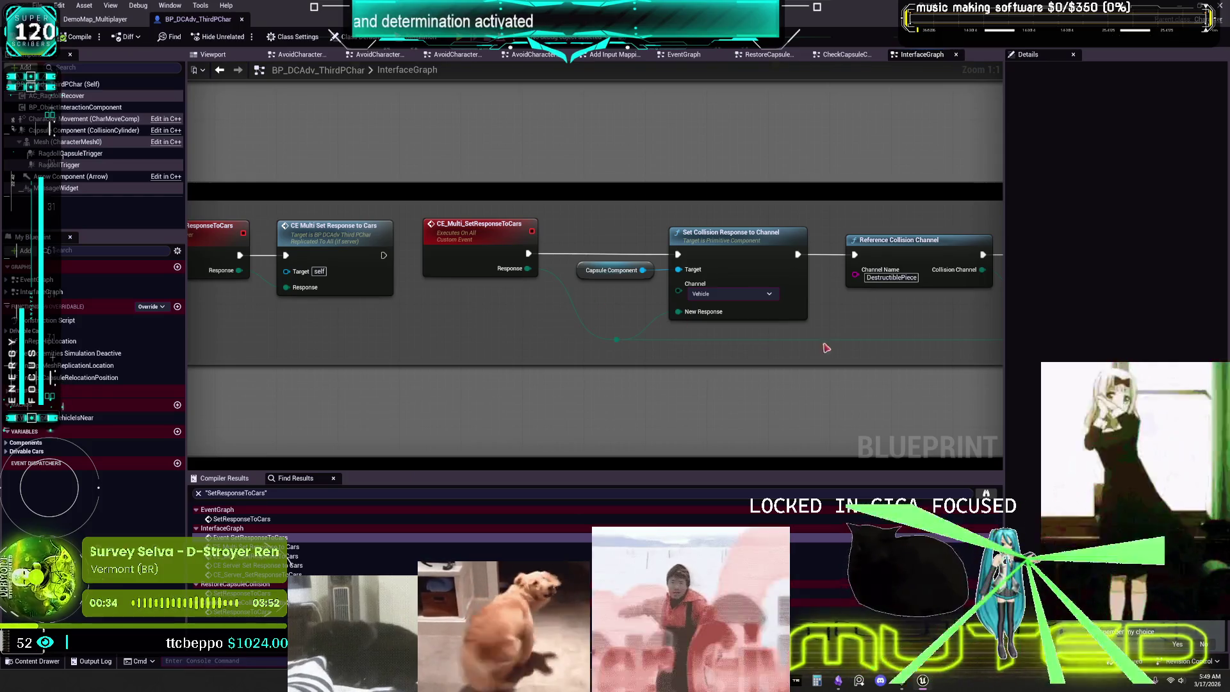
drag(832, 343, 629, 359)
mouse_move(675, 318)
mouse_down()
mouse_move(911, 310)
mouse_move(888, 287)
mouse_move(623, 316)
mouse_move(461, 282)
mouse_move(467, 298)
mouse_move(578, 300)
mouse_up()
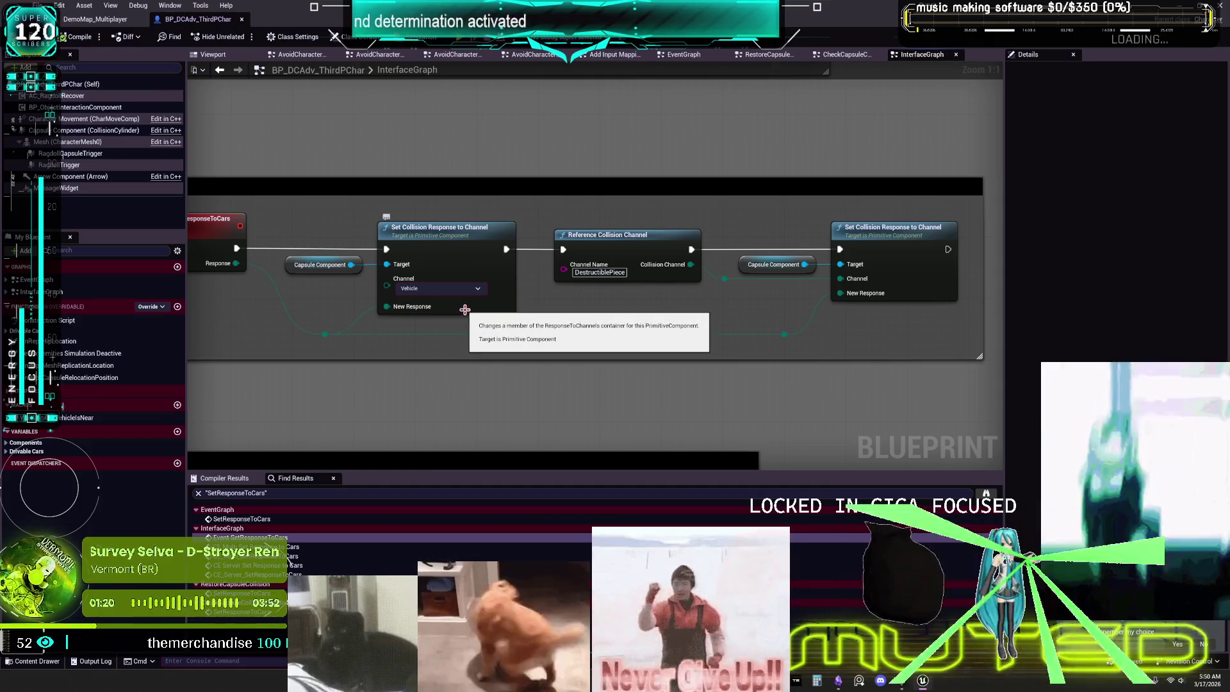
click(267, 519)
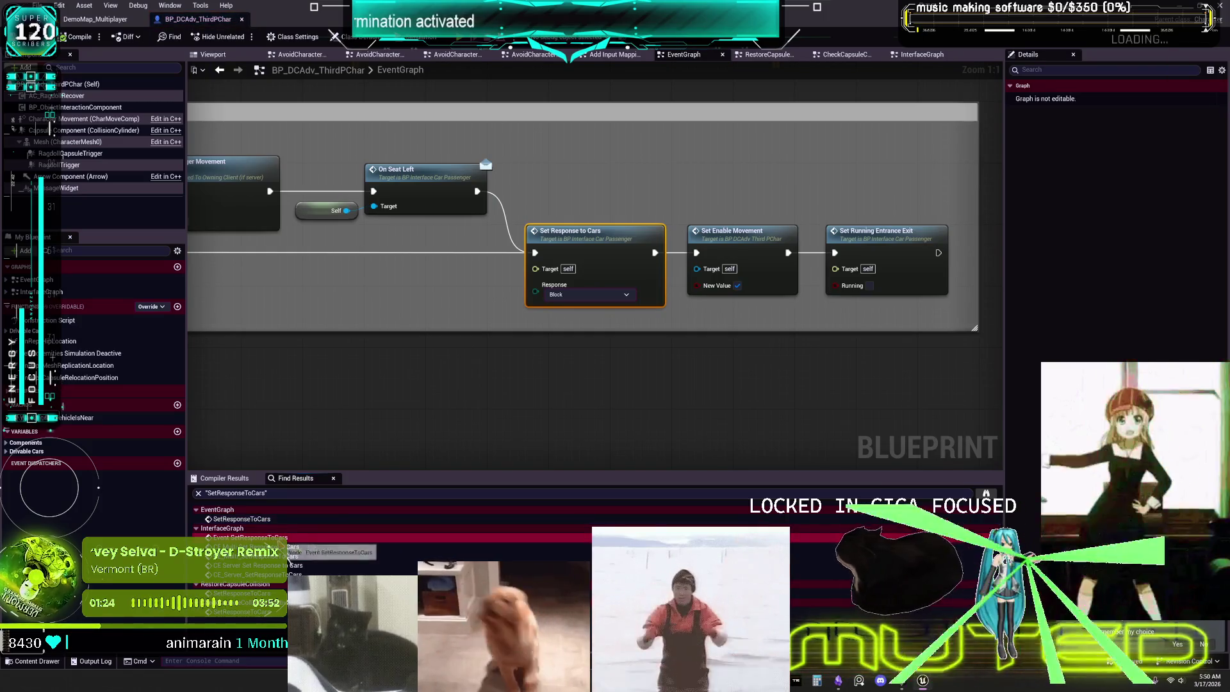
- Step through the EventGraph, CE, RestoreCapsuleCollision and CheckCapsuleCollisionDeactivation results, ending on Event SetResponseToCars
click(269, 537)
click(288, 555)
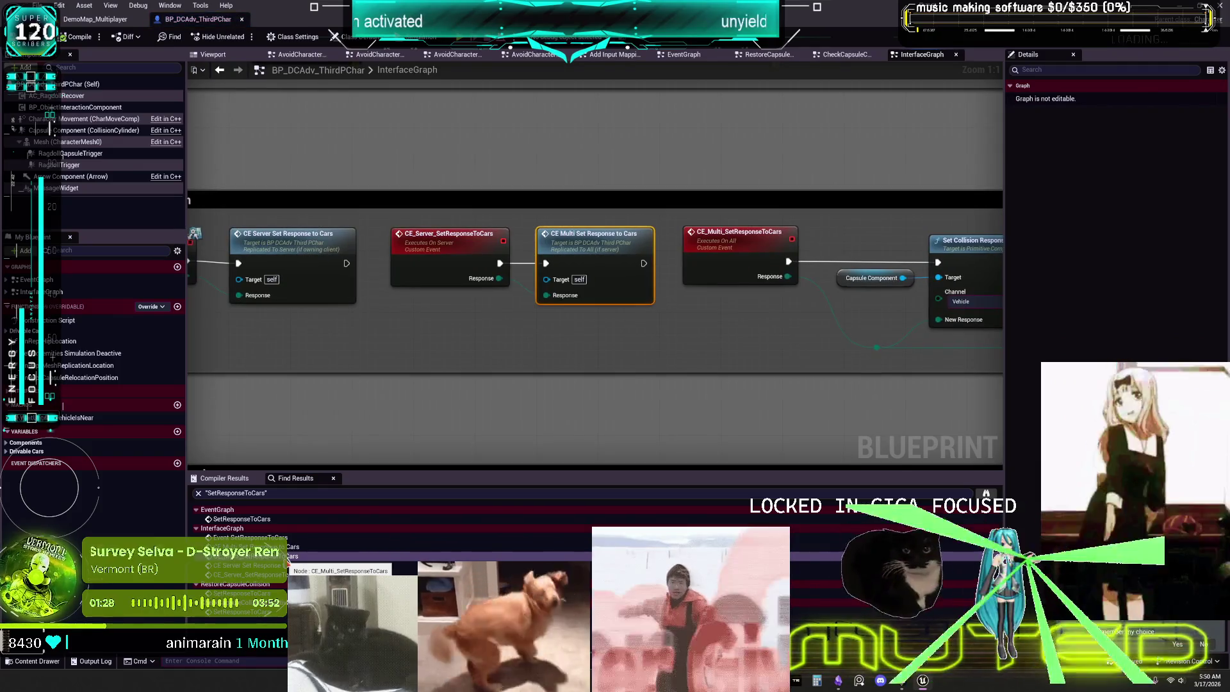
click(290, 565)
click(242, 592)
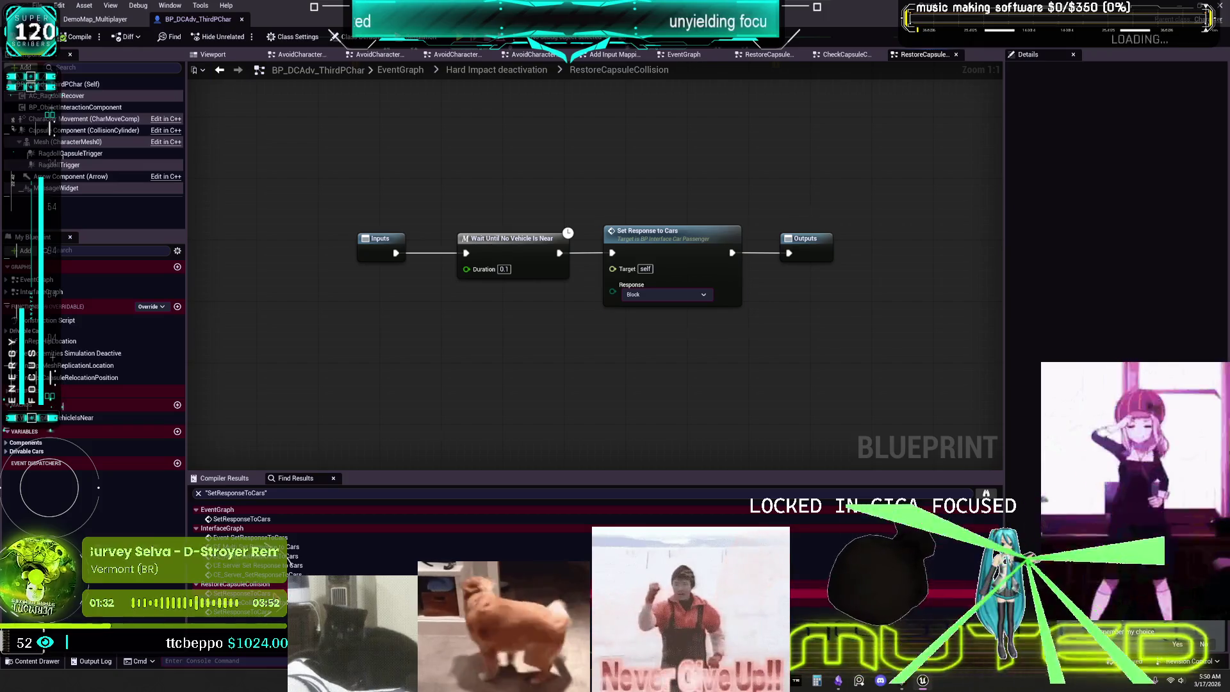
click(273, 613)
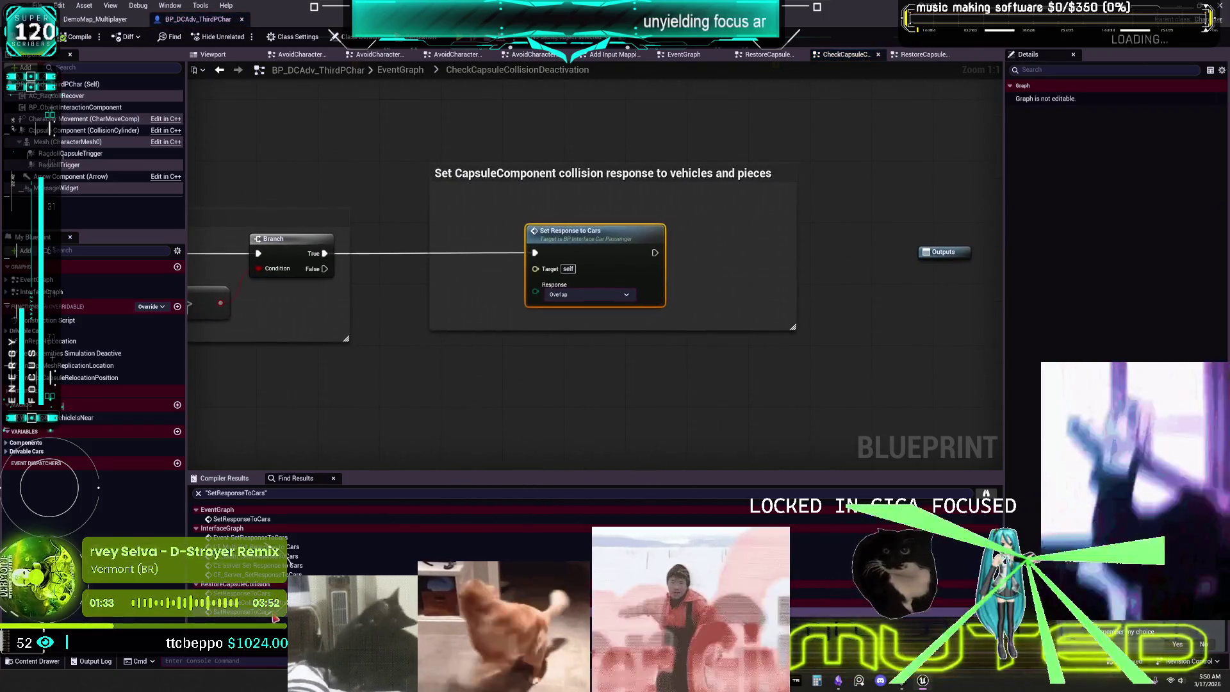
scroll(466, 362, down, 3)
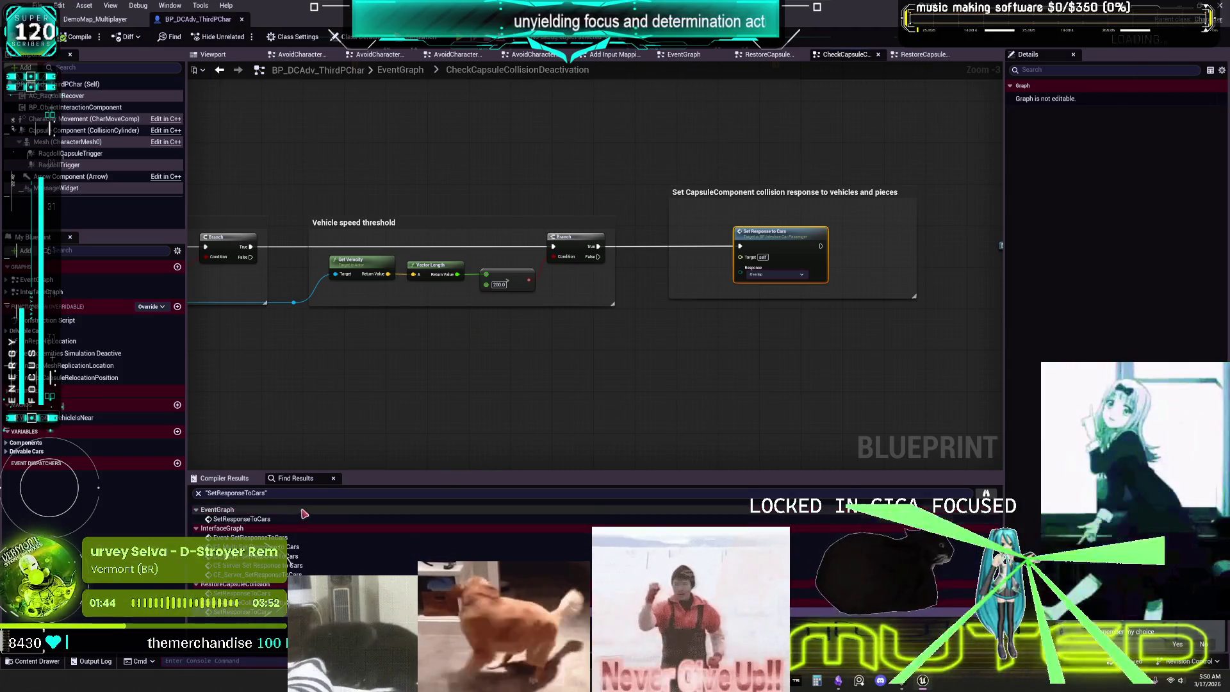
double_click(269, 537)
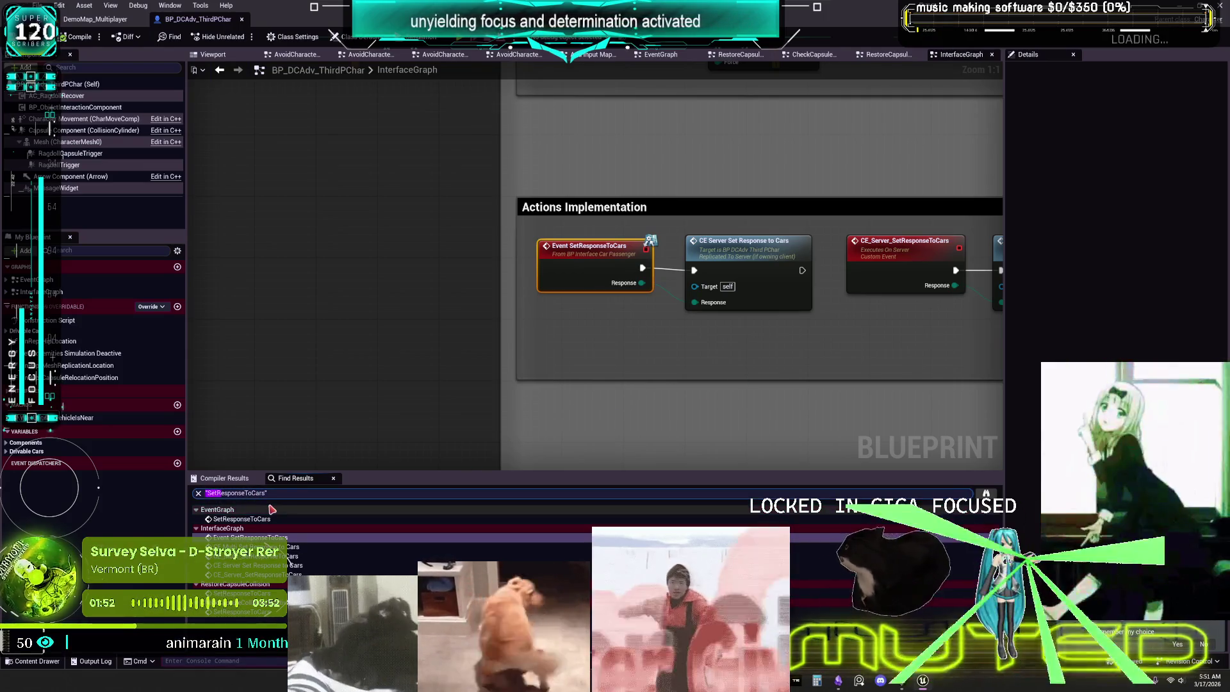
- Broaden the reference search to 'Response' and jump to the EventGraph match
key(End)
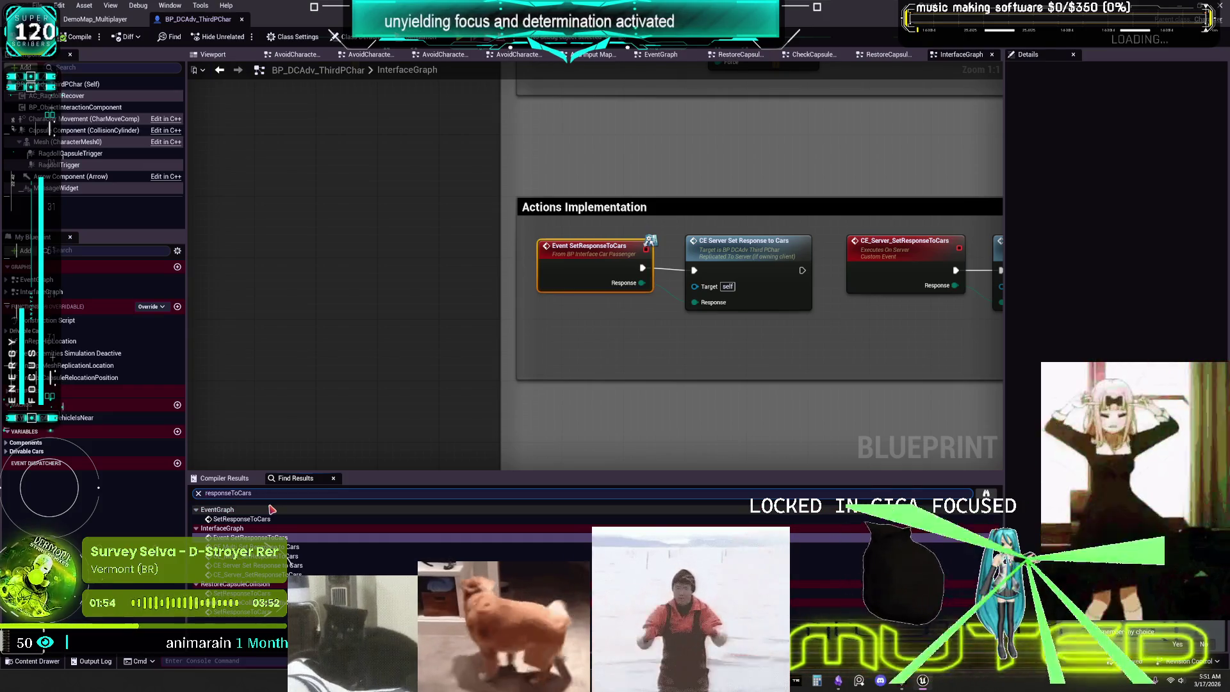
key(BackSpace)
key(BackSpace)
key(BackSpace)
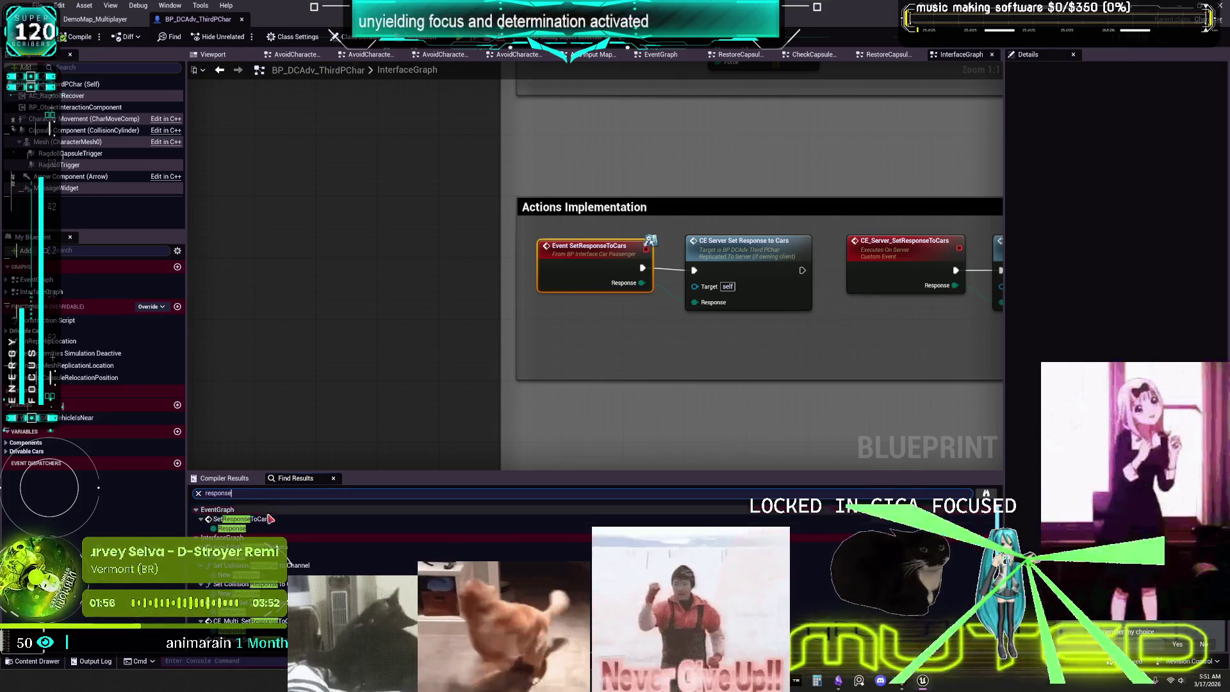
scroll(320, 544, down, 3)
scroll(344, 555, down, 3)
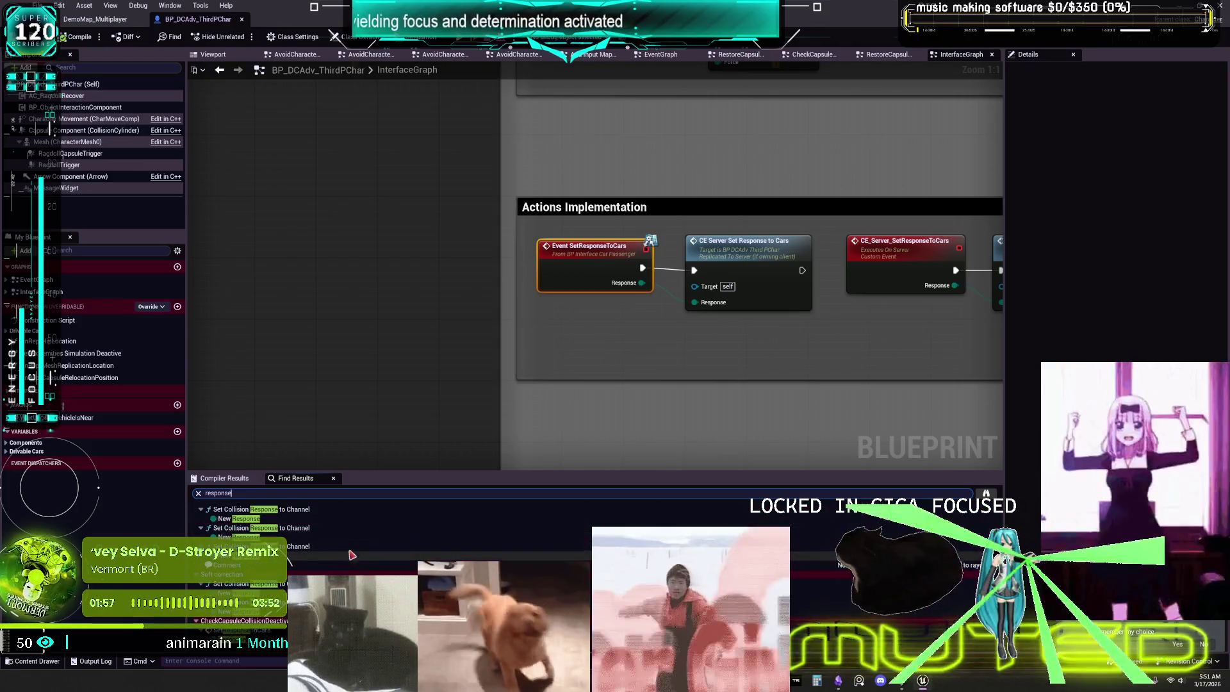
scroll(351, 533, down, 3)
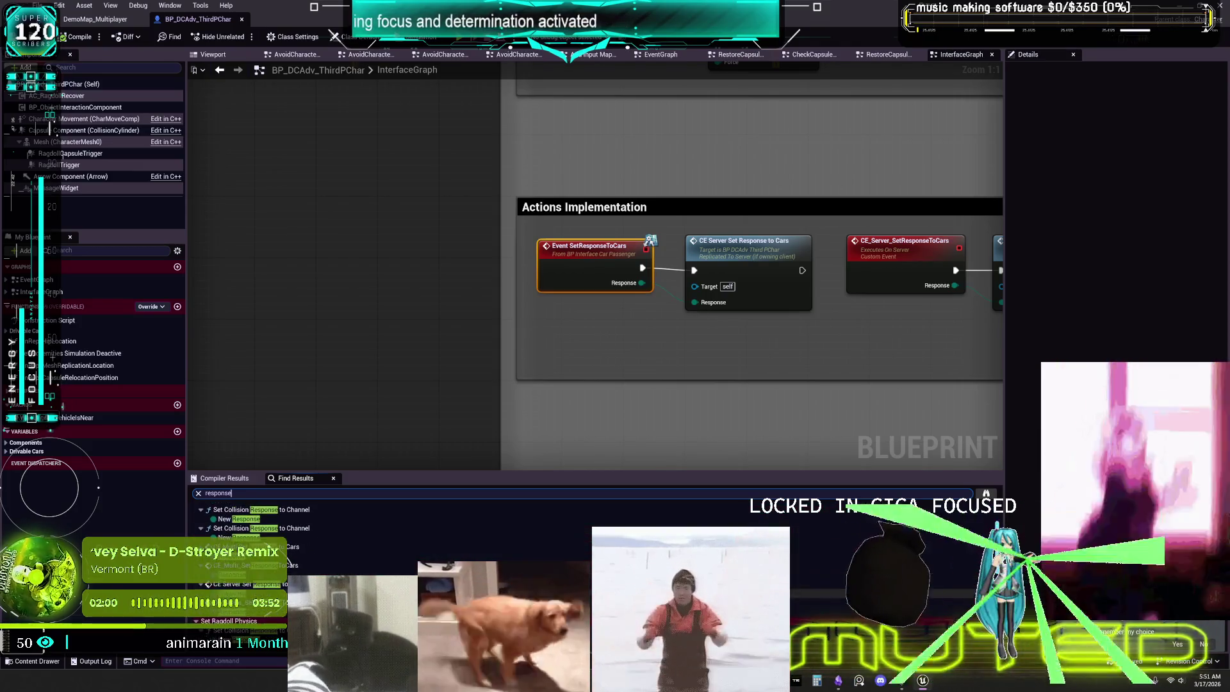
scroll(287, 559, up, 5)
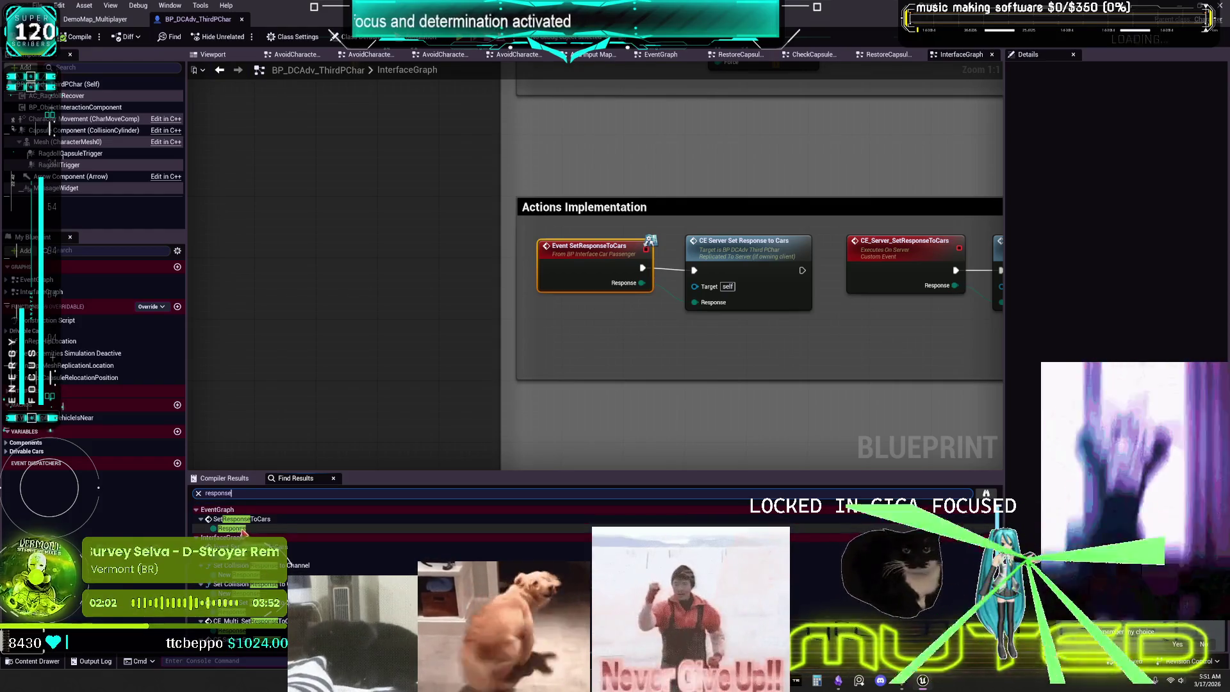
double_click(231, 528)
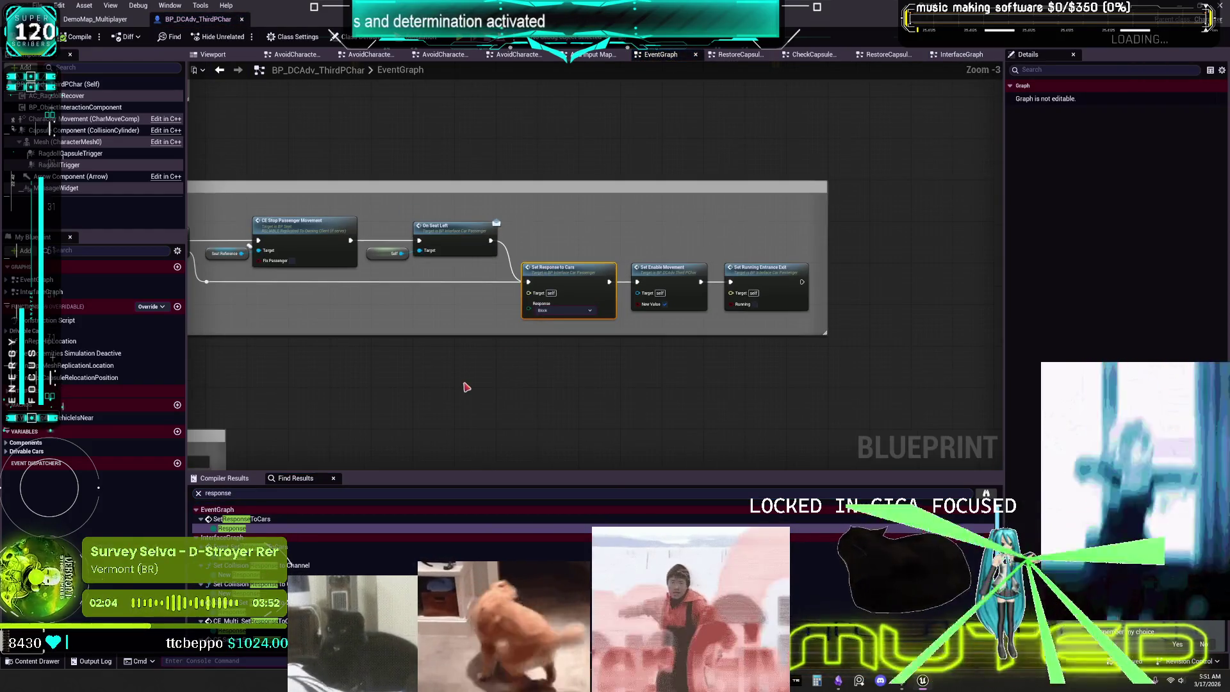
scroll(467, 385, down, 1)
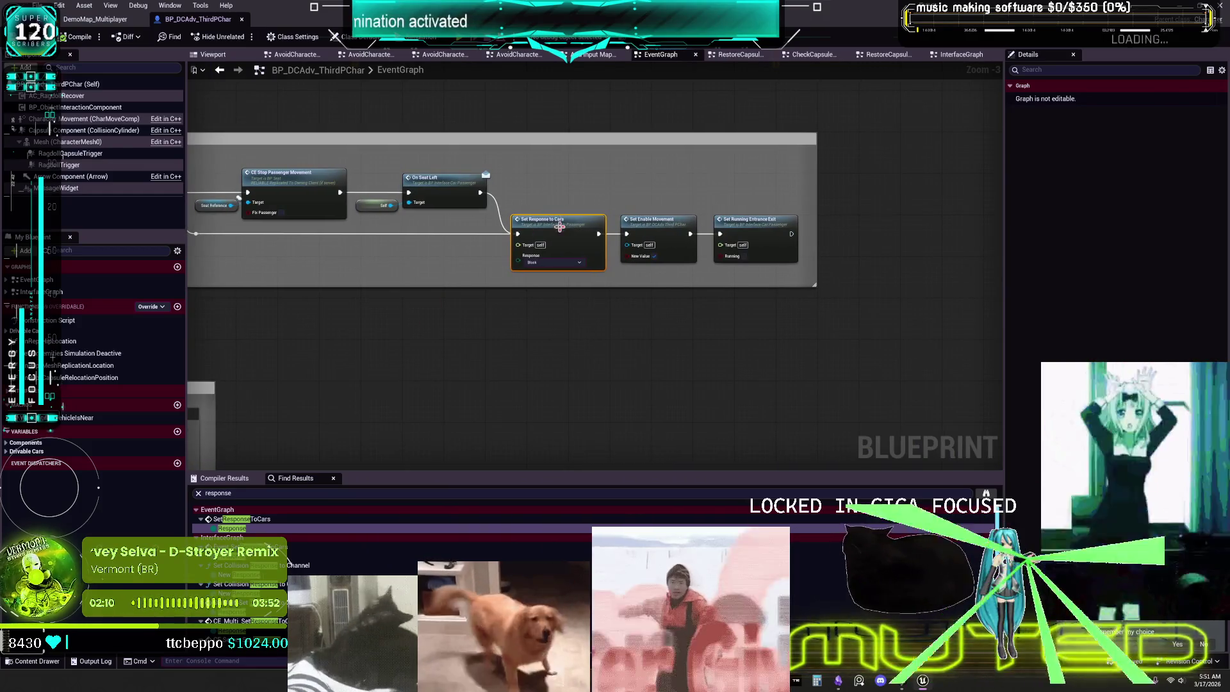
- Jump through the interface graph matches and open the ragdoll collision response node in Set Ragdoll Physics
right_click(560, 238)
click(428, 351)
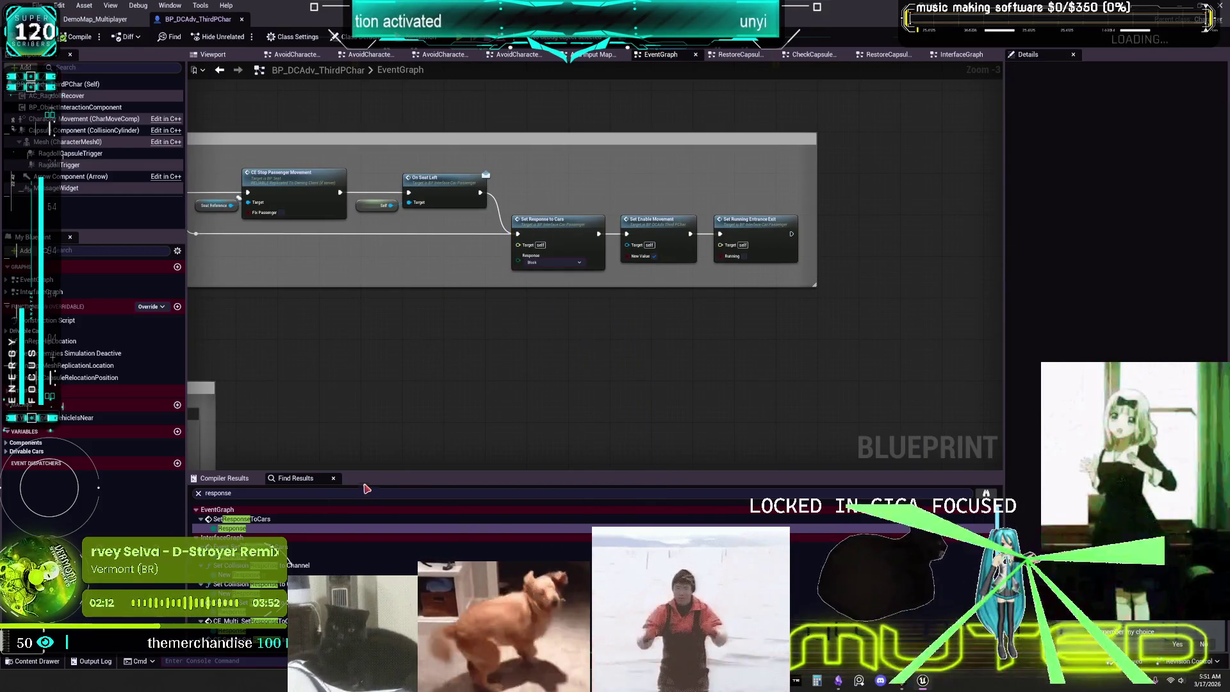
double_click(308, 551)
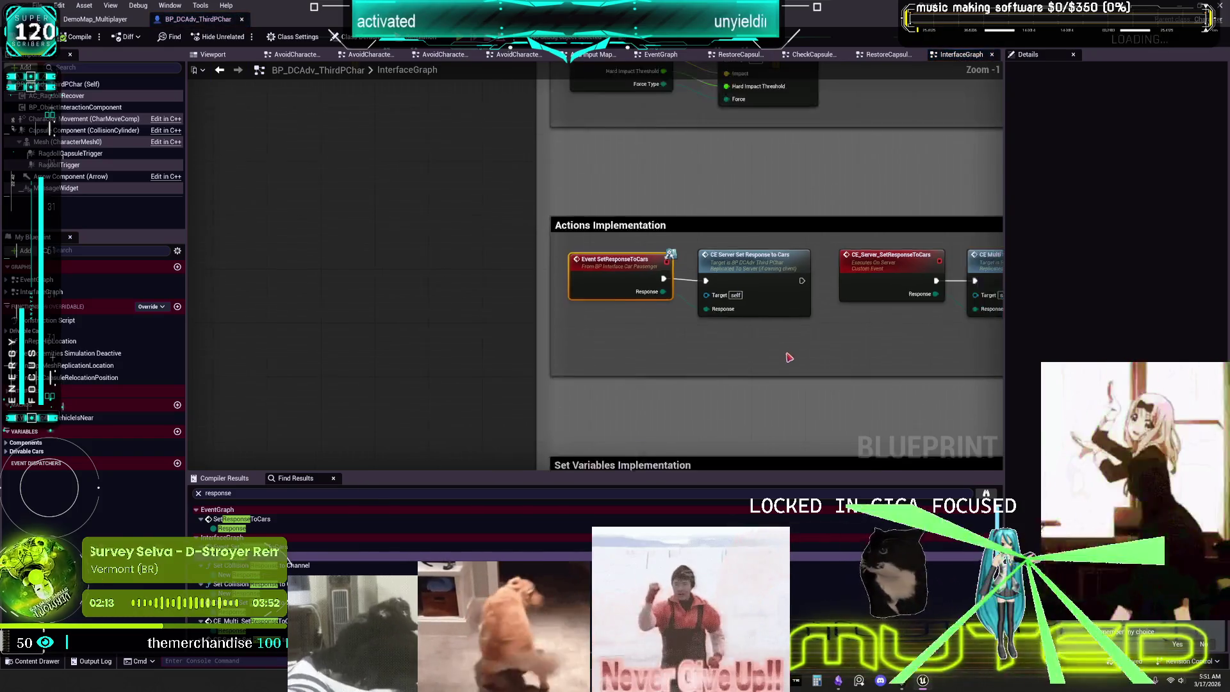
scroll(788, 356, down, 1)
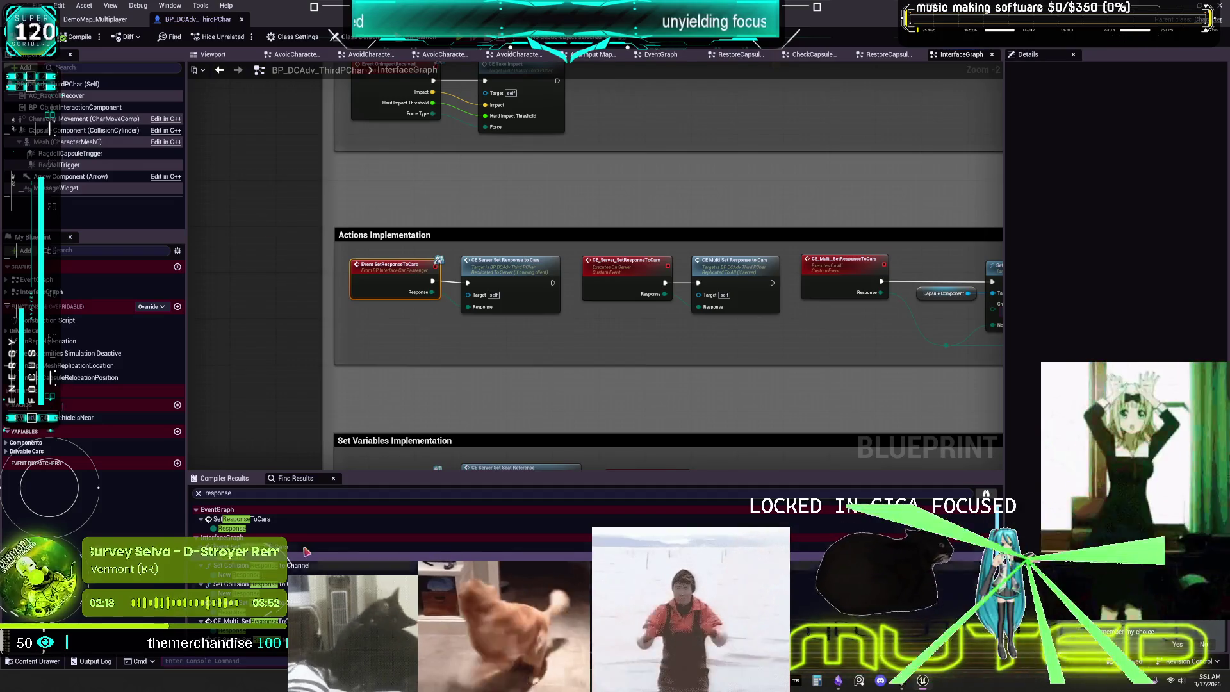
scroll(272, 528, down, 2)
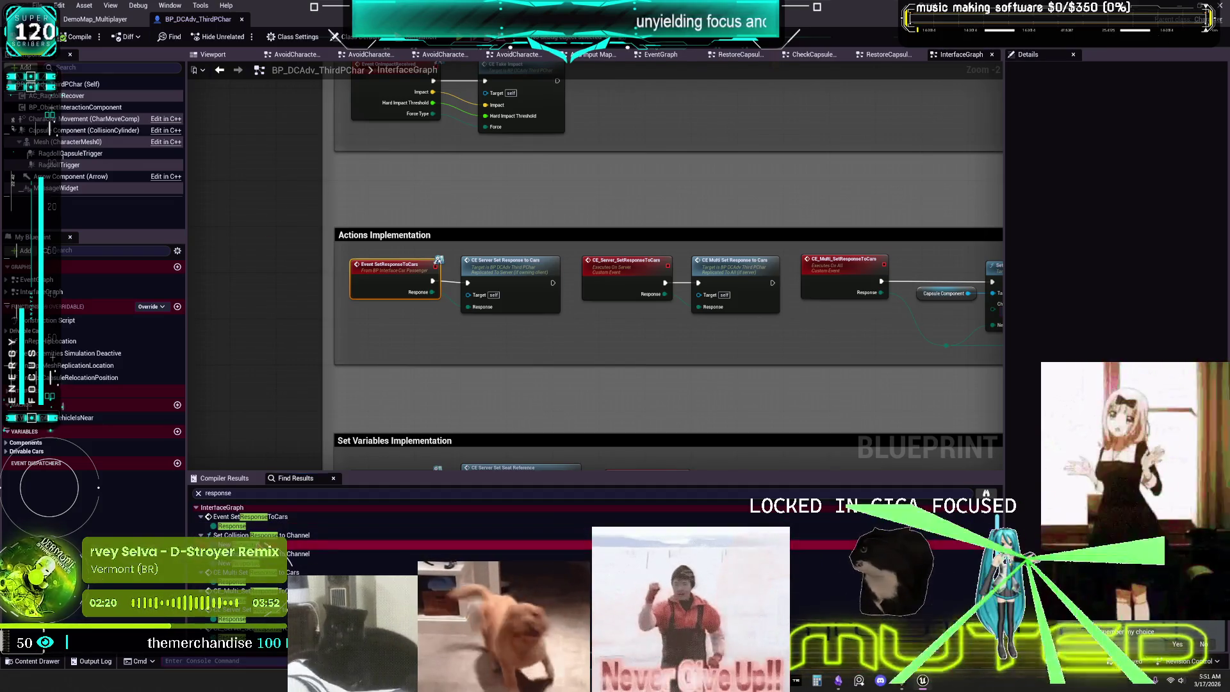
double_click(282, 544)
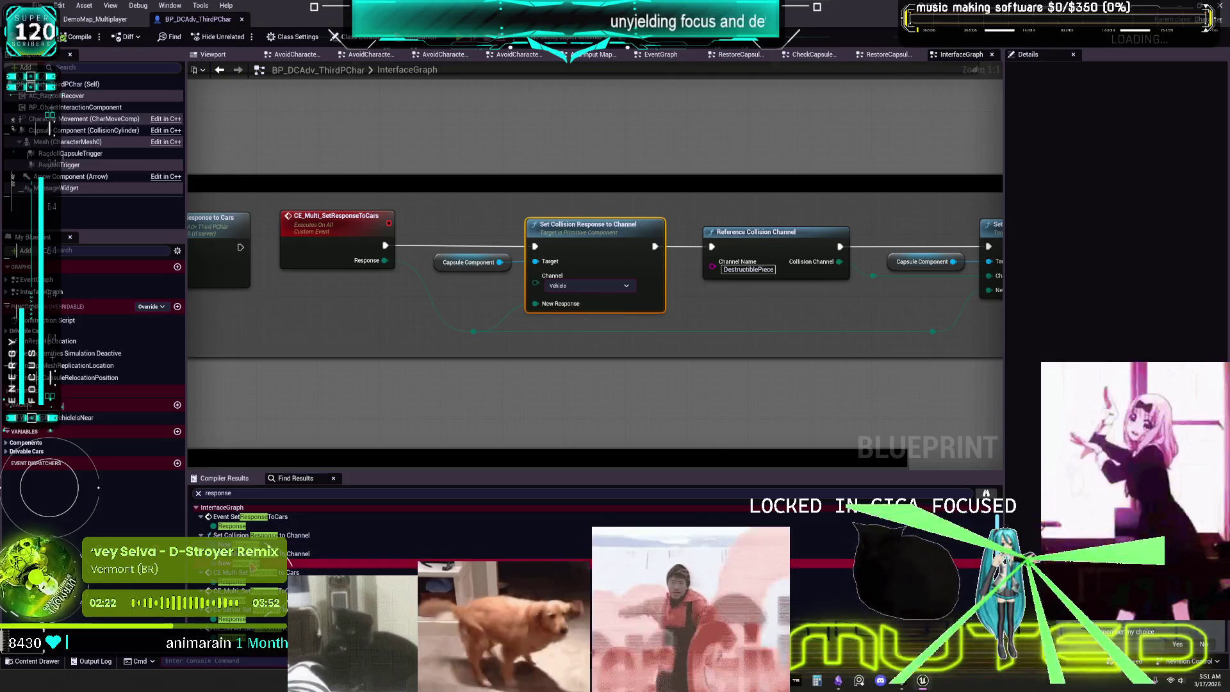
double_click(231, 601)
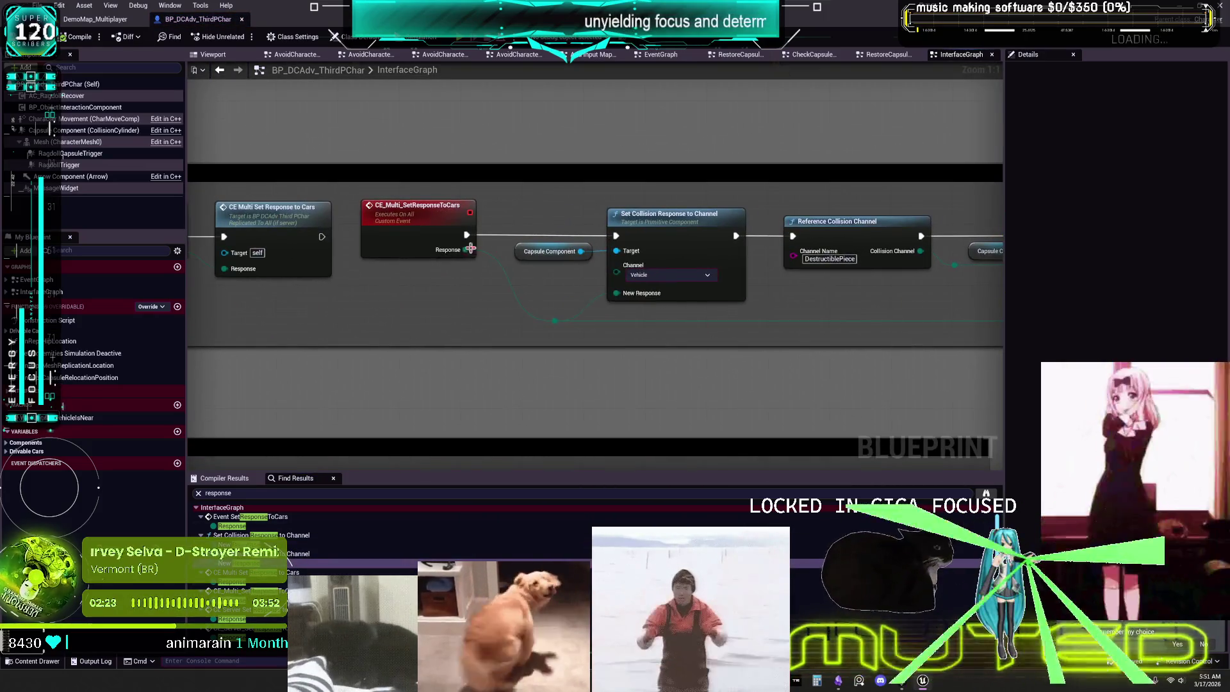
drag(346, 297, 801, 297)
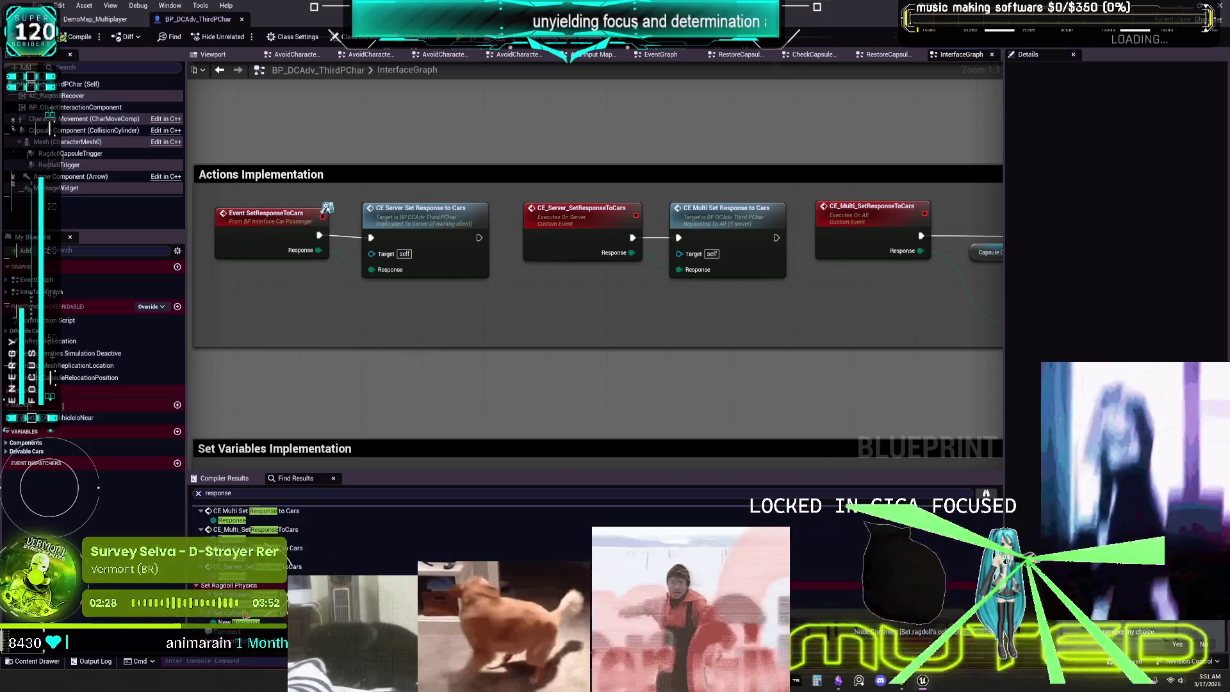
double_click(257, 579)
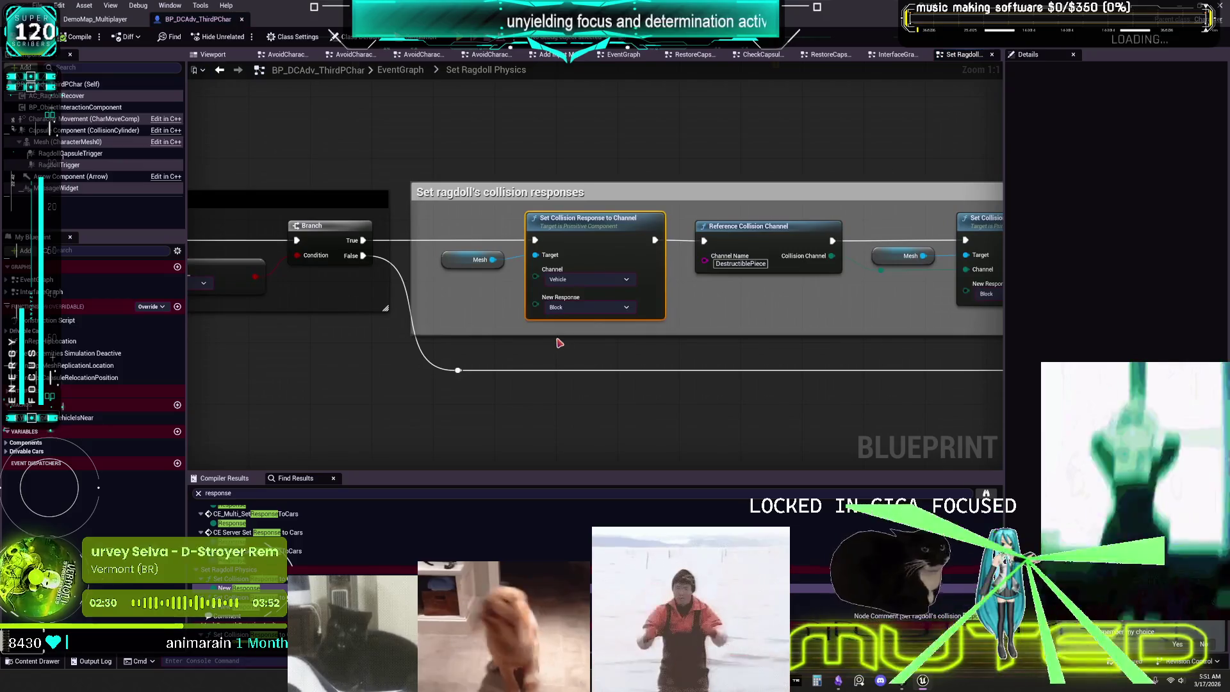
scroll(497, 258, down, 4)
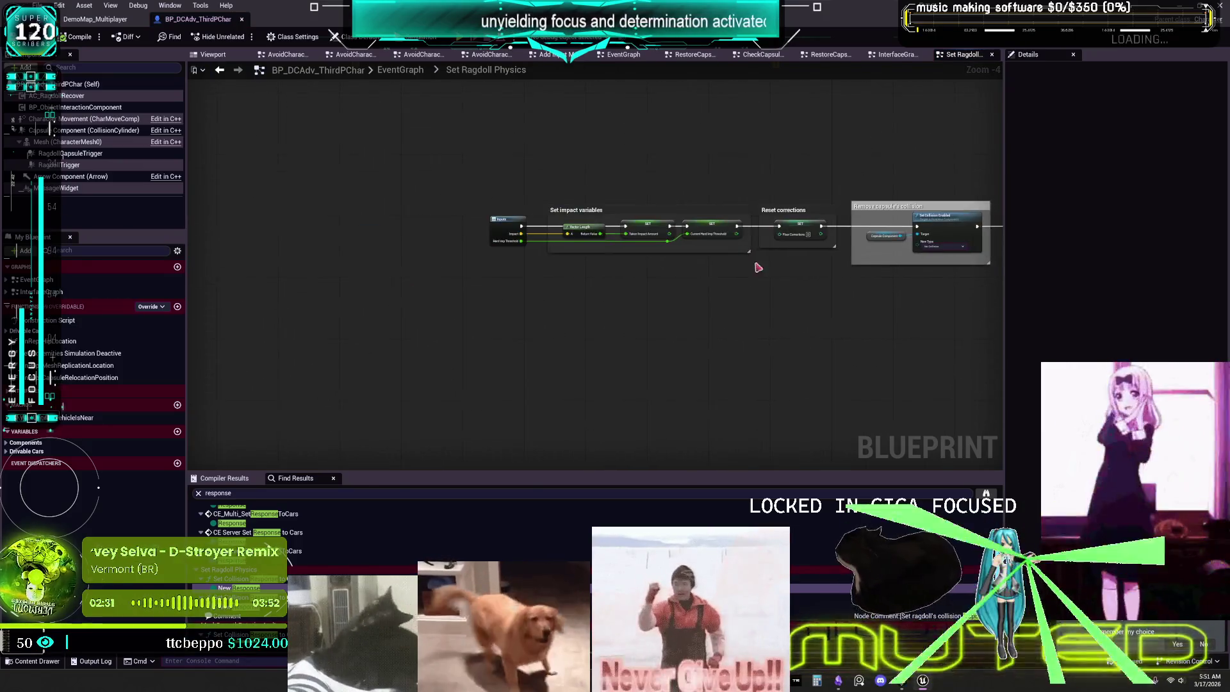
scroll(469, 285, up, 5)
drag(812, 288, 387, 304)
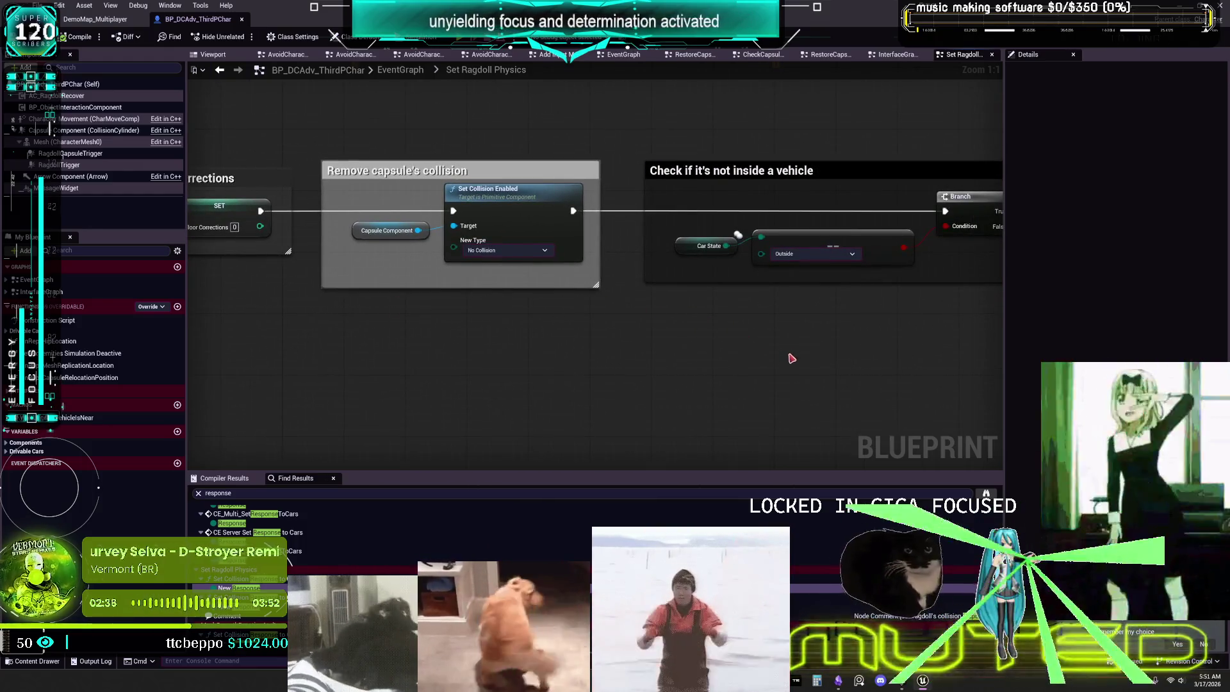
drag(792, 357, 612, 343)
scroll(640, 329, down, 1)
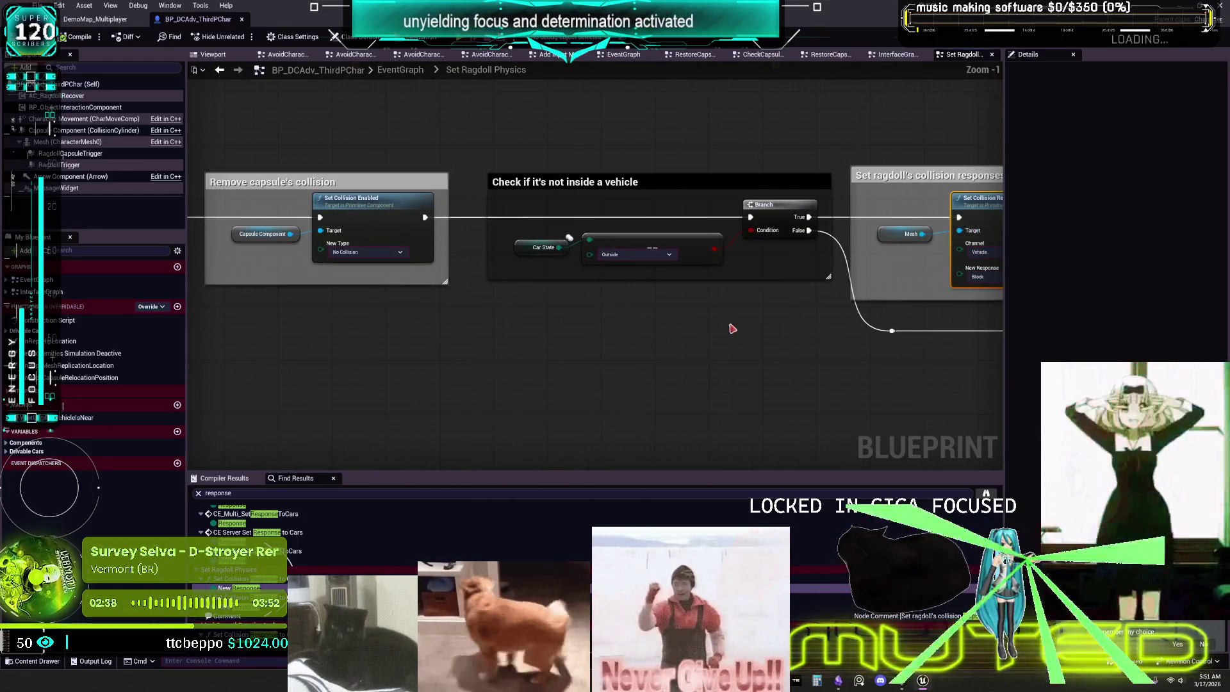
right_click(733, 326)
mouse_move(209, 118)
mouse_down()
mouse_move(401, 340)
mouse_move(454, 346)
mouse_up()
drag(727, 349, 356, 373)
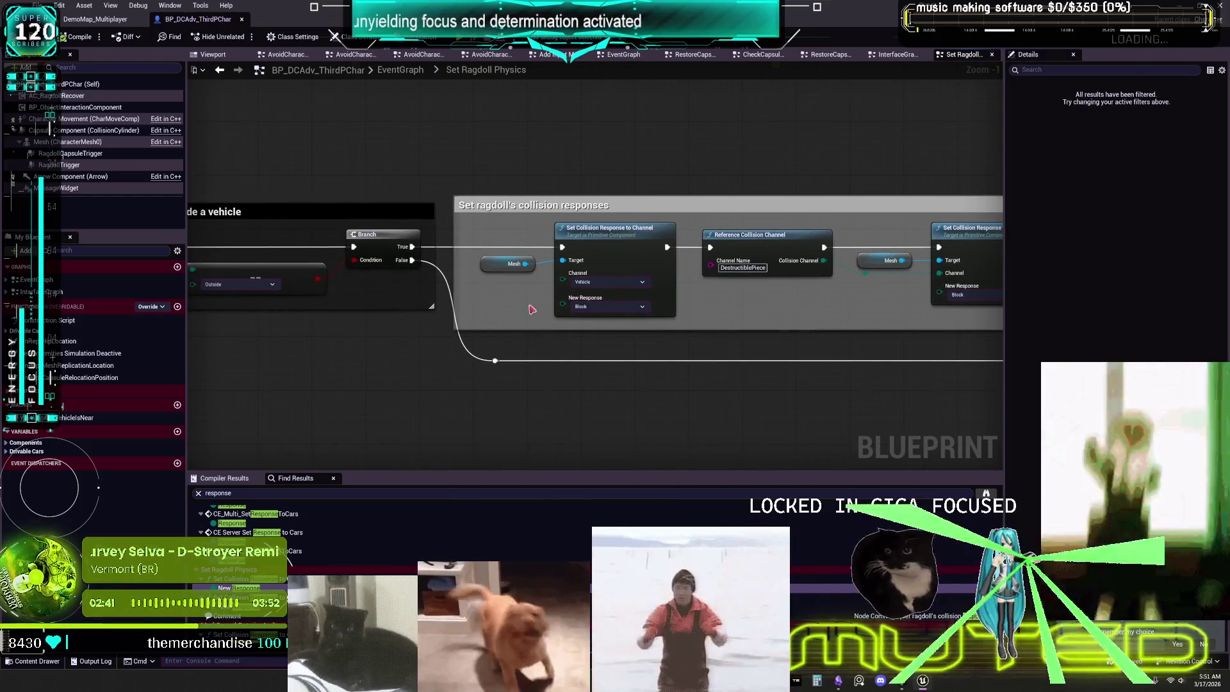
drag(699, 172, 467, 161)
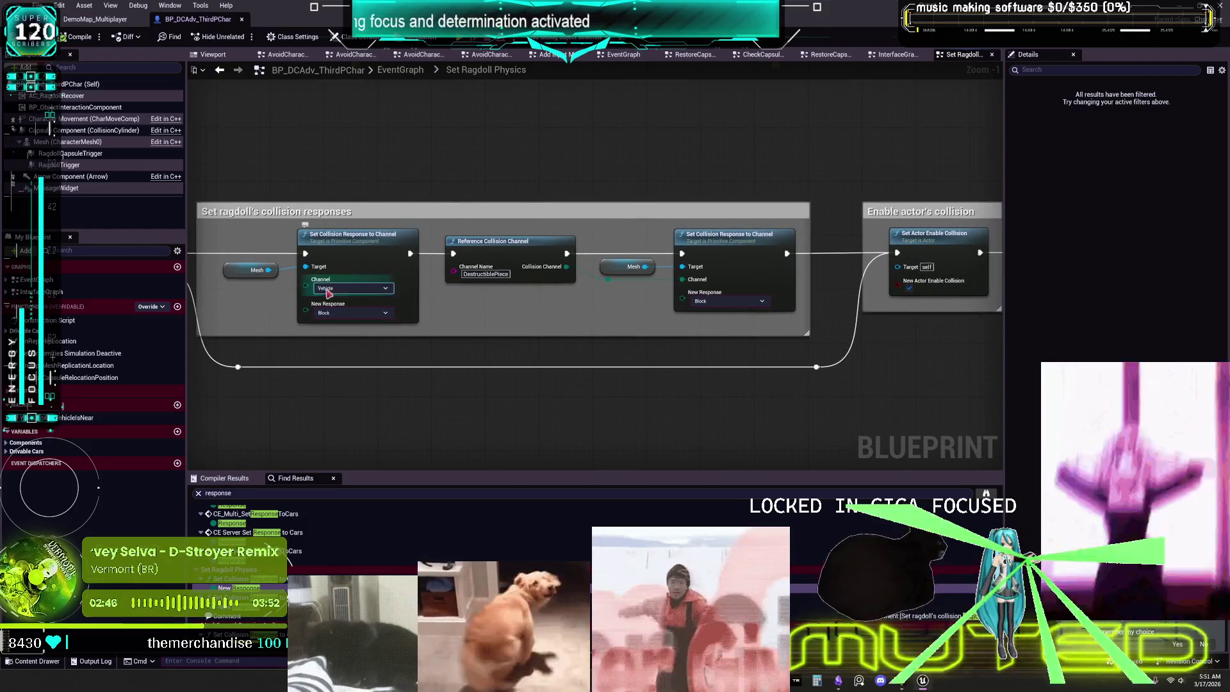
scroll(559, 290, down, 2)
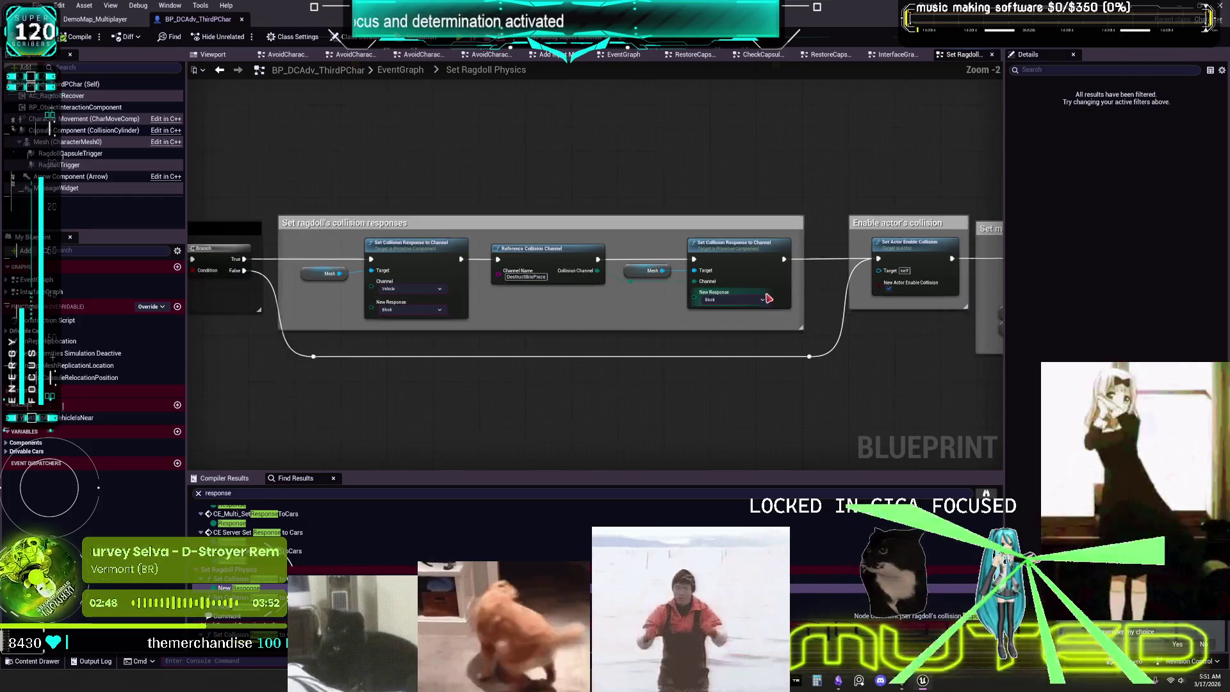
mouse_move(420, 208)
mouse_down()
mouse_move(929, 190)
mouse_move(310, 222)
mouse_move(206, 206)
mouse_up()
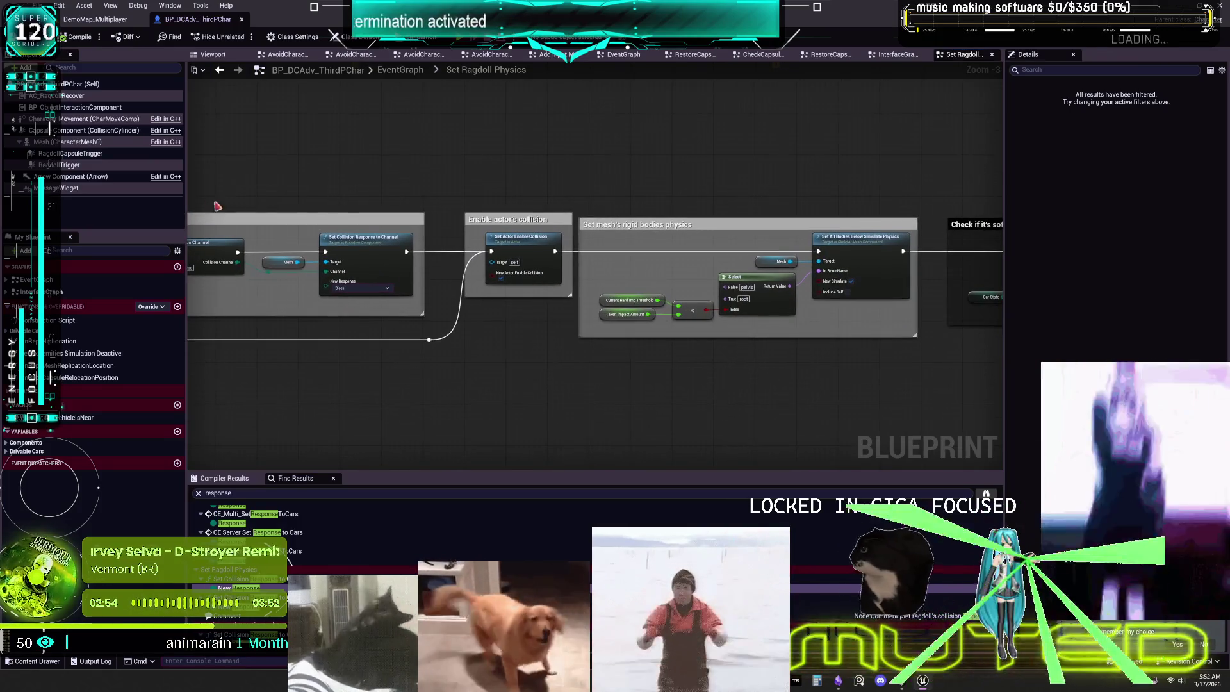
mouse_move(679, 211)
mouse_down()
mouse_move(453, 200)
mouse_move(844, 175)
mouse_move(477, 187)
mouse_up()
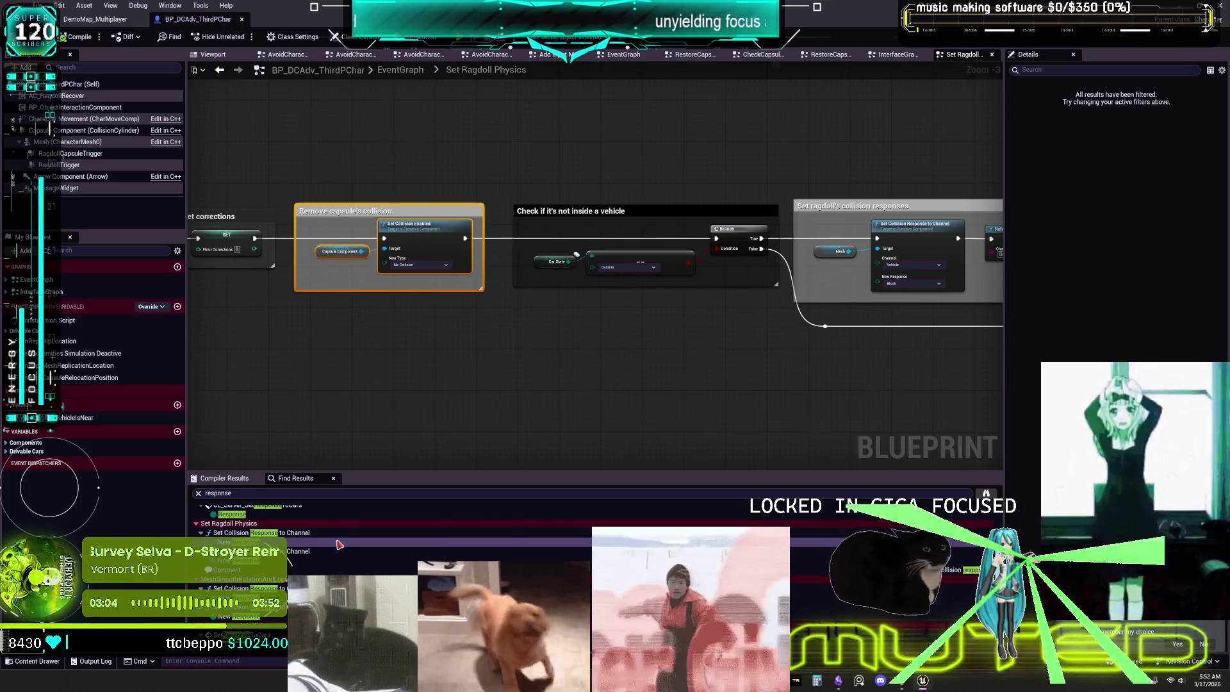
scroll(660, 374, up, 3)
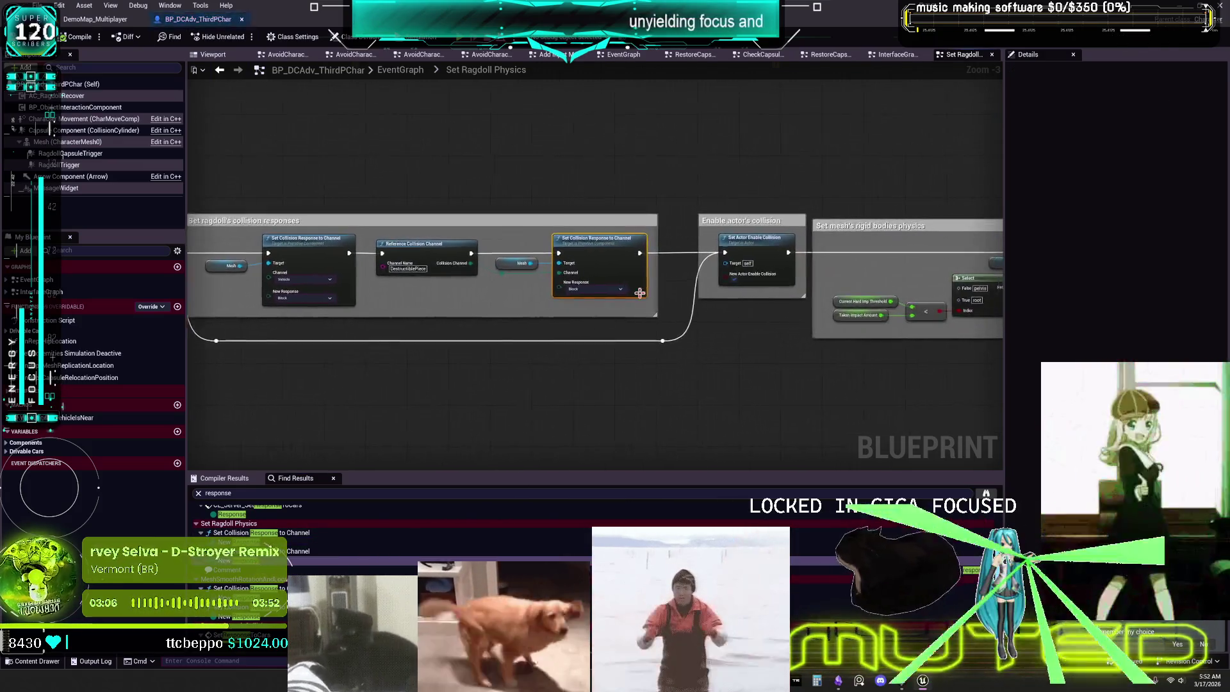
mouse_move(660, 374)
mouse_down()
mouse_move(698, 387)
mouse_move(997, 345)
mouse_move(488, 381)
mouse_up()
scroll(698, 387, down, 2)
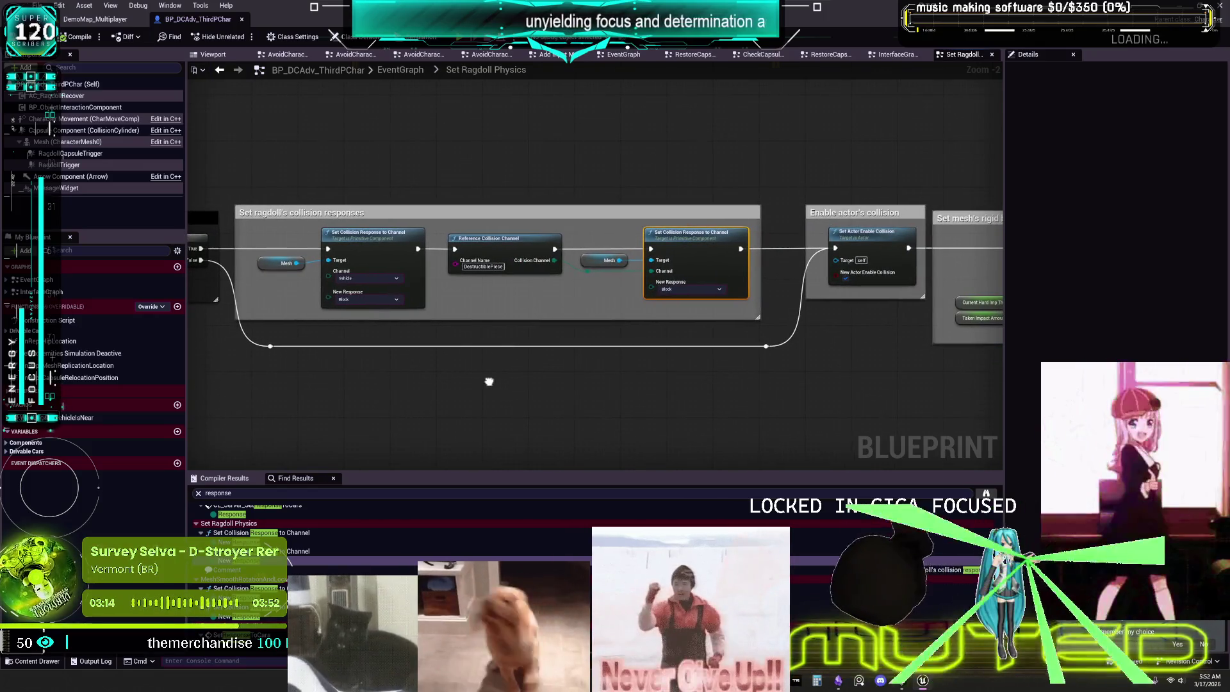
right_click(559, 368)
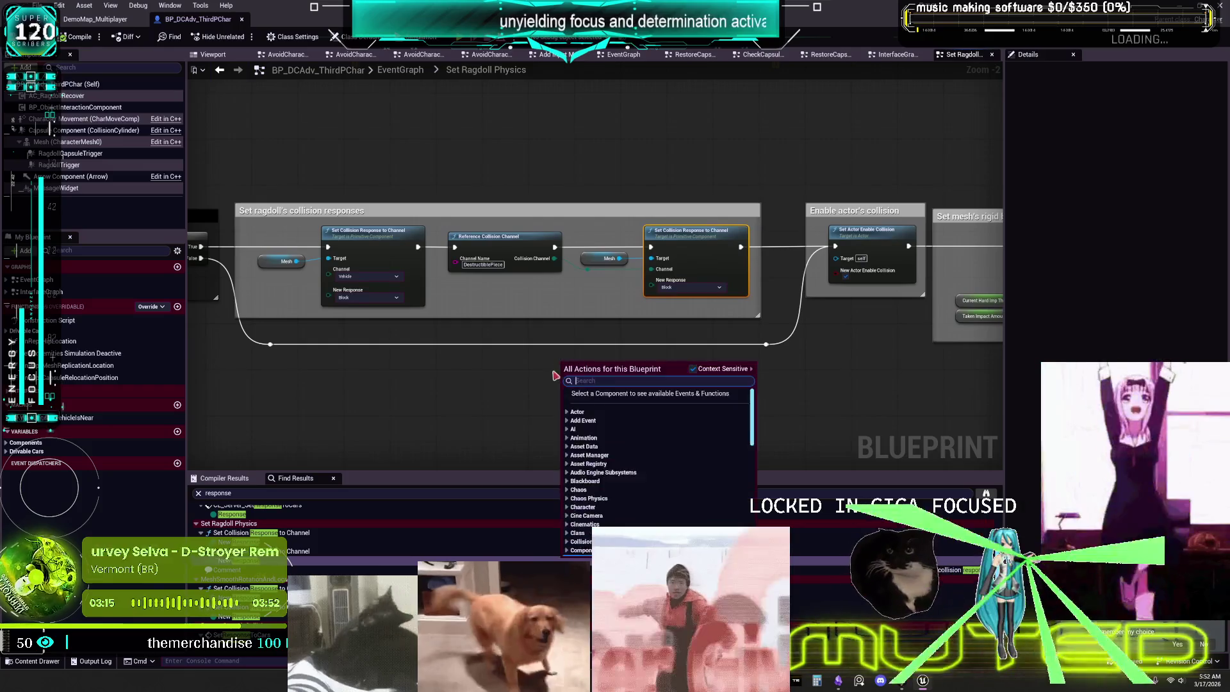
click(485, 399)
right_click(485, 398)
click(345, 406)
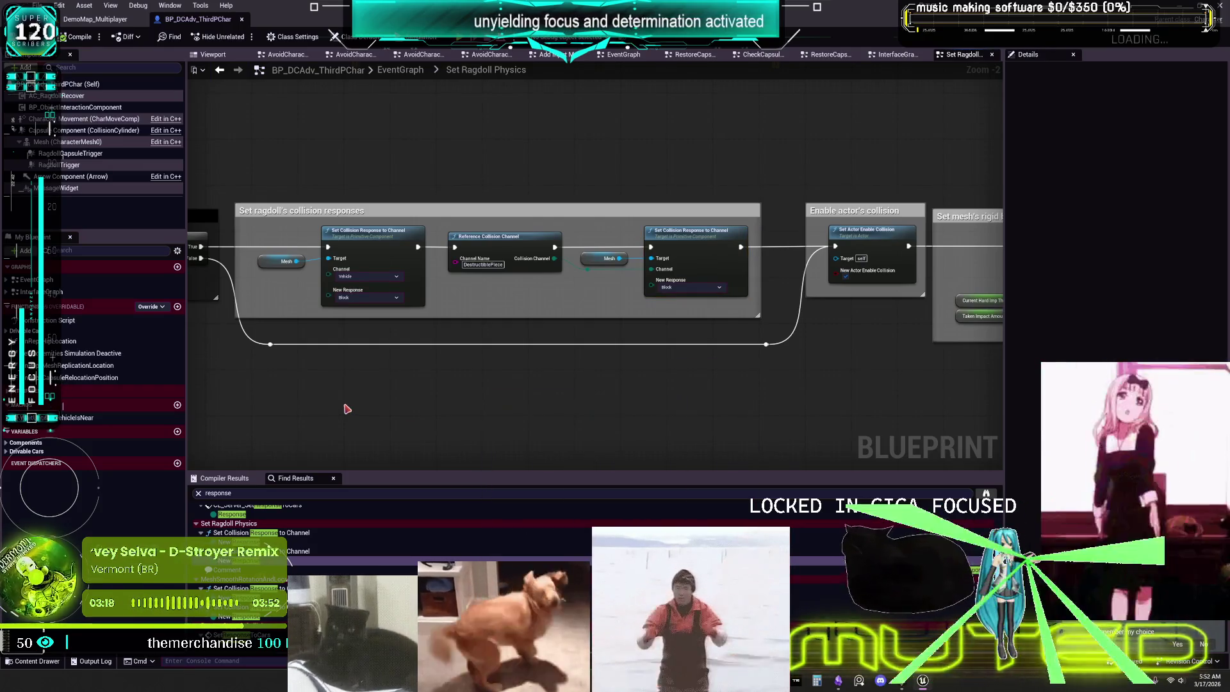
right_click(350, 402)
click(621, 372)
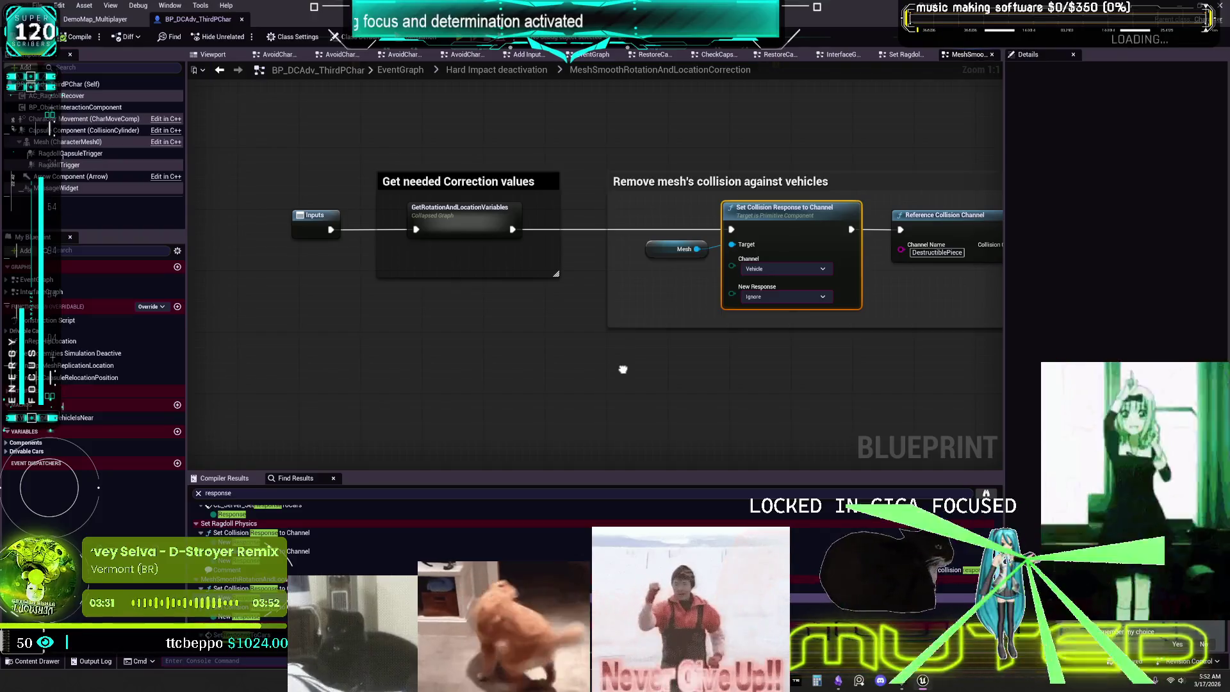
- Inspect the second mesh Vehicle-channel Ignore response node, then open RestoreCapsuleCollision from the results
mouse_move(622, 370)
mouse_down()
mouse_move(590, 367)
mouse_move(554, 335)
mouse_move(261, 383)
mouse_move(570, 342)
mouse_up()
right_click(683, 323)
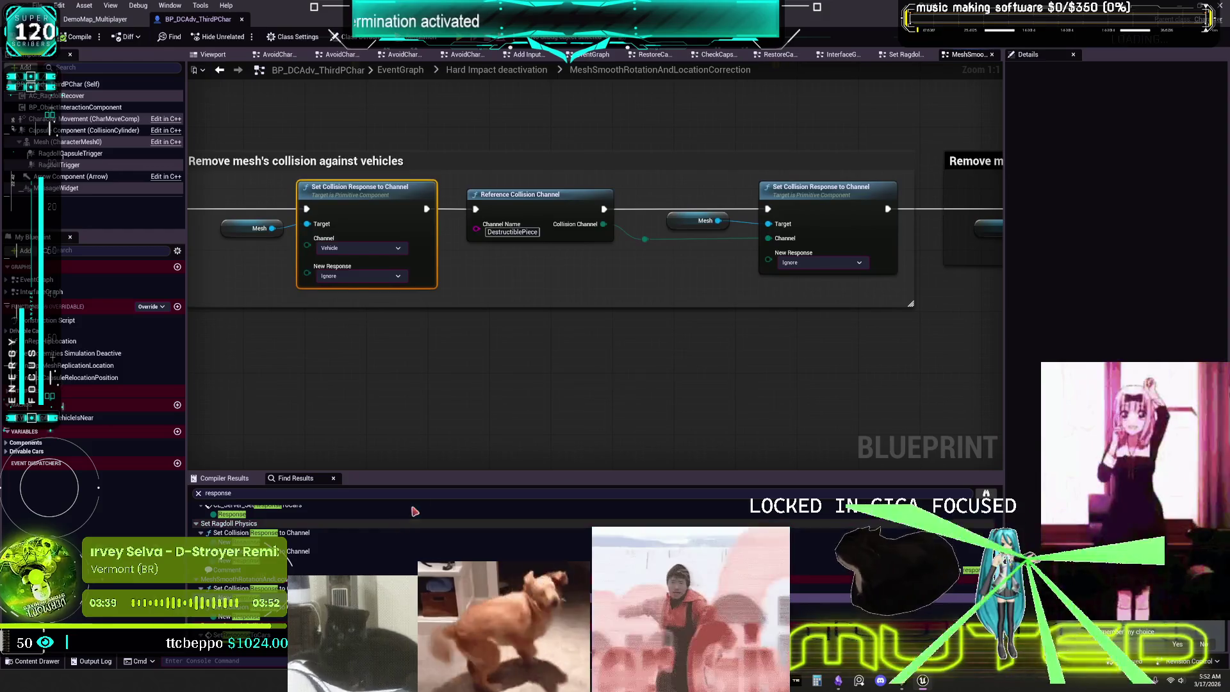
click(244, 588)
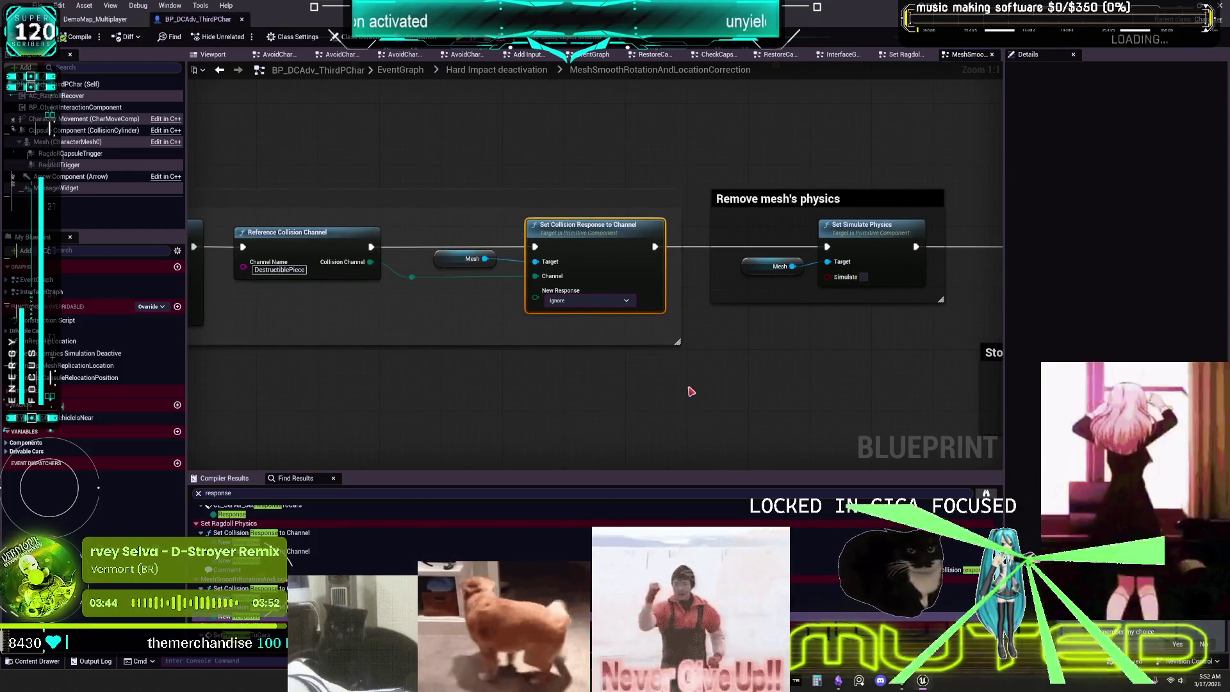
scroll(467, 385, down, 4)
scroll(736, 324, up, 3)
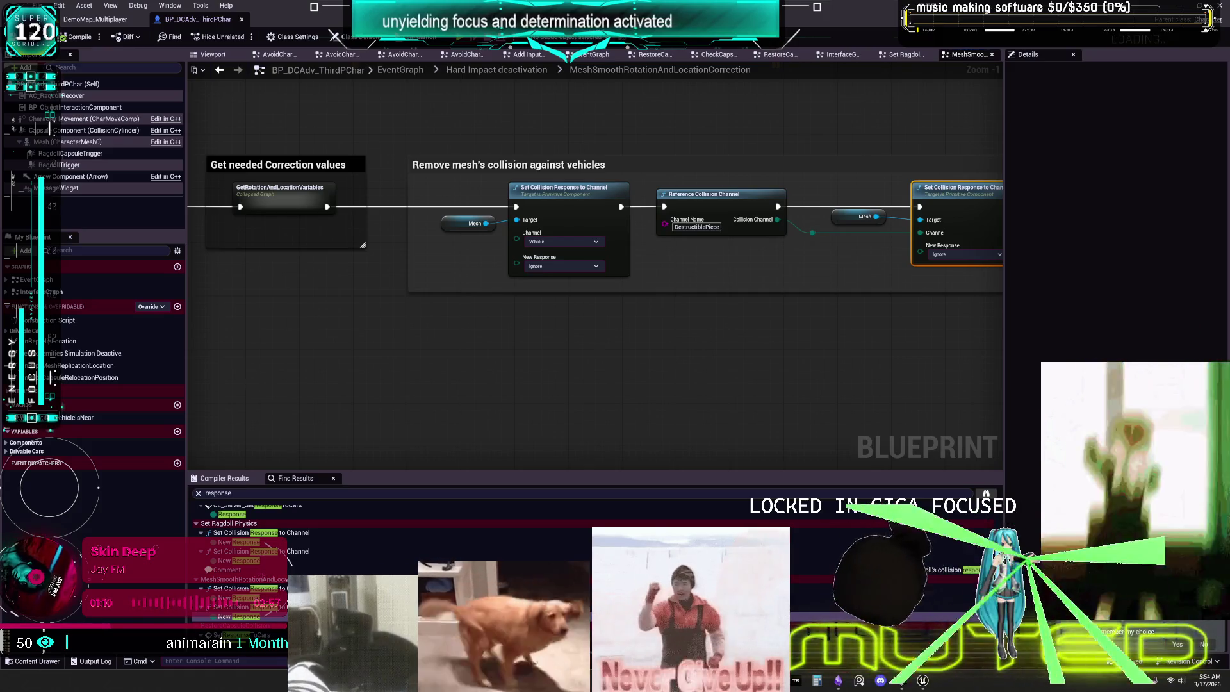
scroll(244, 576, down, 1)
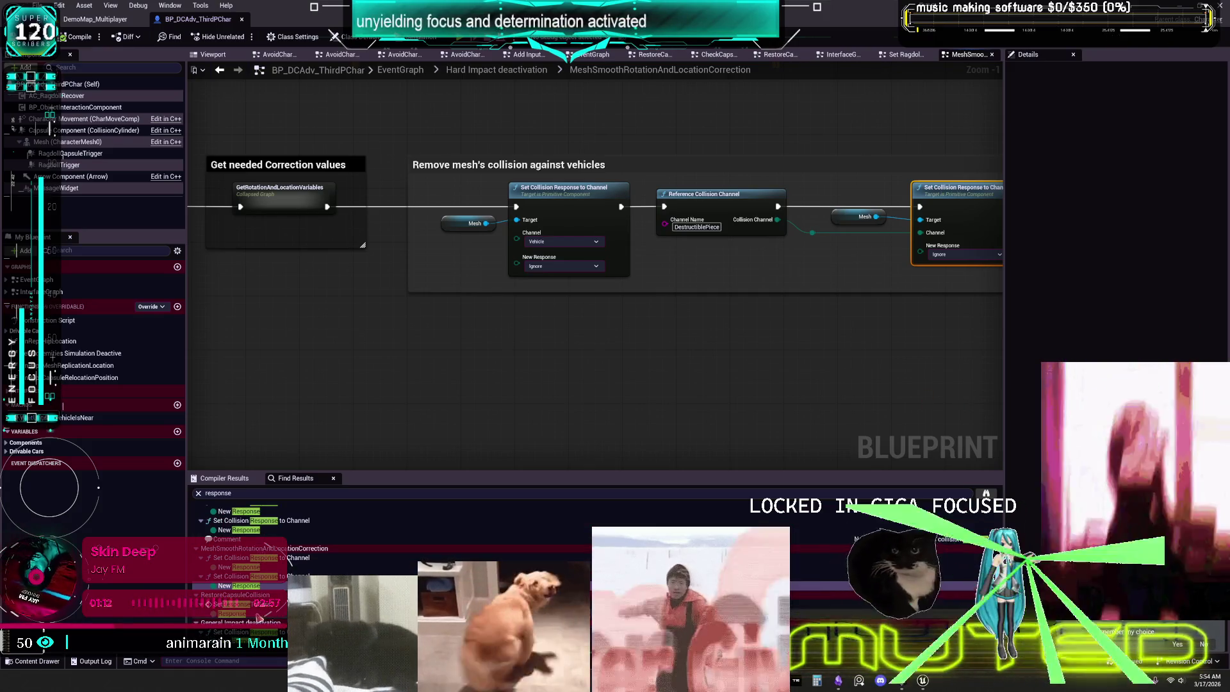
double_click(230, 604)
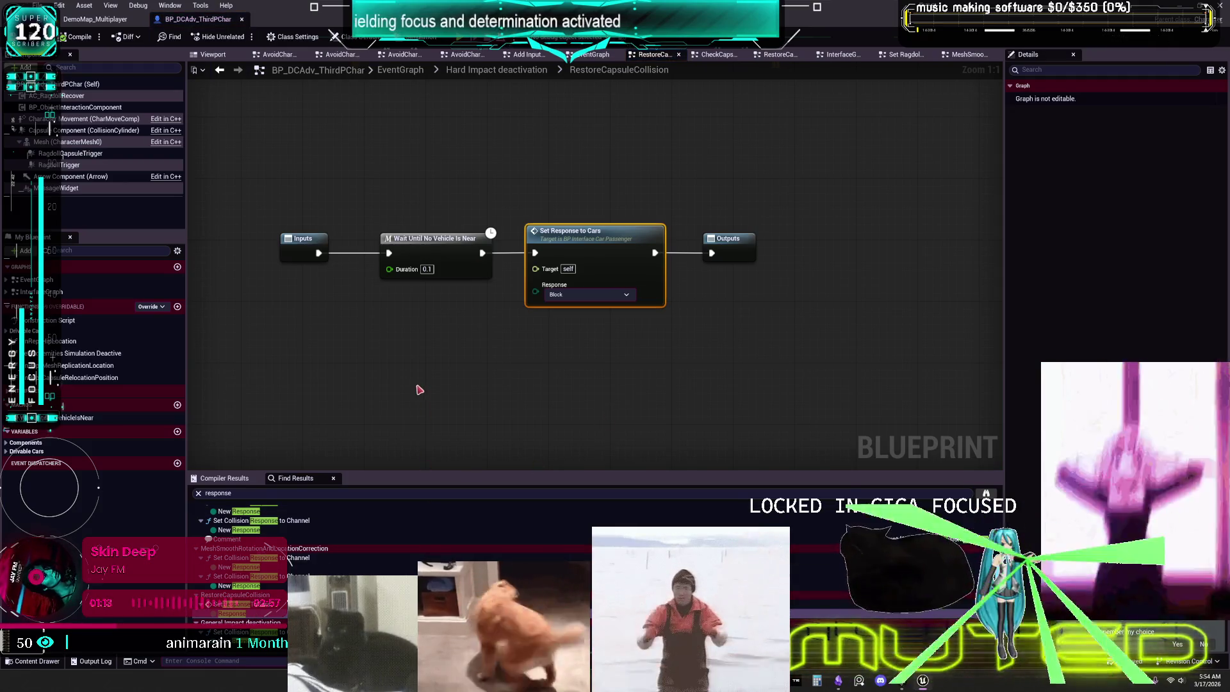
- Open the General Impact deactivation match, then the capsule collision deactivation function
scroll(283, 616, down, 2)
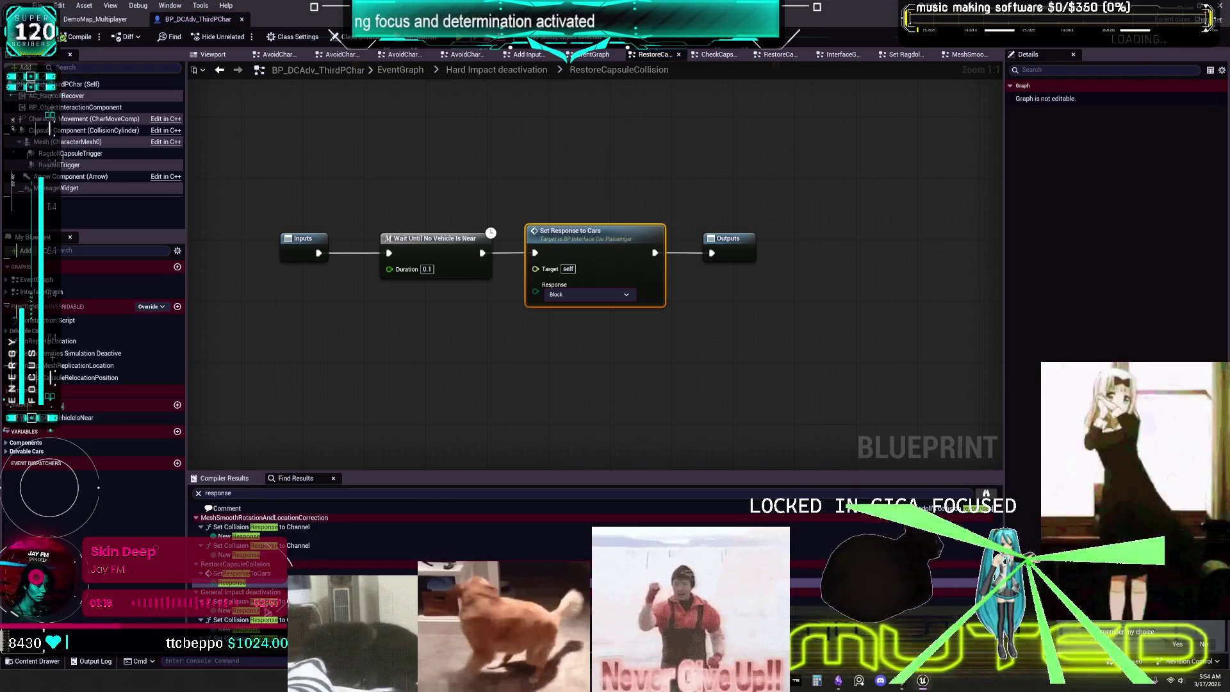
double_click(283, 619)
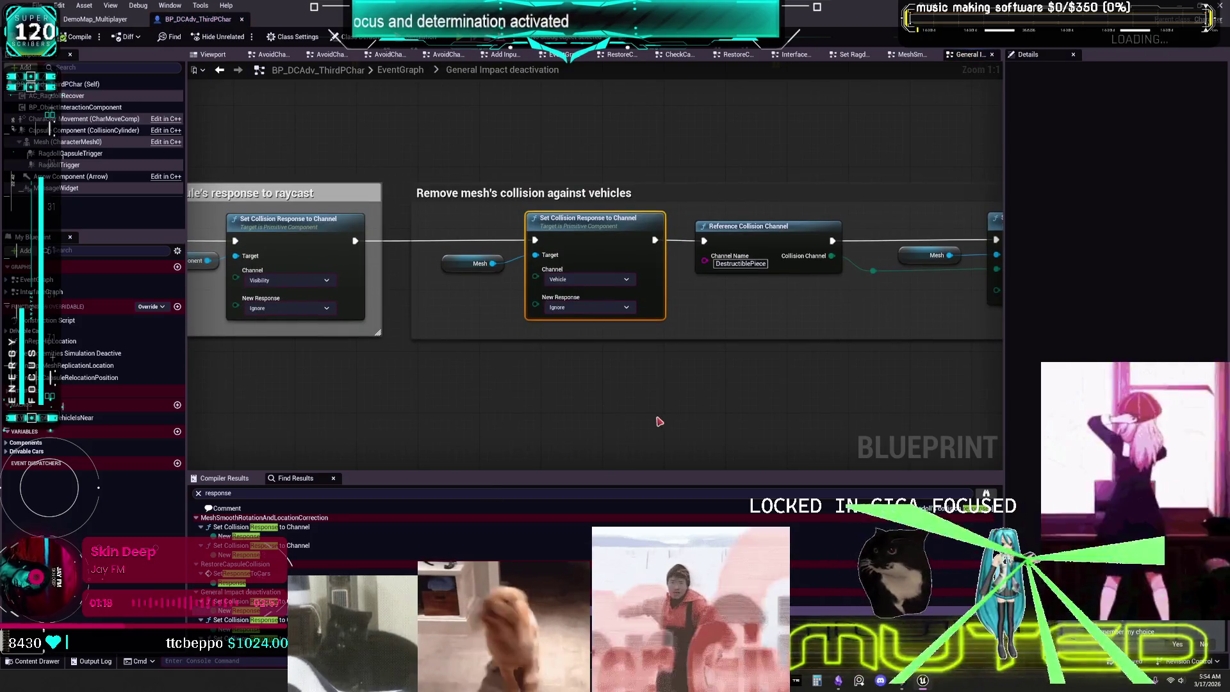
scroll(274, 587, up, 3)
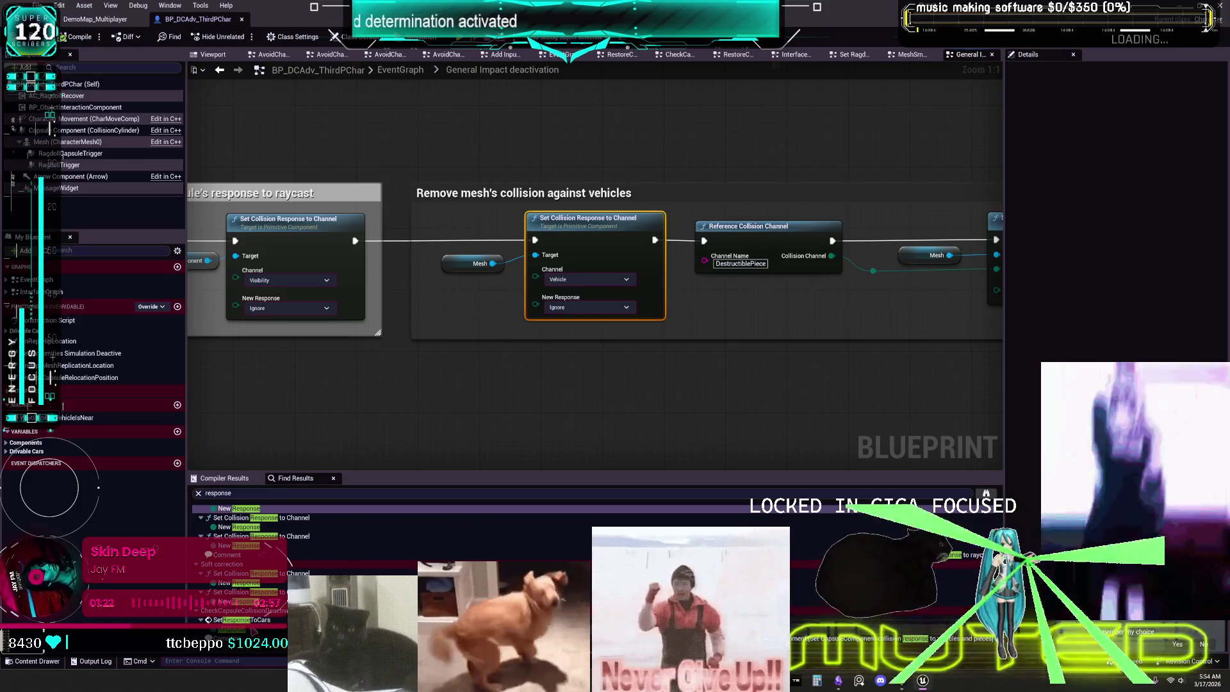
double_click(253, 629)
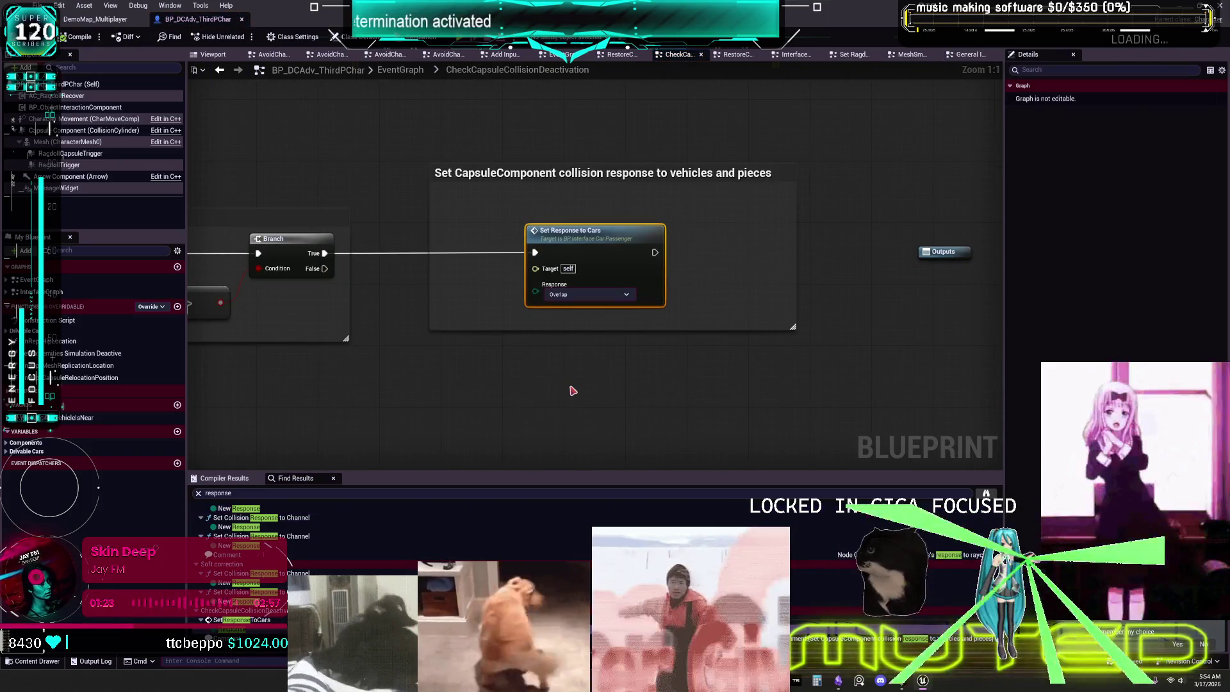
scroll(566, 385, down, 4)
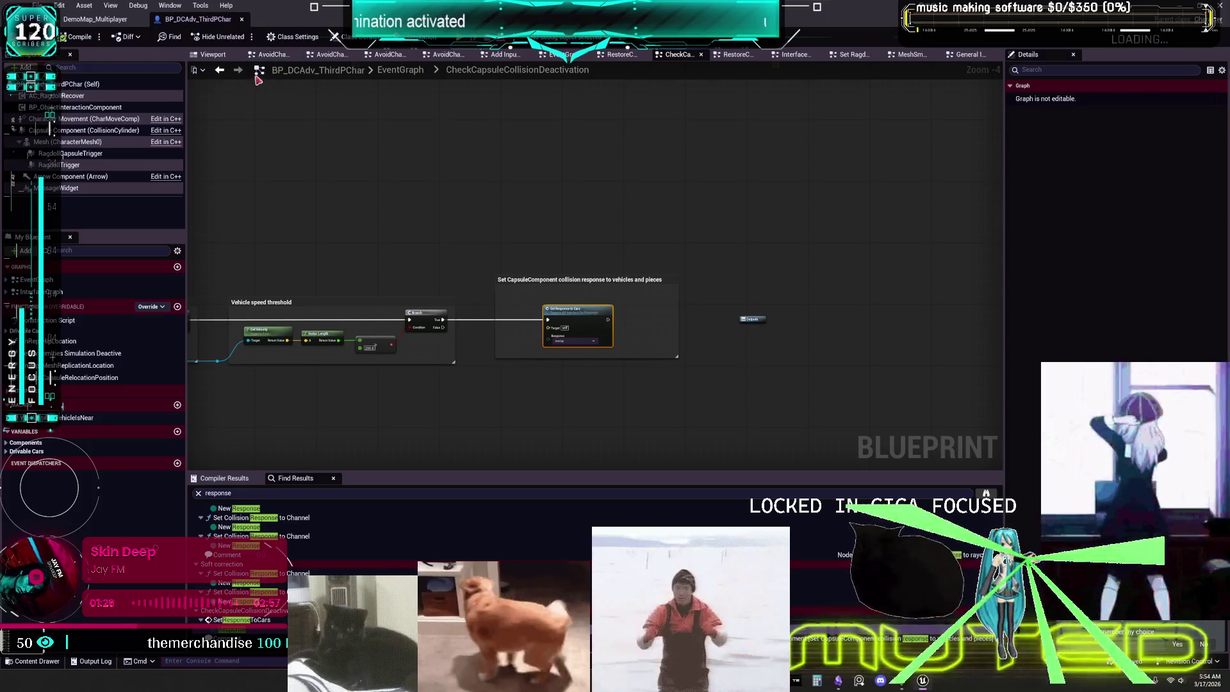
- View the character in the Viewport, then return to its main EventGraph
click(325, 54)
click(212, 55)
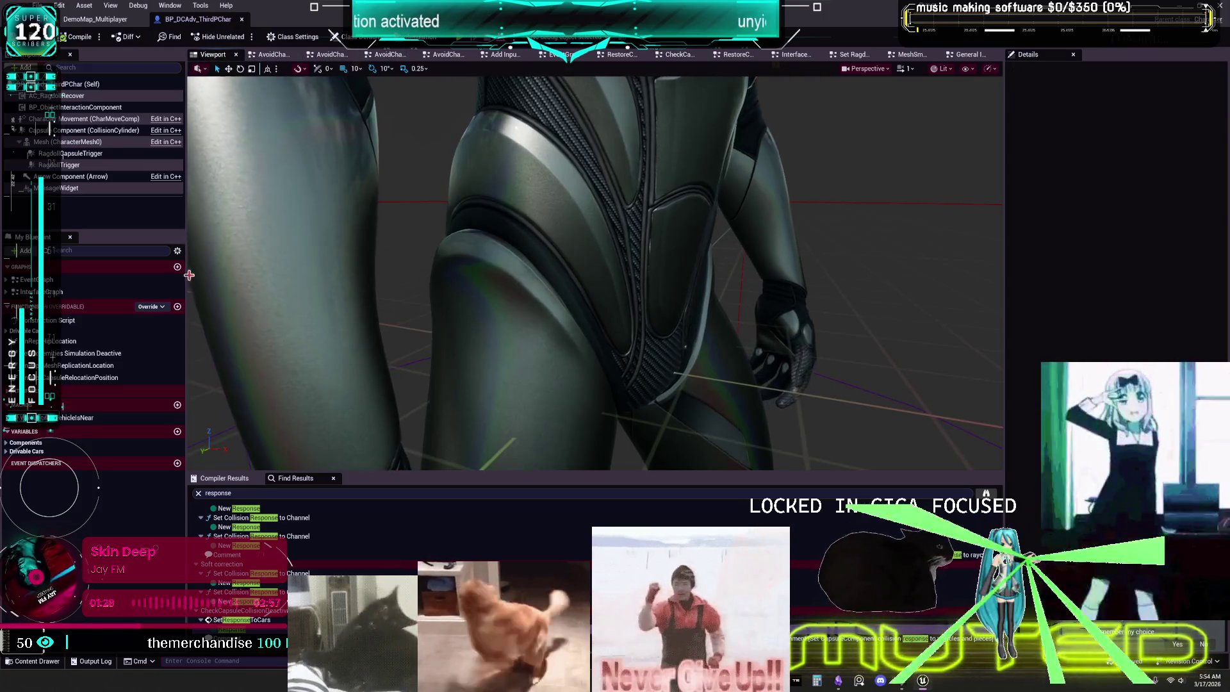
double_click(37, 279)
scroll(550, 360, up, 7)
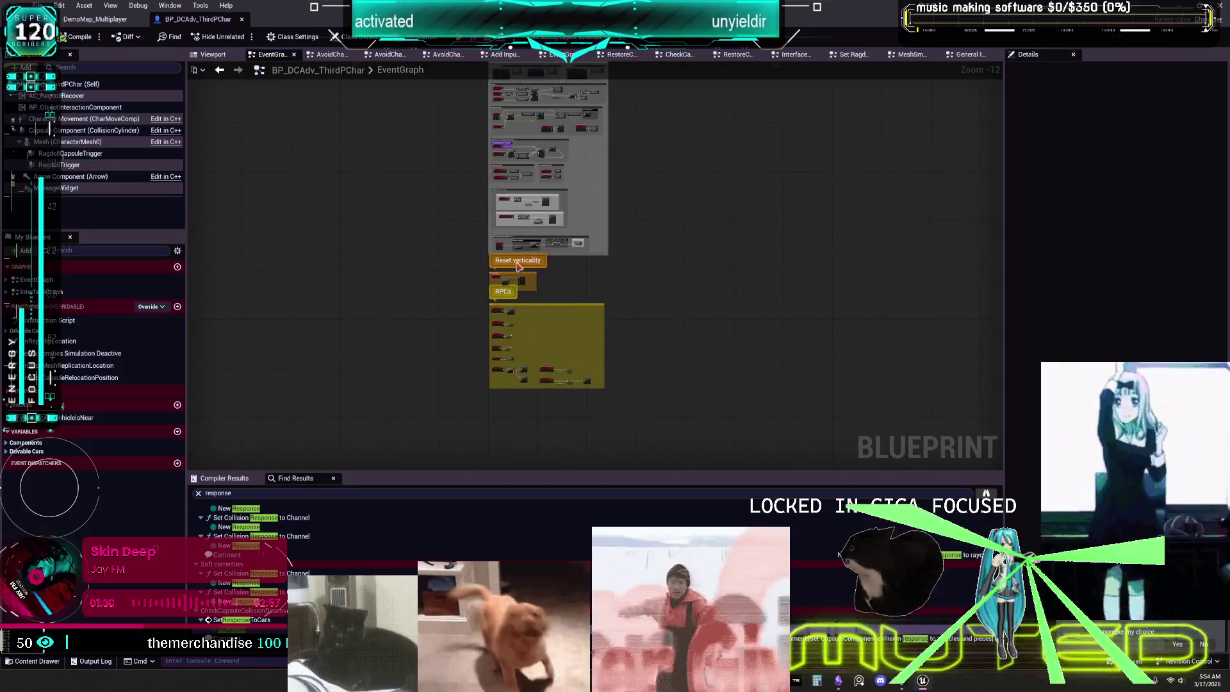
scroll(483, 256, up, 5)
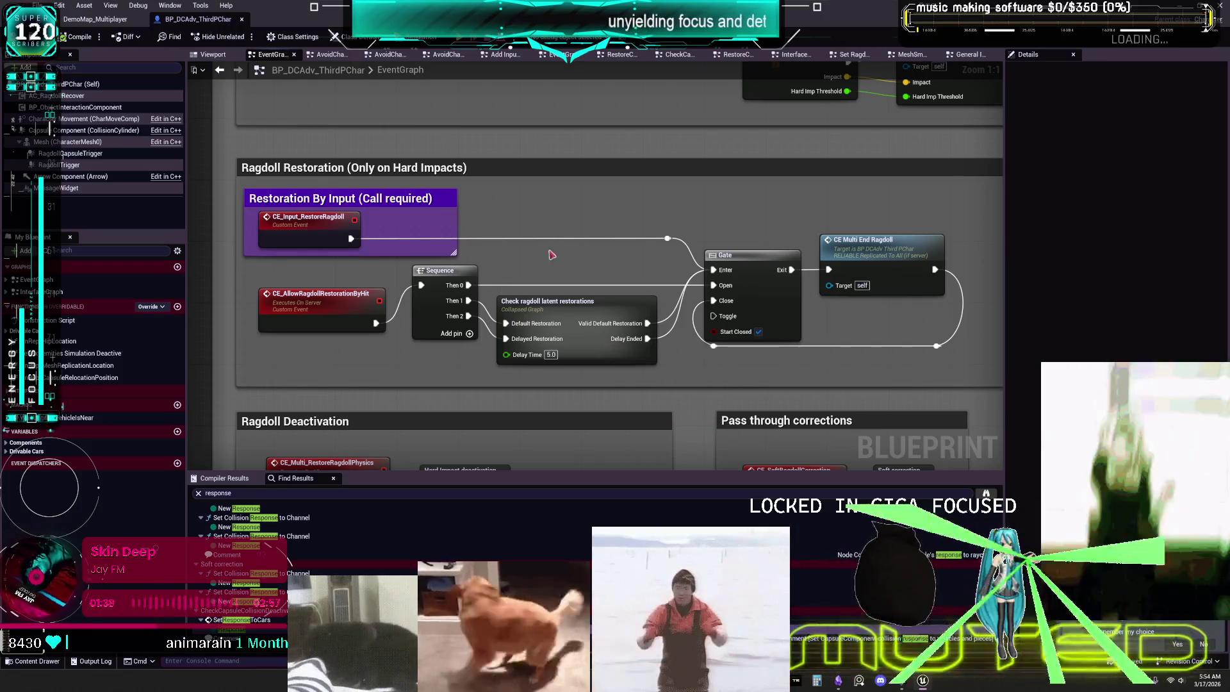
drag(458, 380, 401, 323)
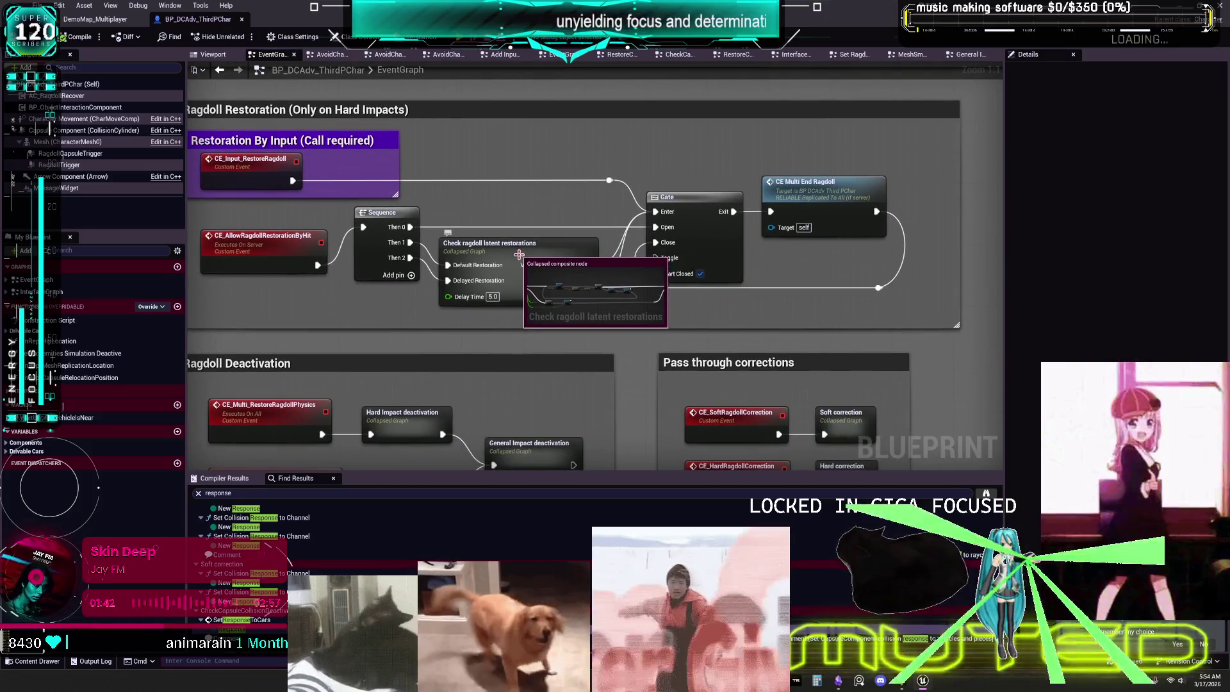
double_click(527, 251)
scroll(501, 266, up, 3)
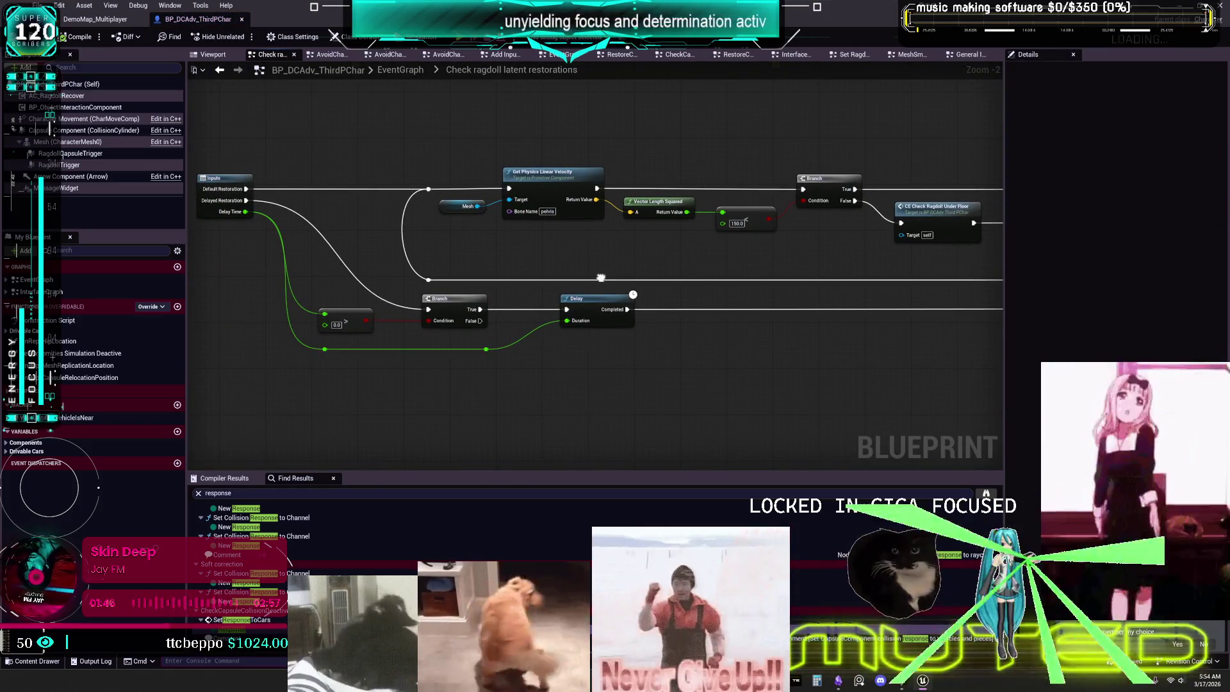
drag(601, 277, 483, 289)
click(346, 218)
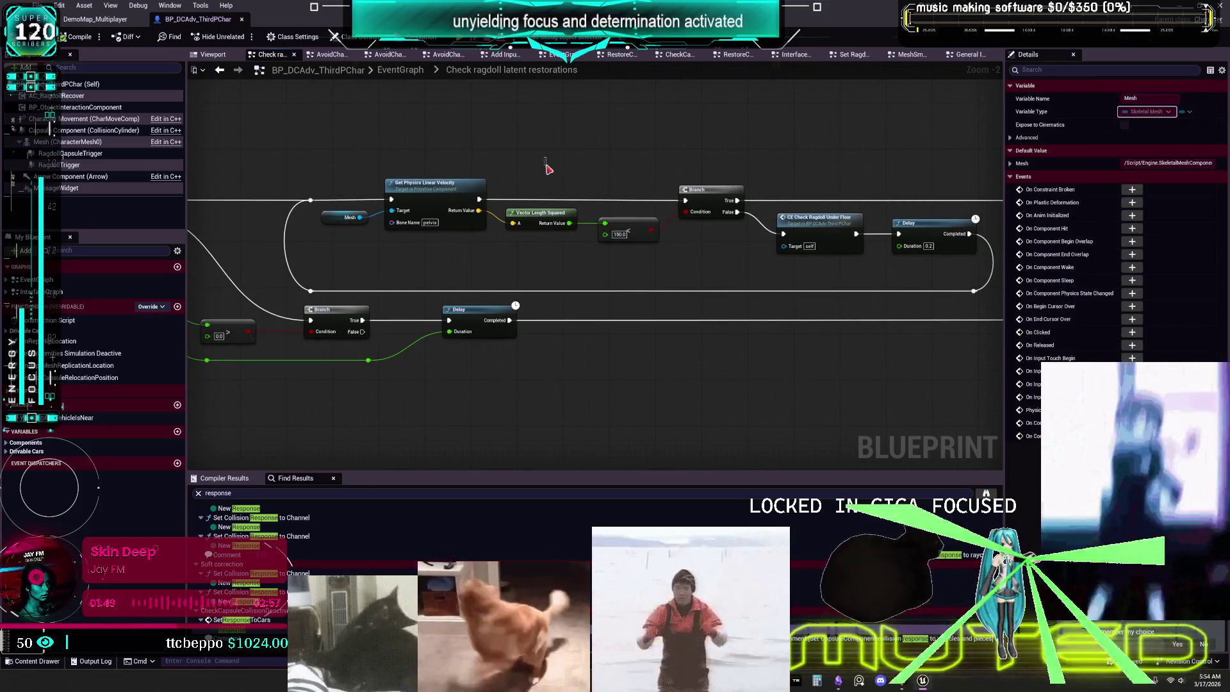
click(548, 169)
drag(793, 159, 755, 162)
click(223, 72)
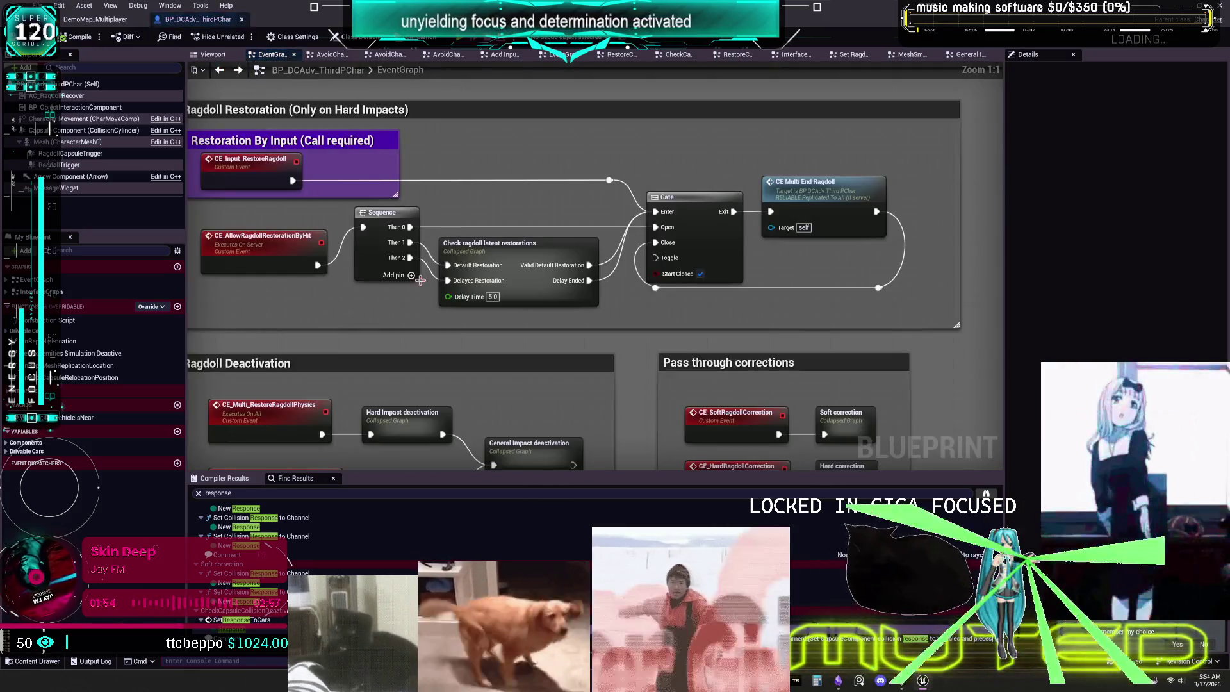
mouse_move(794, 338)
mouse_down()
mouse_move(793, 210)
mouse_move(789, 222)
mouse_up()
scroll(789, 222, down, 3)
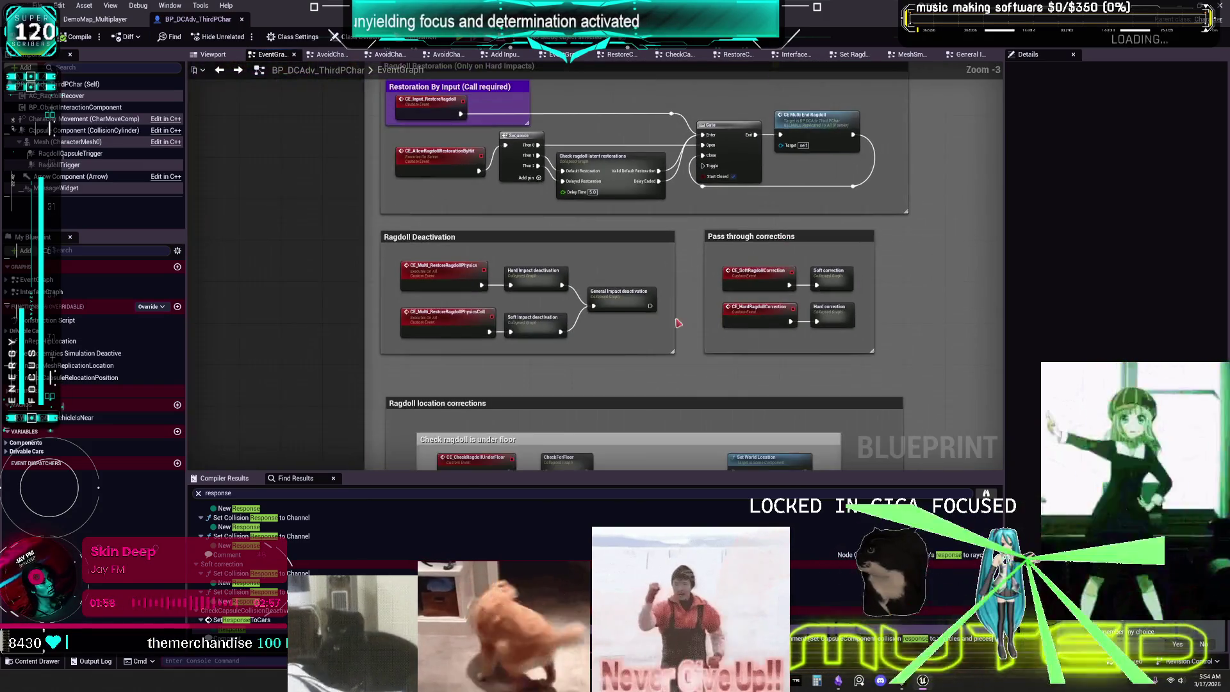
drag(564, 461, 564, 256)
drag(560, 351, 560, 306)
drag(571, 372, 571, 127)
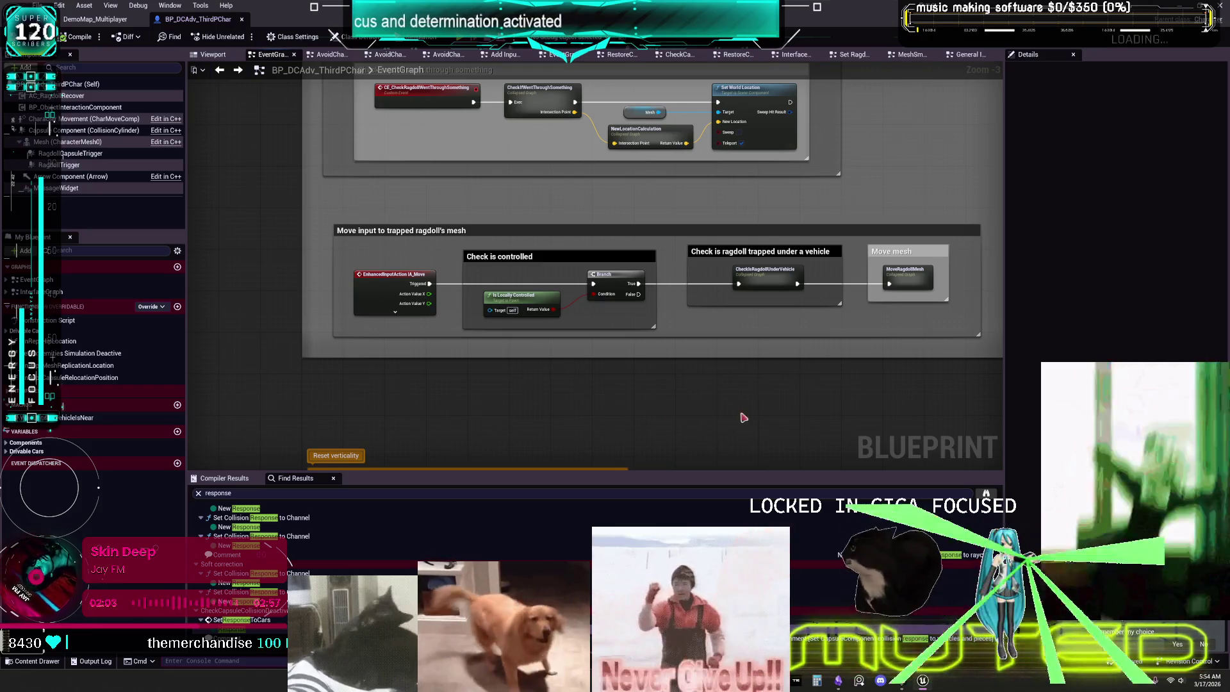
scroll(707, 417, down, 2)
scroll(647, 194, up, 2)
scroll(626, 362, down, 9)
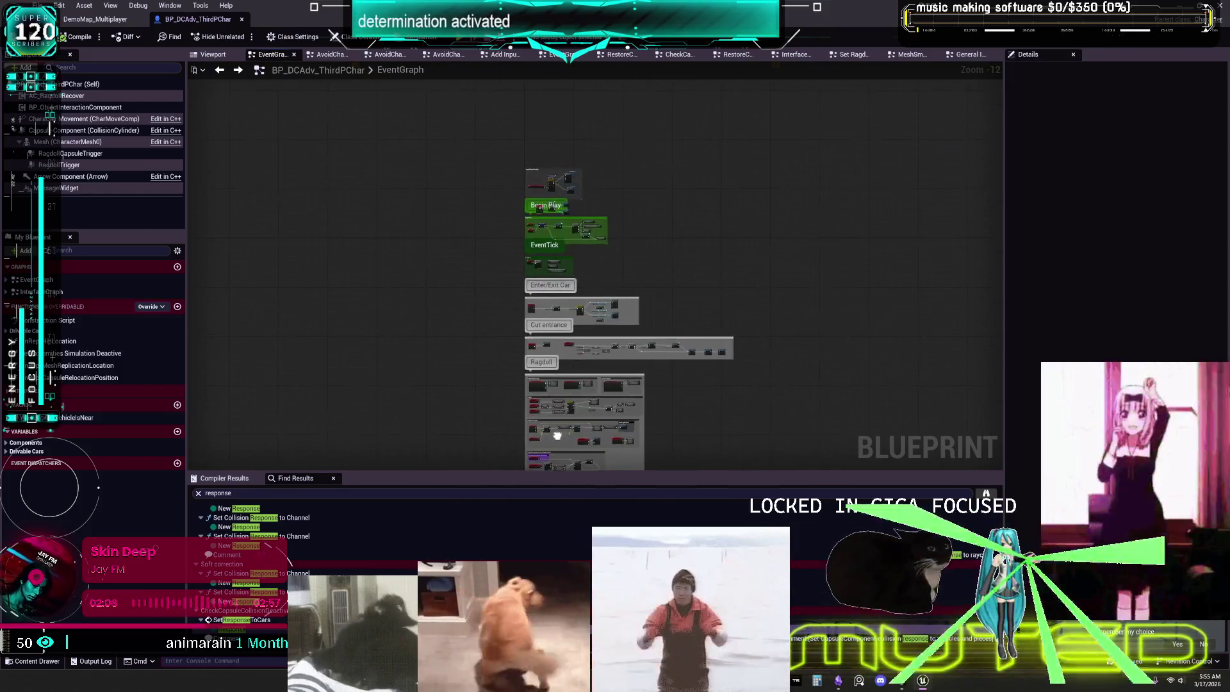
scroll(543, 194, up, 8)
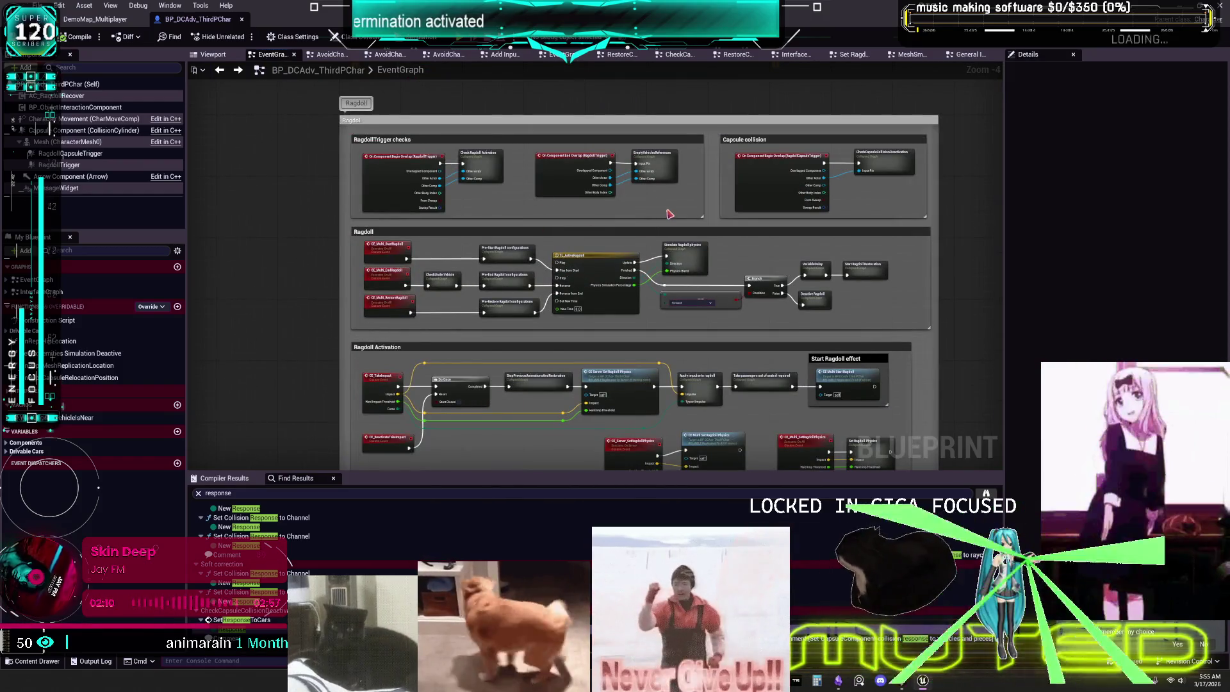
scroll(668, 210, up, 2)
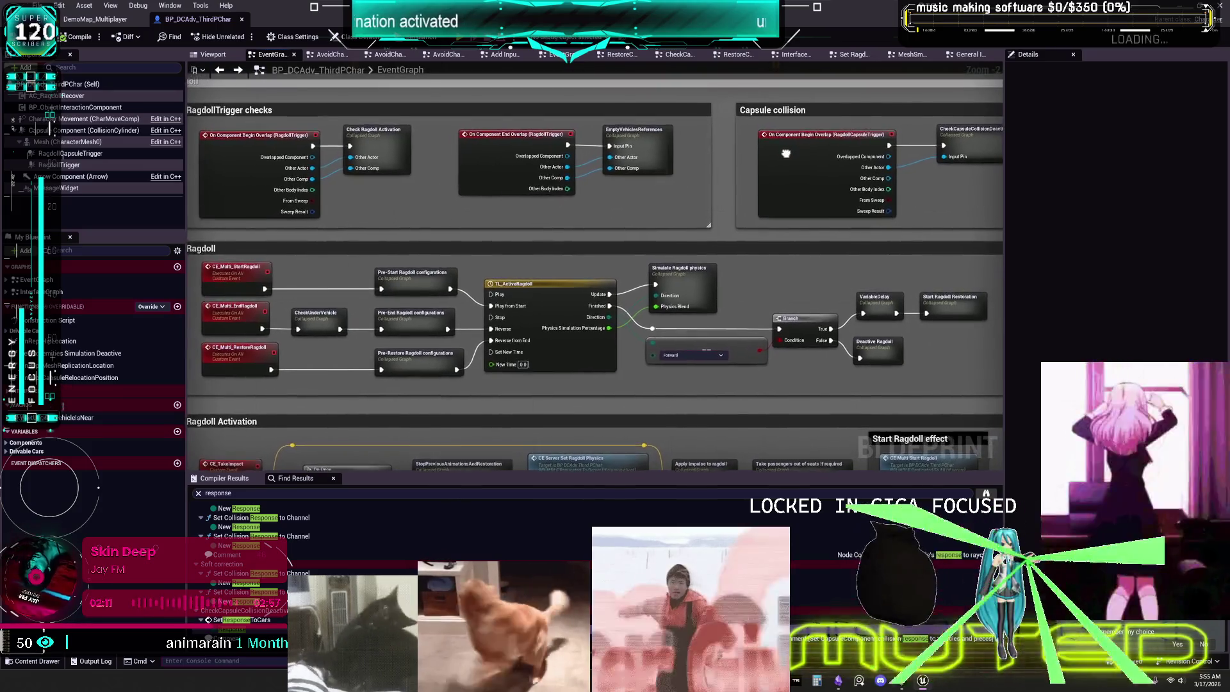
drag(797, 151, 777, 158)
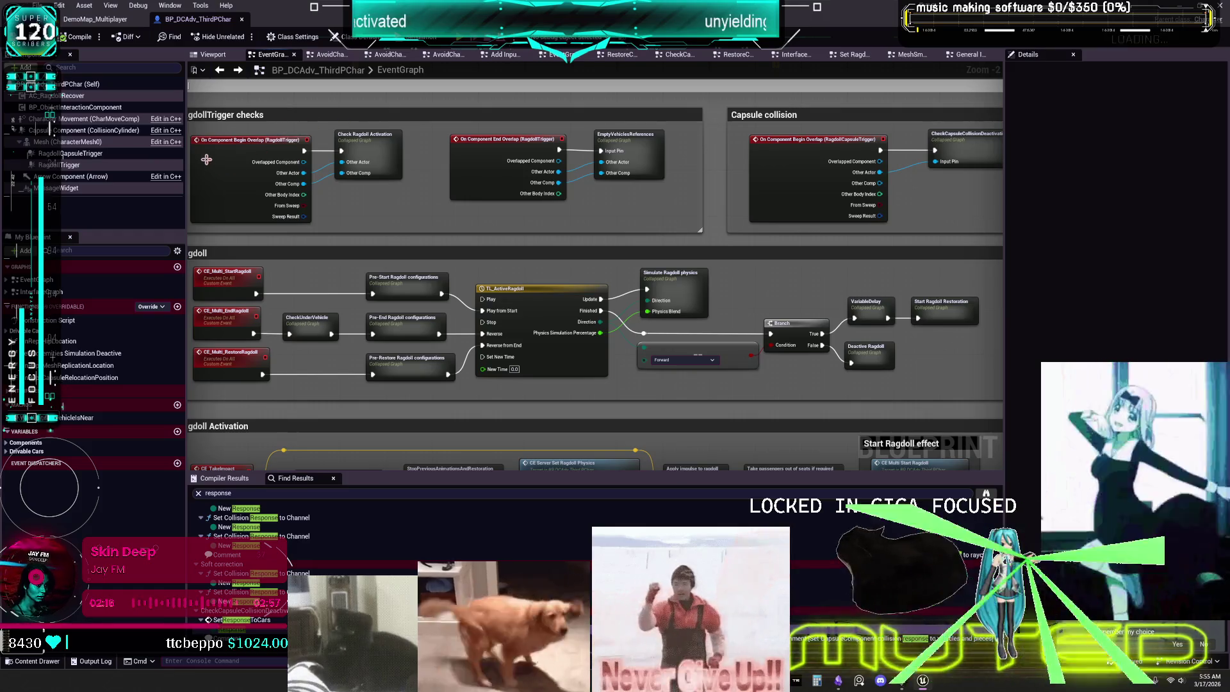
click(213, 54)
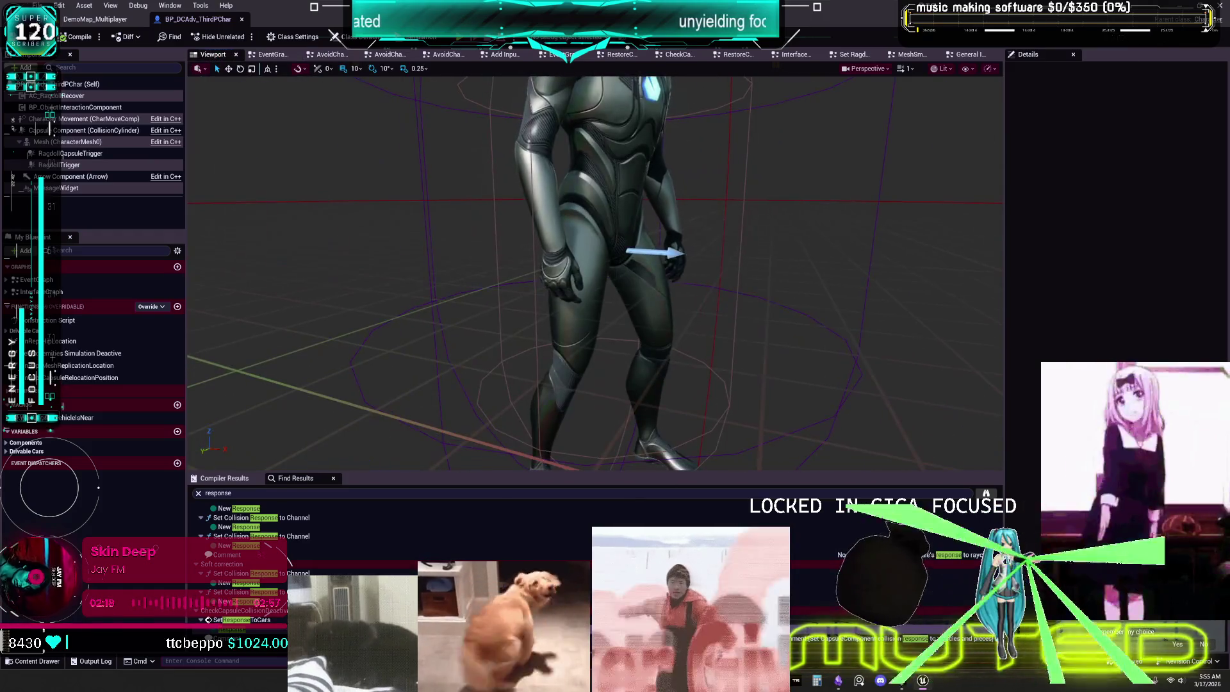
click(426, 275)
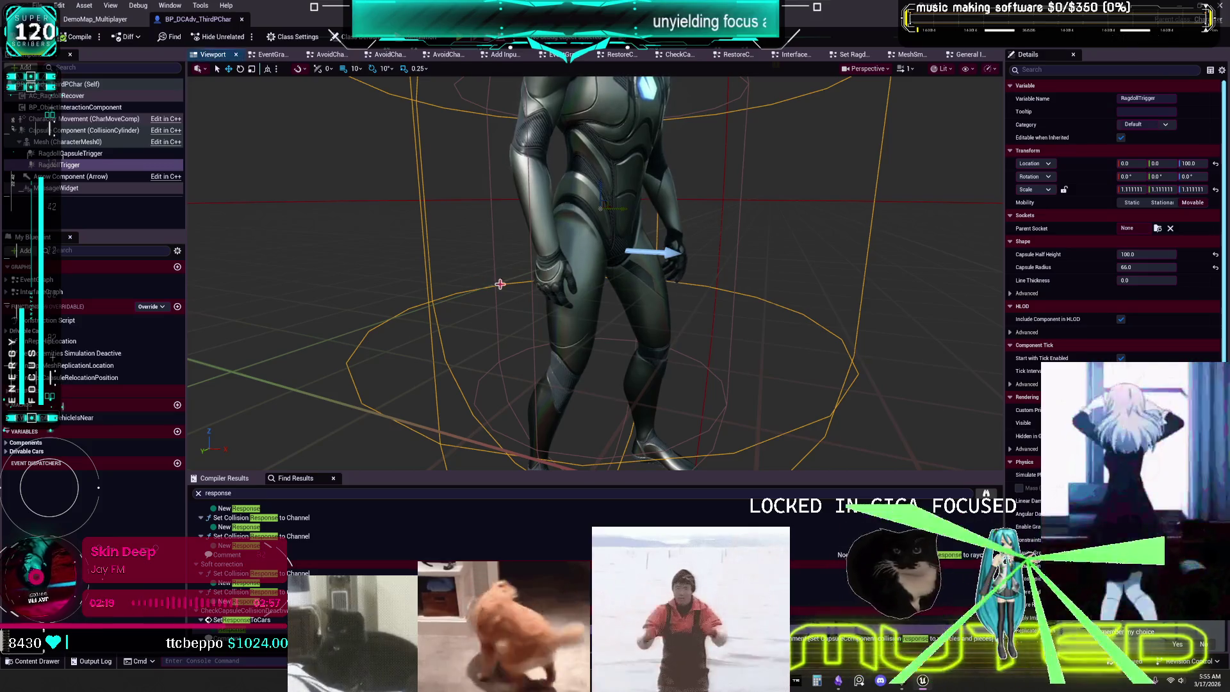
scroll(431, 262, down, 2)
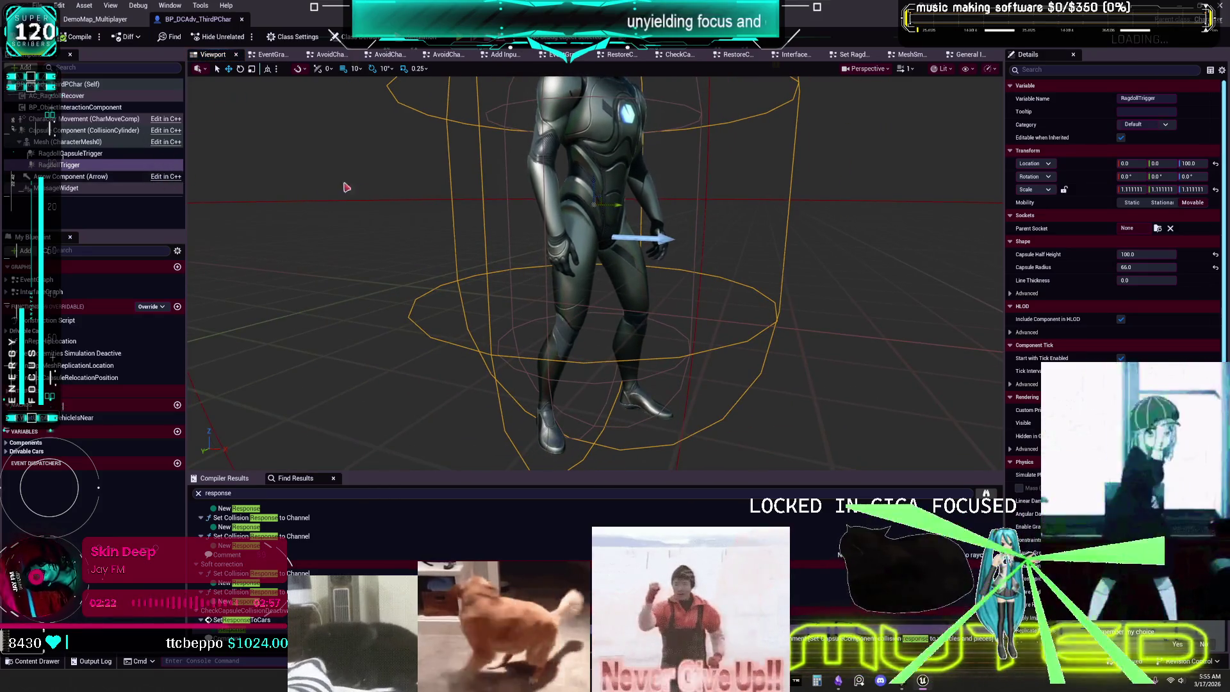
scroll(411, 225, down, 2)
click(294, 195)
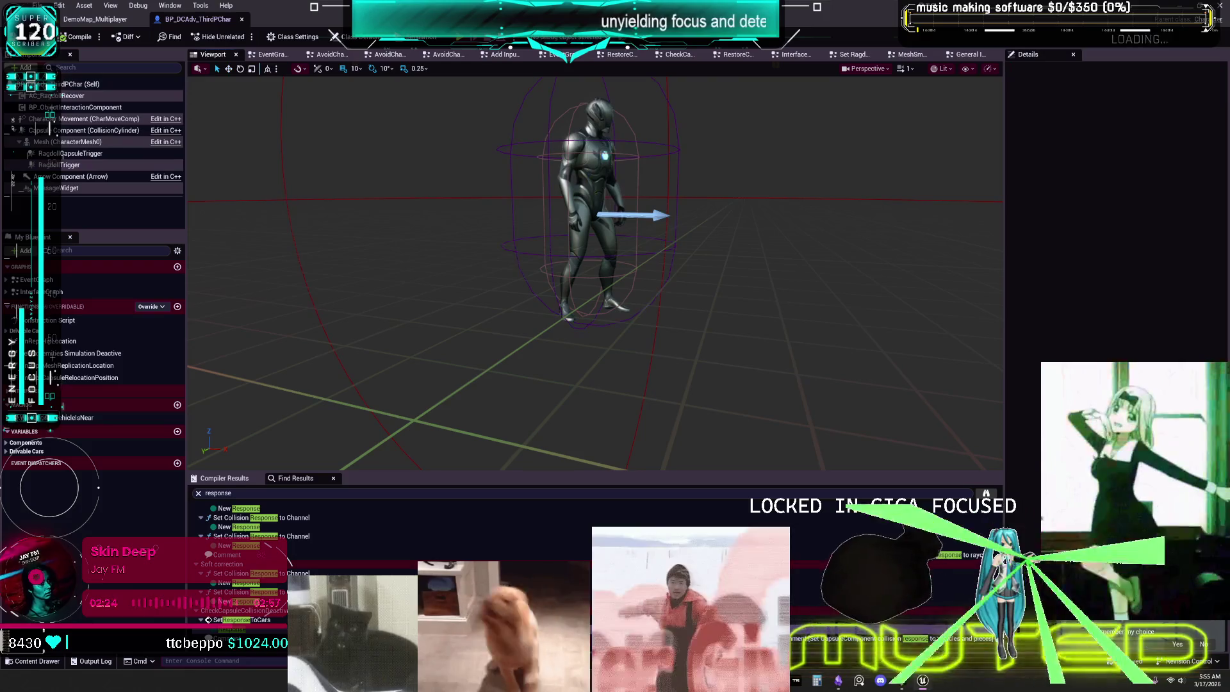
click(287, 192)
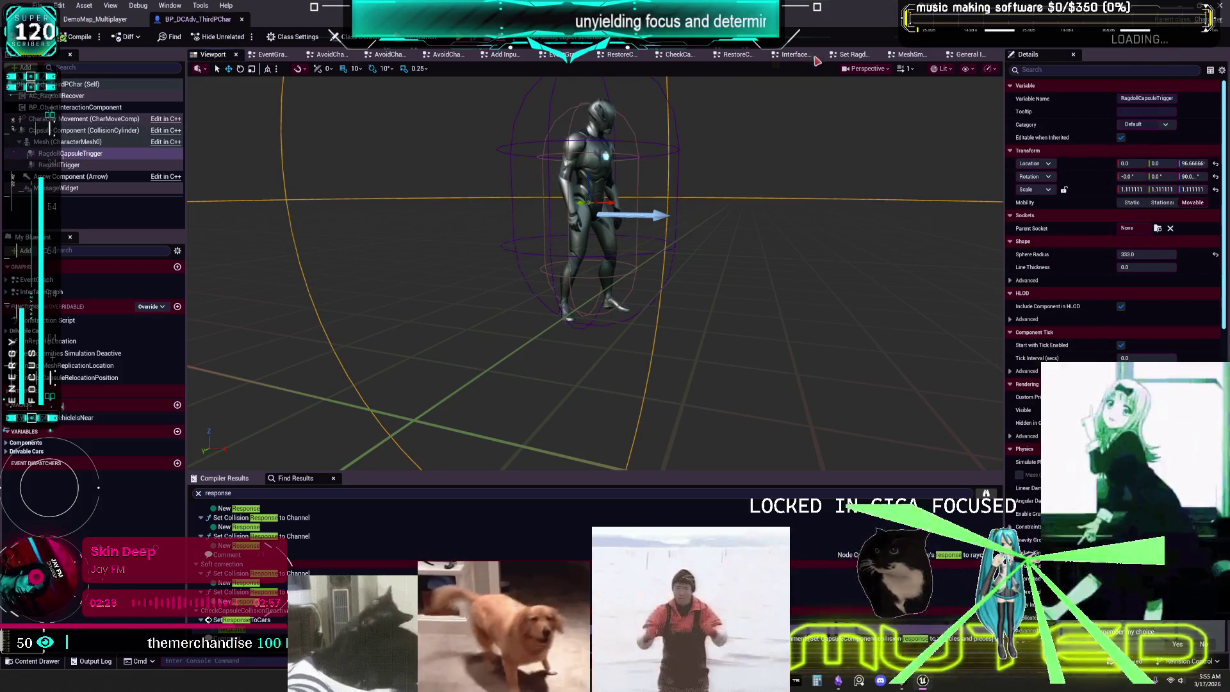
click(270, 55)
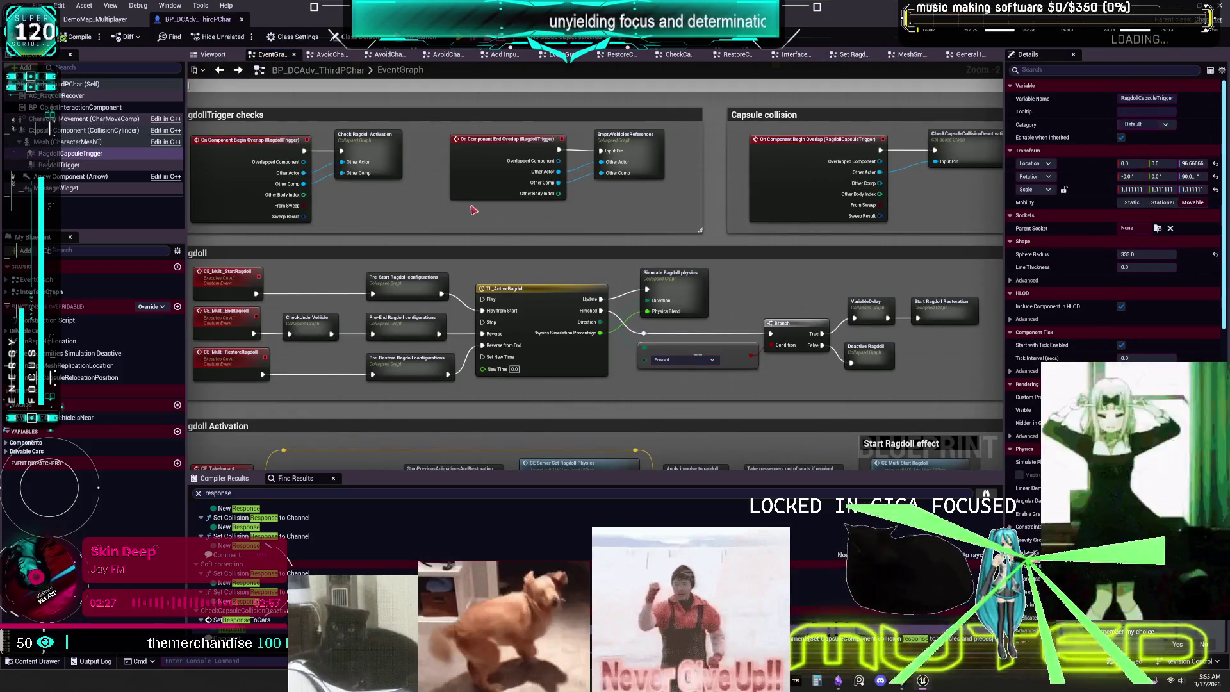
mouse_move(413, 213)
mouse_down()
mouse_move(398, 226)
mouse_move(423, 339)
mouse_move(425, 128)
mouse_move(449, 269)
mouse_move(455, 170)
mouse_up()
scroll(454, 170, down, 3)
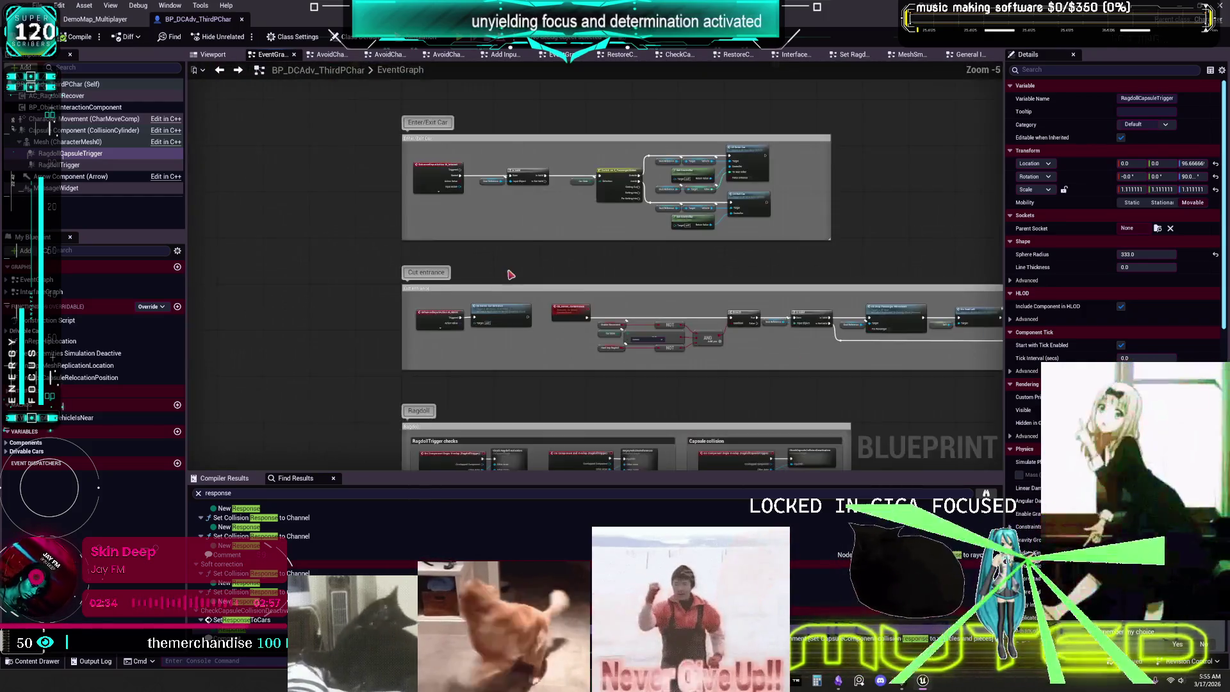
mouse_move(494, 280)
mouse_down()
mouse_move(477, 299)
mouse_move(522, 282)
mouse_move(511, 311)
mouse_move(462, 186)
mouse_move(506, 299)
mouse_move(513, 286)
mouse_up()
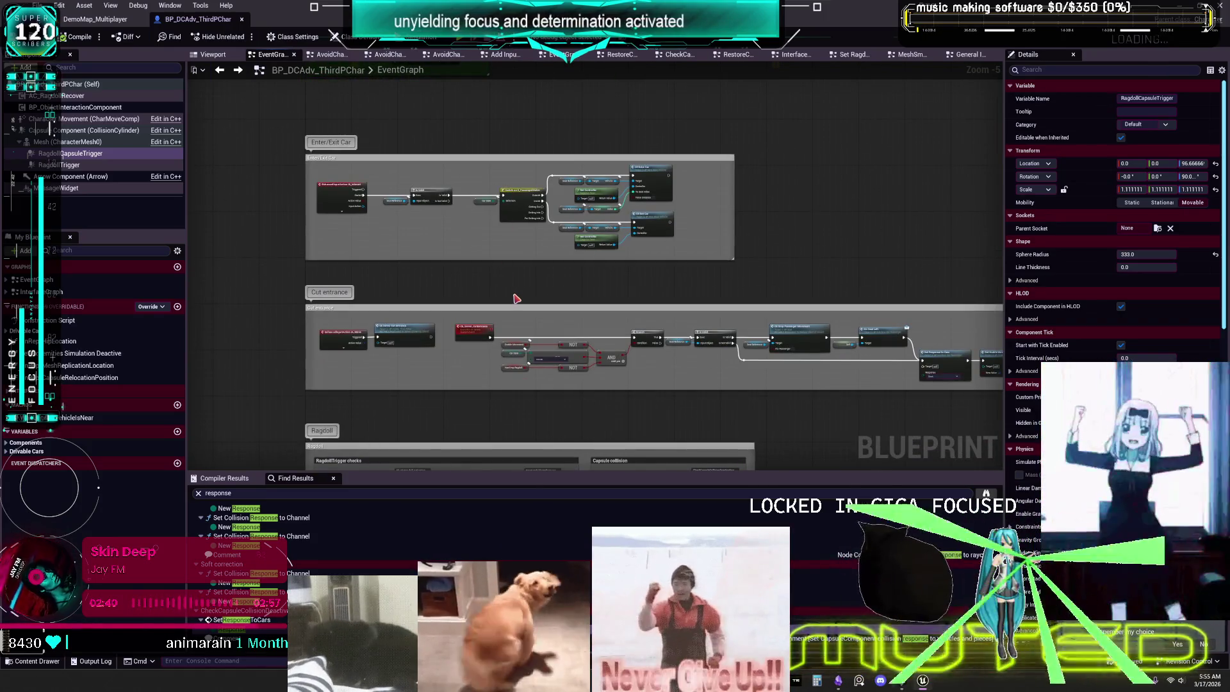
scroll(620, 304, up, 1)
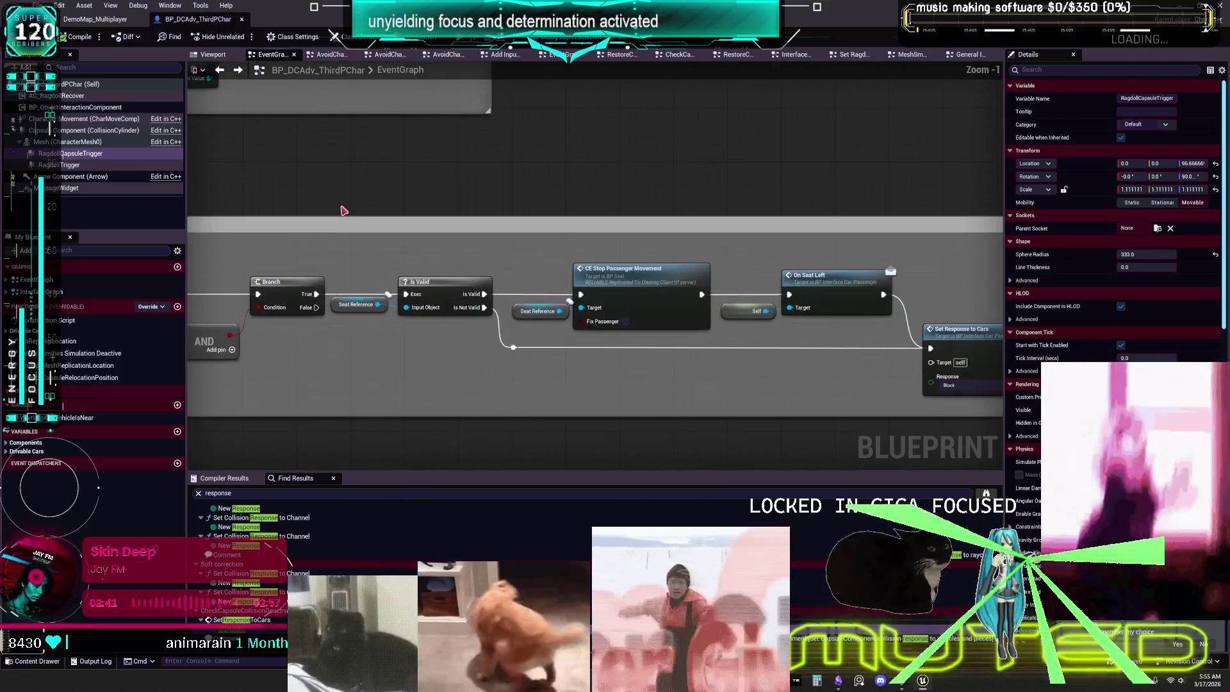
drag(504, 275, 504, 95)
scroll(504, 95, down, 2)
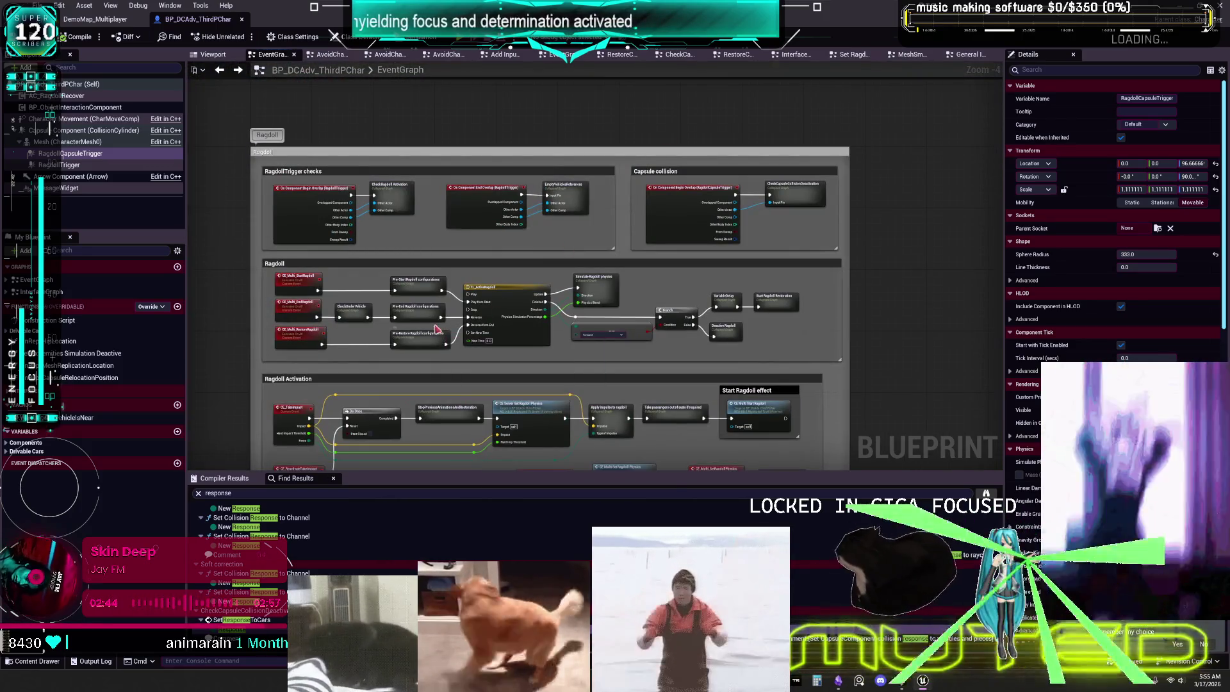
scroll(443, 246, up, 2)
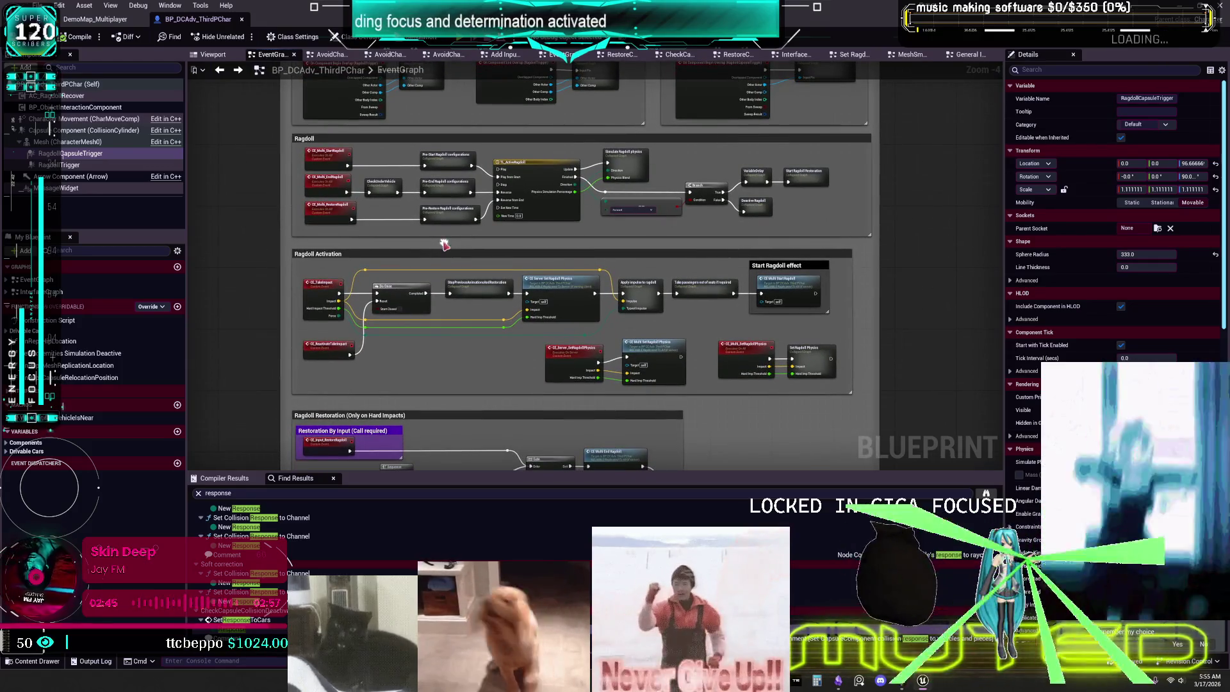
drag(454, 377, 460, 220)
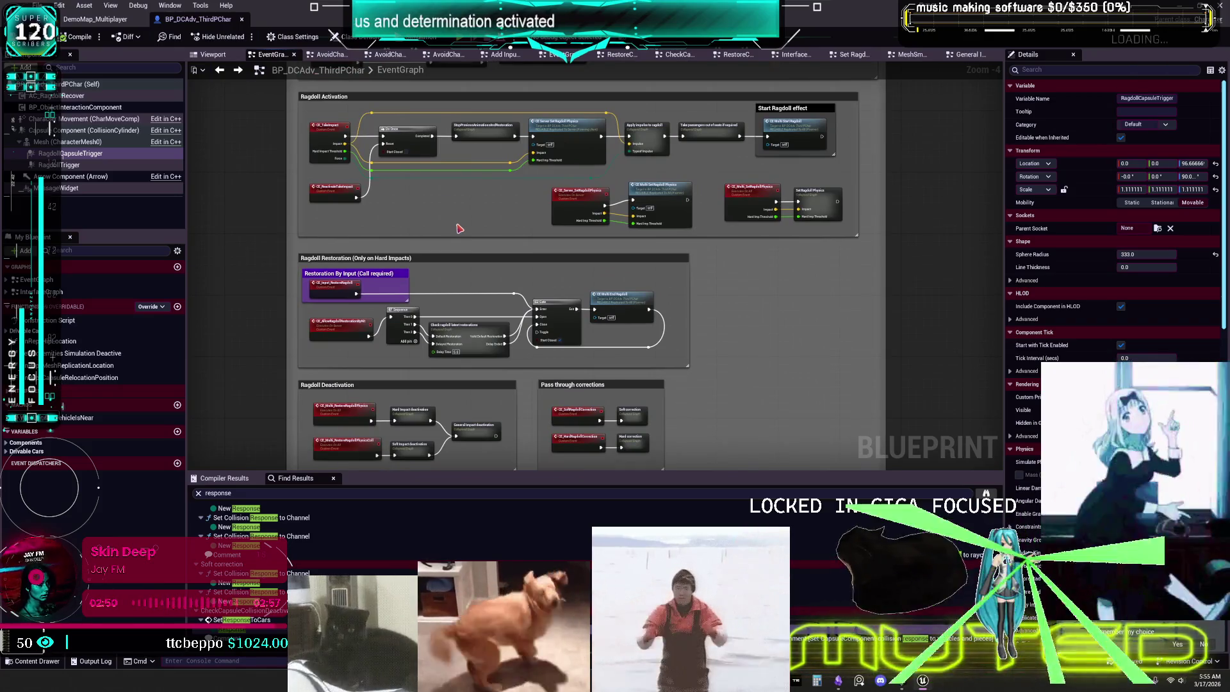
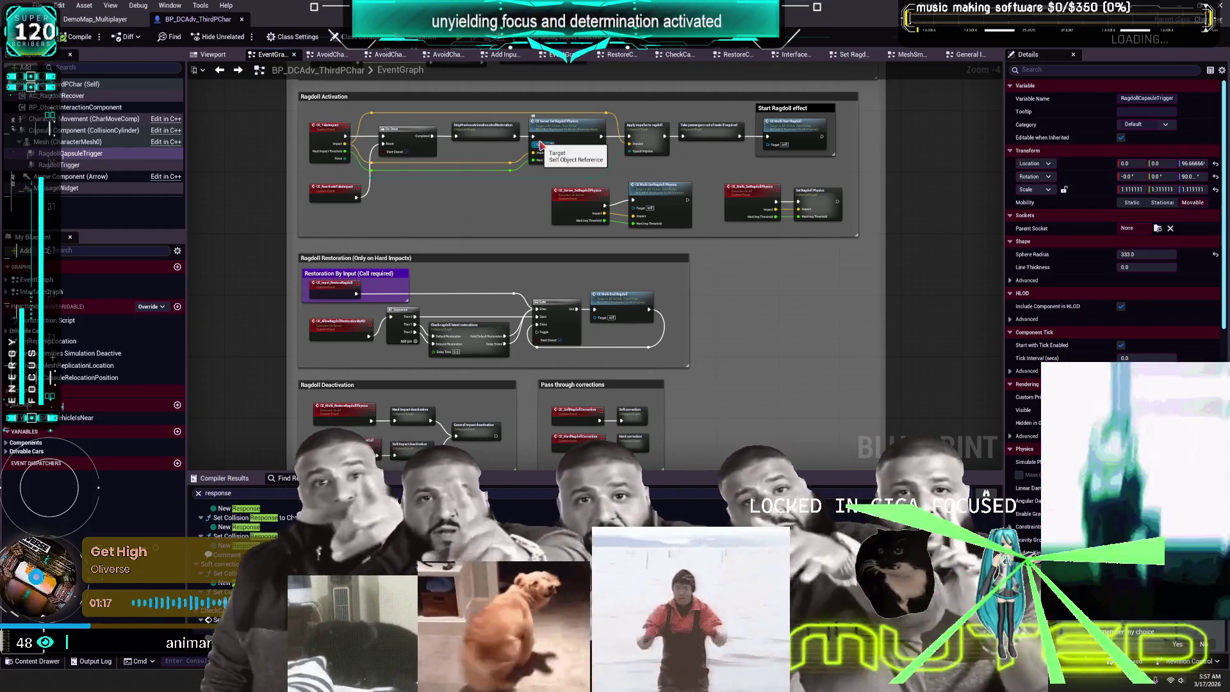
- Open the StopPreviousAnimationsAndRestoration collapsed graph and inspect the CE_StopRestoration event definition
scroll(549, 126, up, 5)
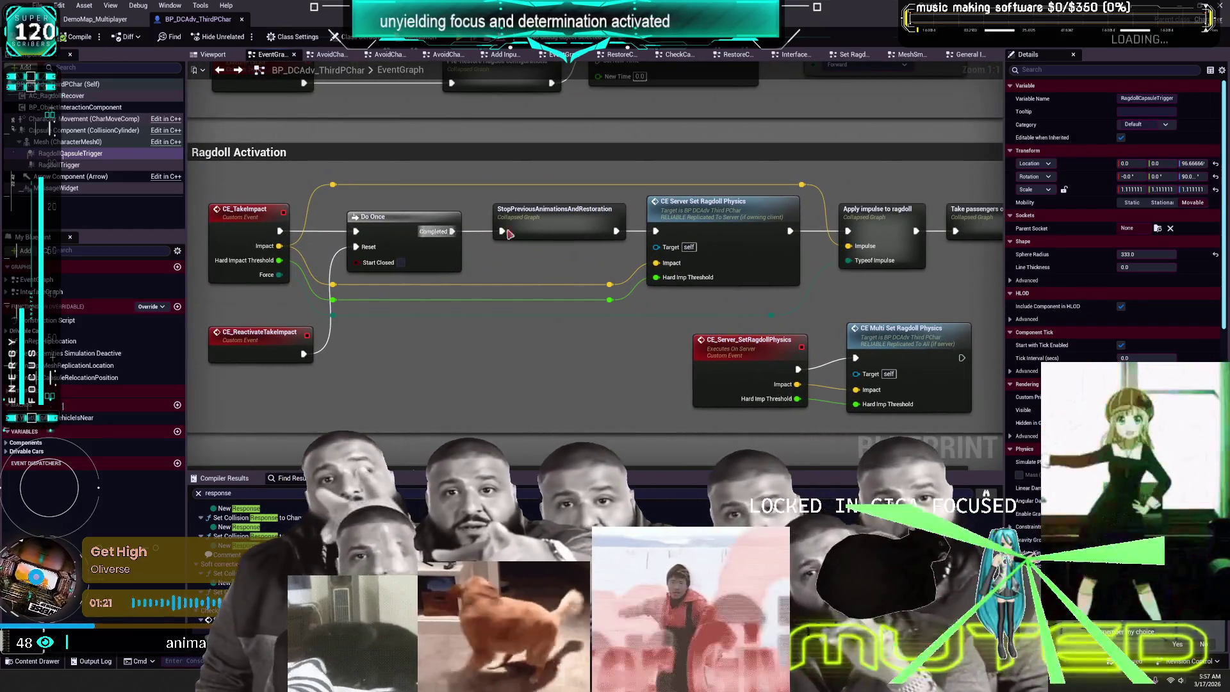
drag(714, 192, 362, 208)
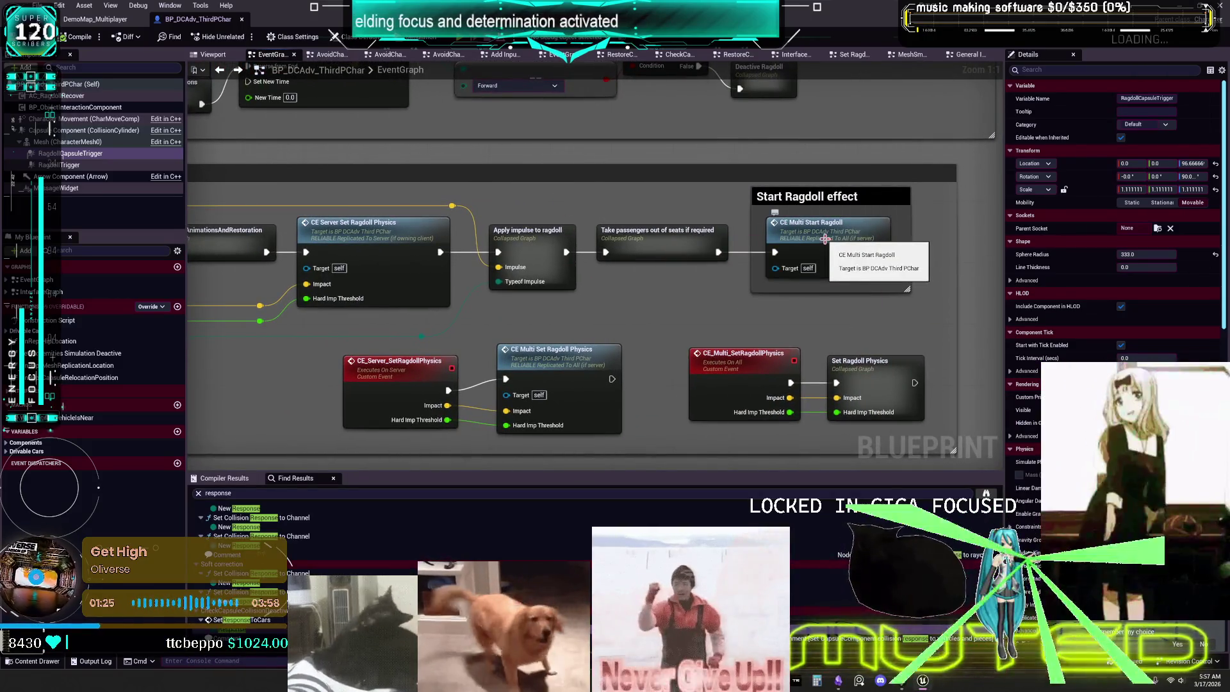
drag(232, 253, 436, 238)
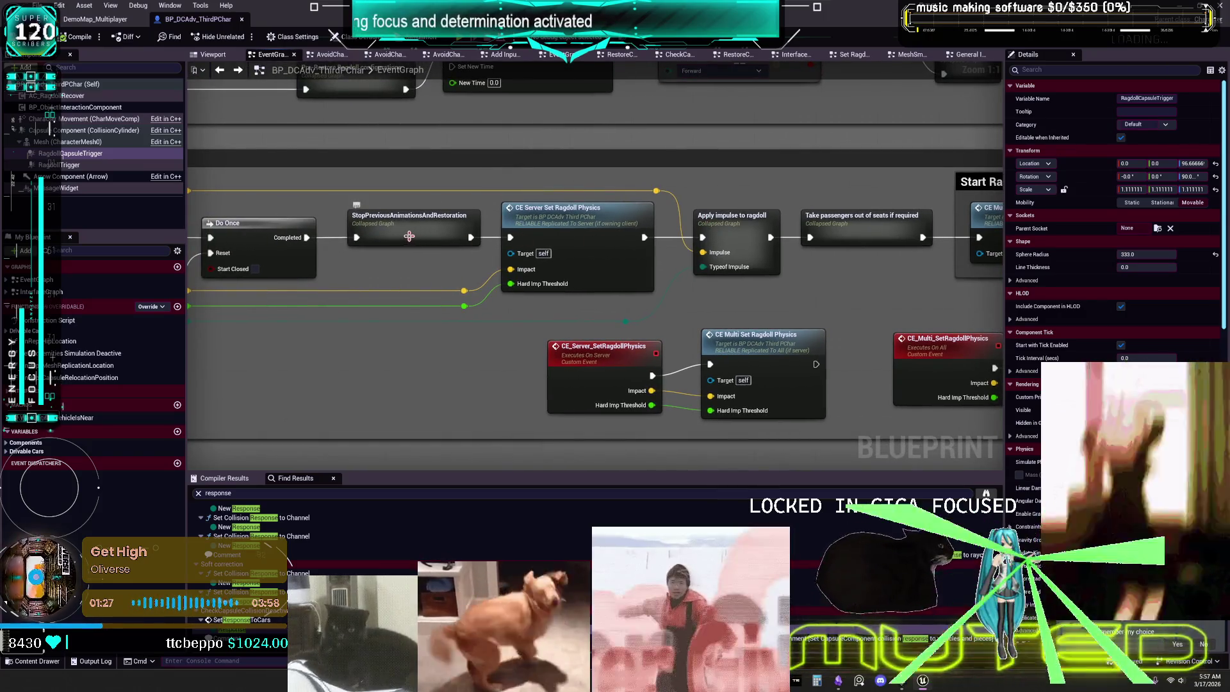
double_click(408, 237)
mouse_move(557, 214)
mouse_down()
mouse_move(740, 205)
mouse_move(340, 223)
mouse_up()
mouse_move(469, 199)
mouse_down()
mouse_move(645, 211)
mouse_move(341, 266)
mouse_up()
double_click(399, 234)
- Look inside the Set mesh rotation and location collapsed graph, then go back
drag(800, 172, 416, 153)
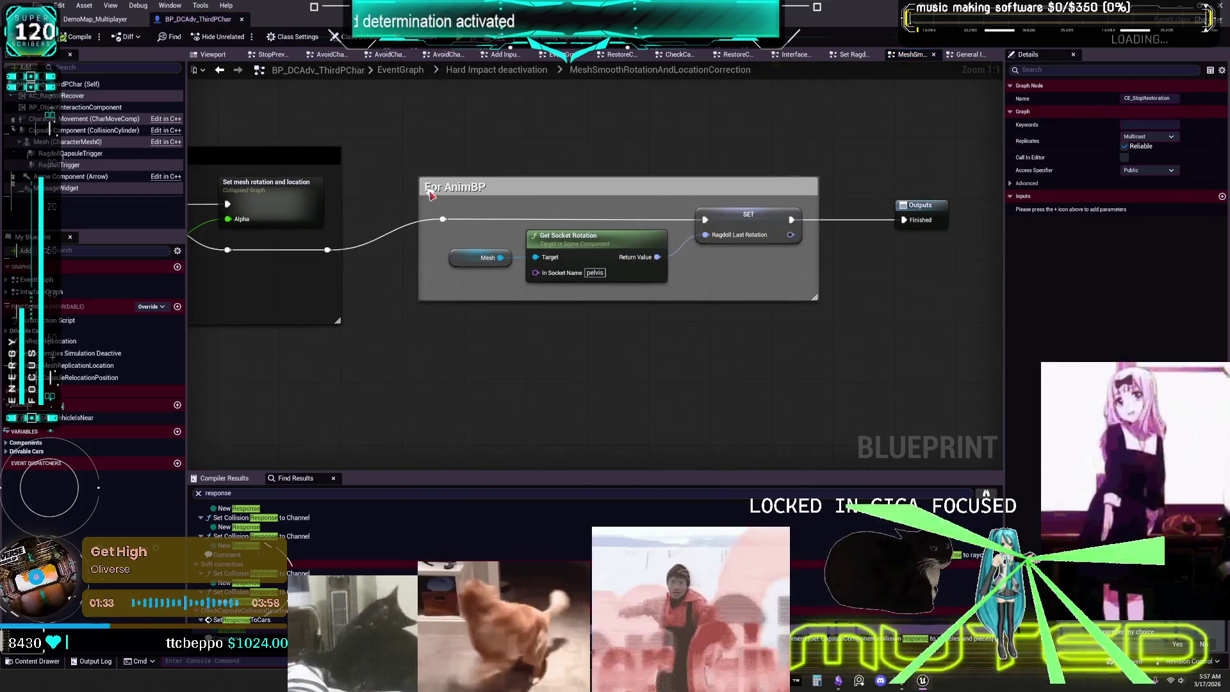
drag(273, 188, 572, 178)
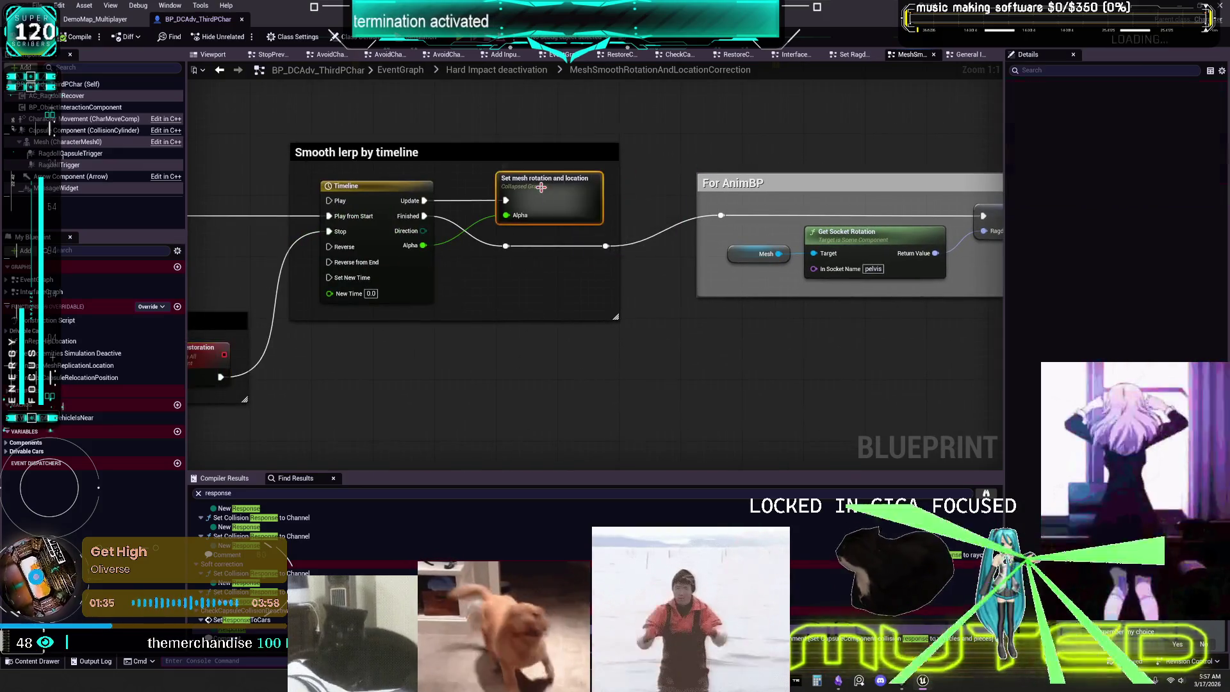
double_click(541, 187)
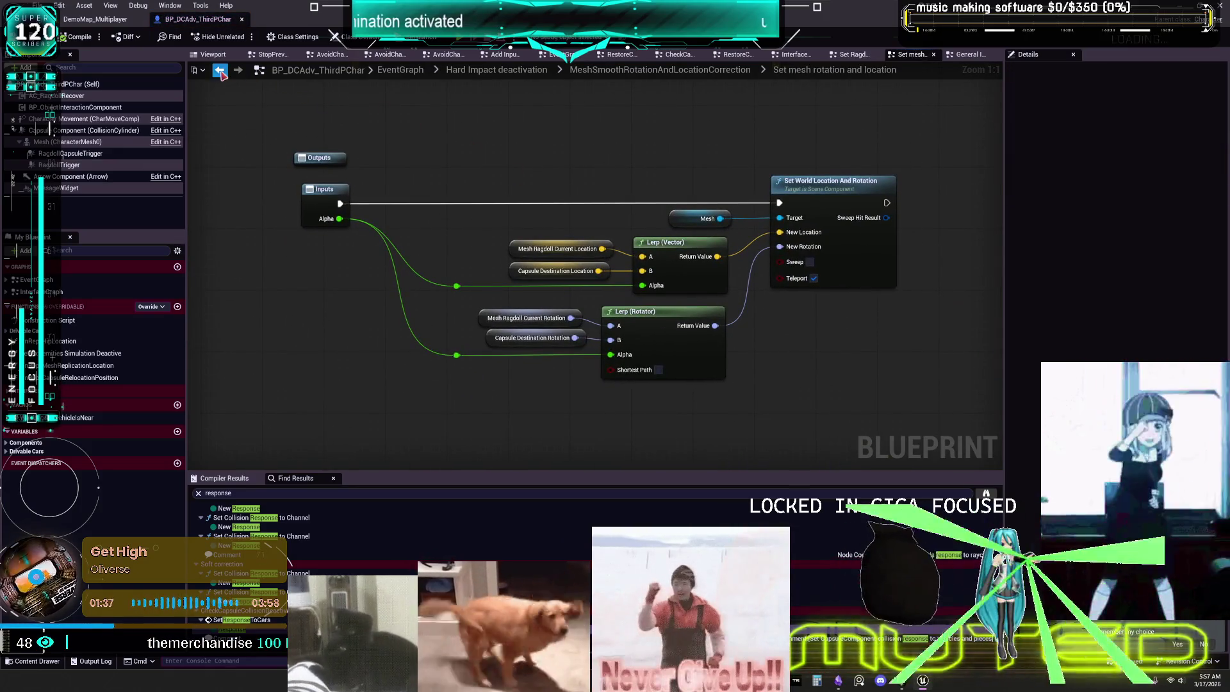
key(alt+Left)
key(alt+Left)
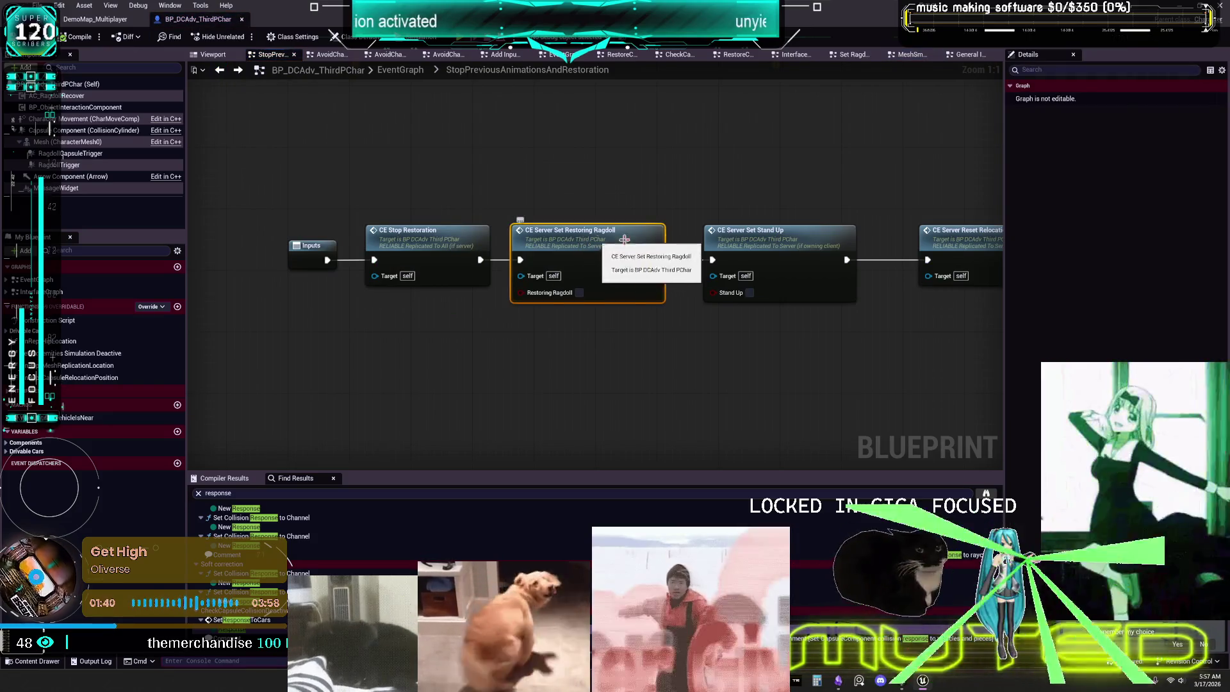
- Inspect the CE_ServerResetRelocation event, then open Set Ragdoll Physics from the EventGraph
click(808, 243)
drag(808, 244, 502, 198)
double_click(552, 234)
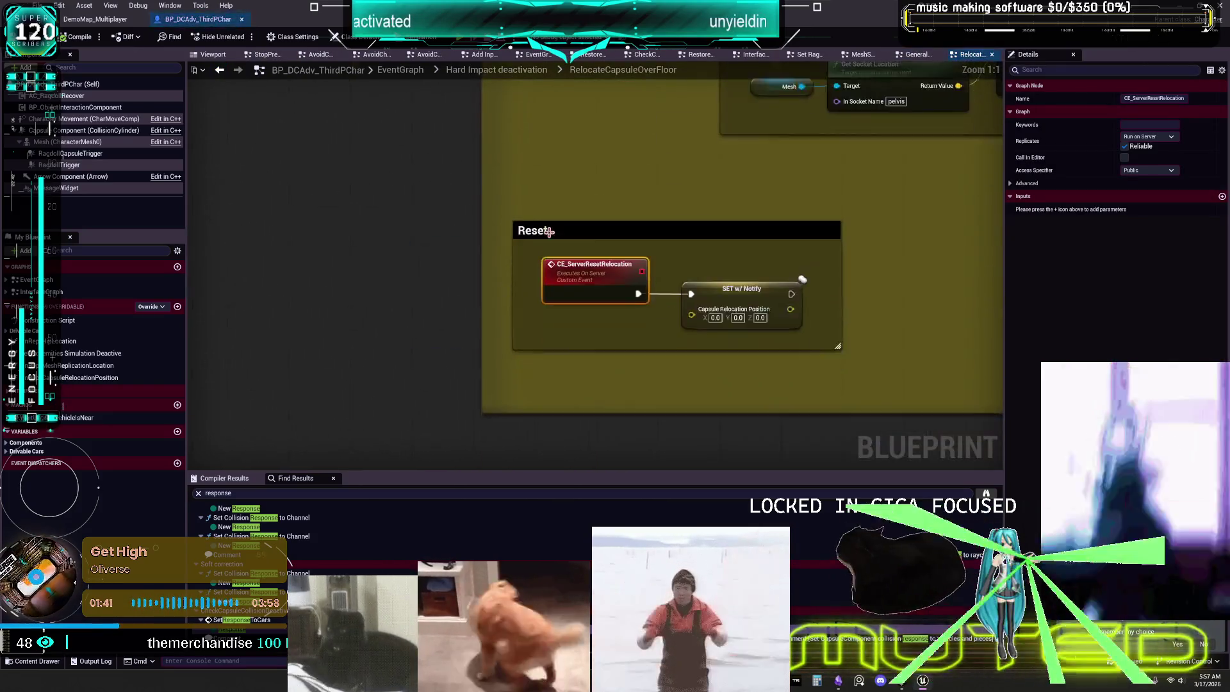
click(220, 72)
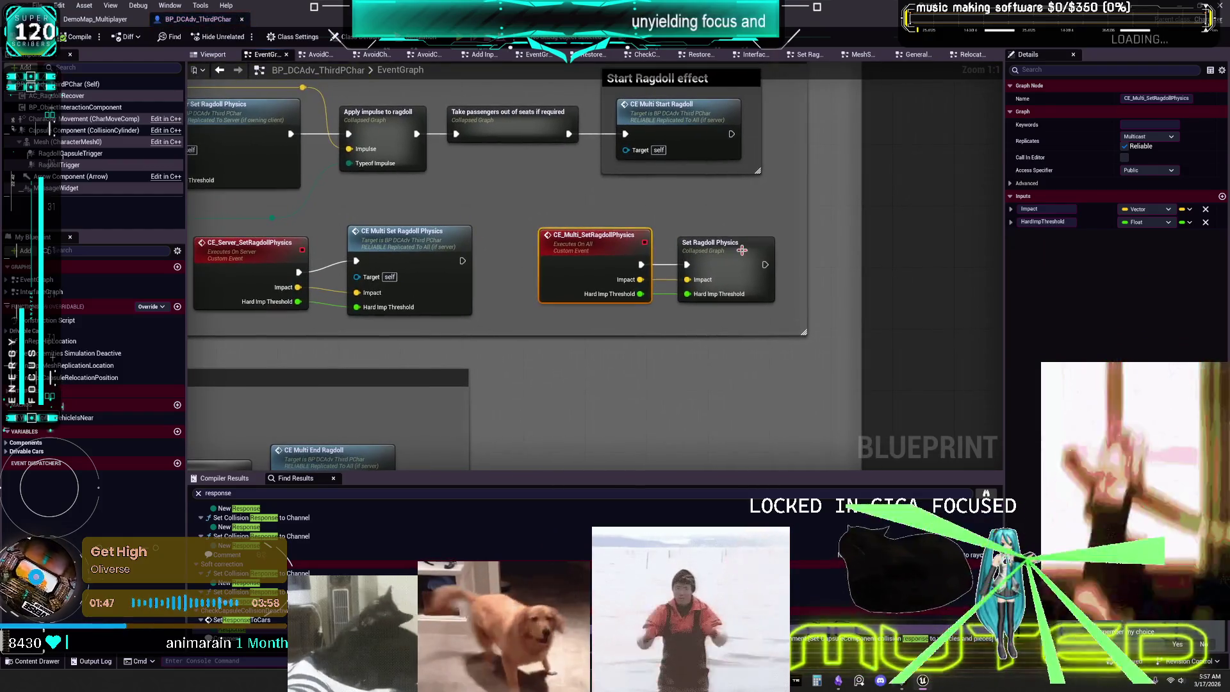
double_click(742, 250)
scroll(659, 206, up, 3)
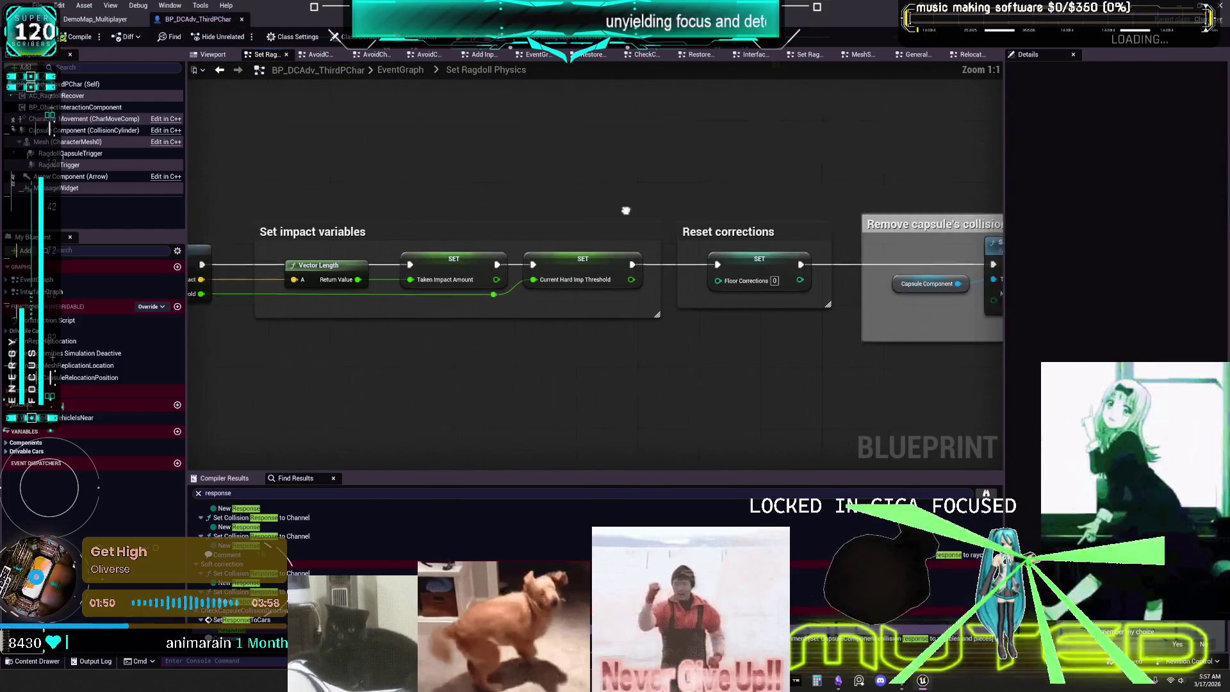
- Pan from the Remove capsule's collision section to the Set ragdoll's collision responses comment
mouse_move(301, 177)
mouse_down()
mouse_move(433, 387)
mouse_move(589, 392)
mouse_up()
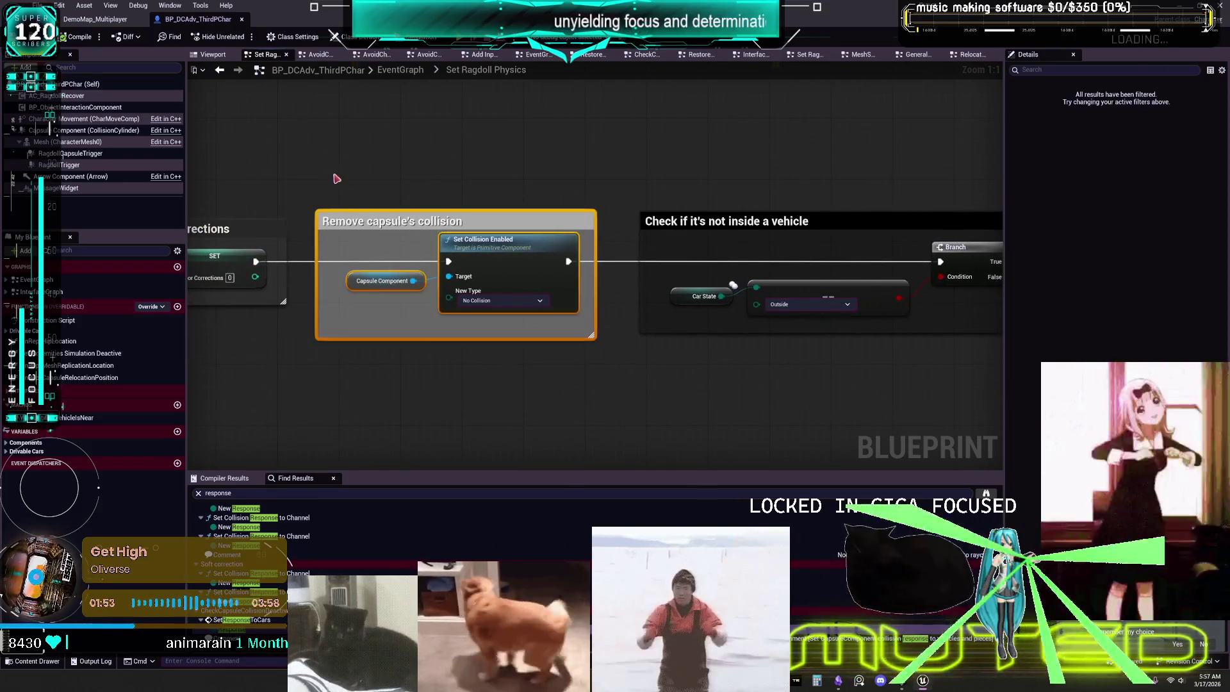
scroll(384, 182, down, 3)
mouse_move(686, 231)
mouse_down()
mouse_move(830, 220)
mouse_move(543, 234)
mouse_up()
scroll(544, 234, up, 3)
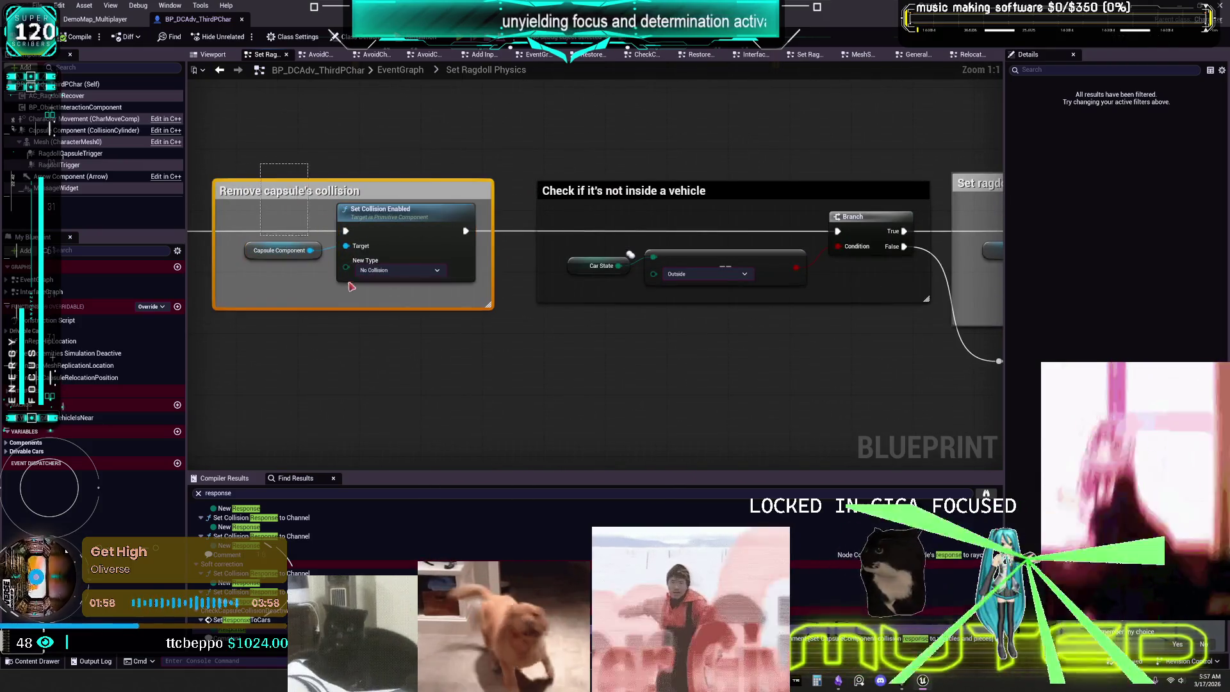
drag(772, 344, 340, 317)
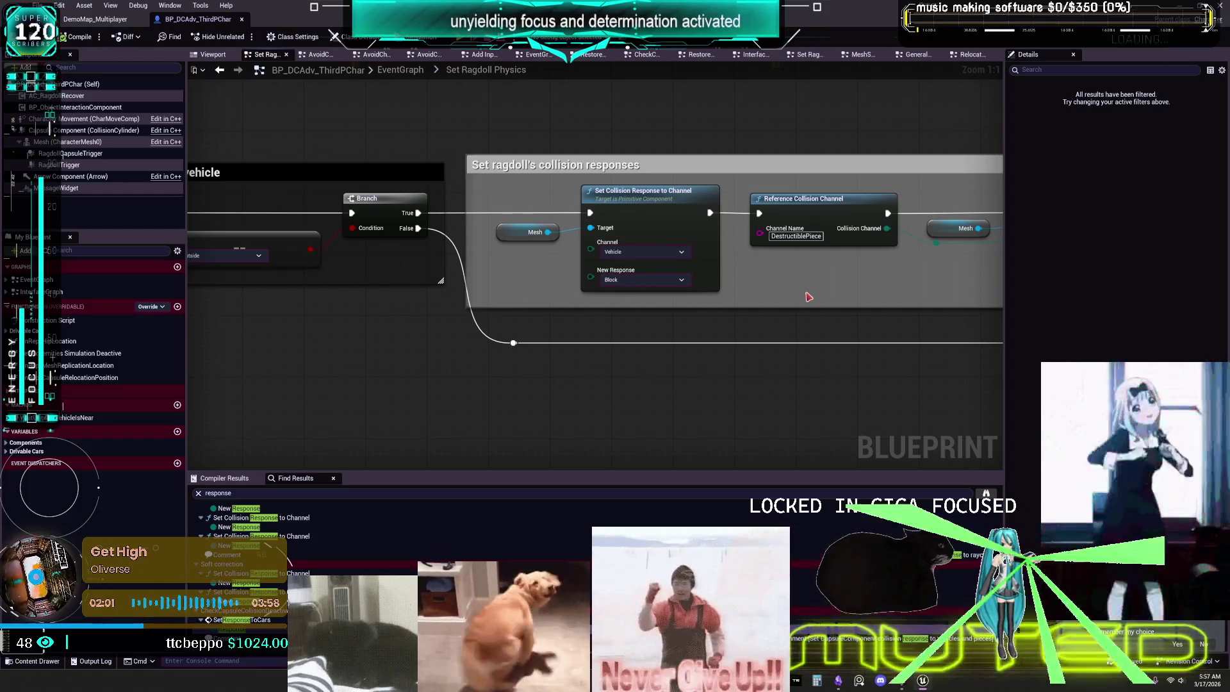
mouse_move(572, 301)
mouse_down()
mouse_move(736, 282)
mouse_move(595, 262)
mouse_up()
drag(986, 328, 386, 289)
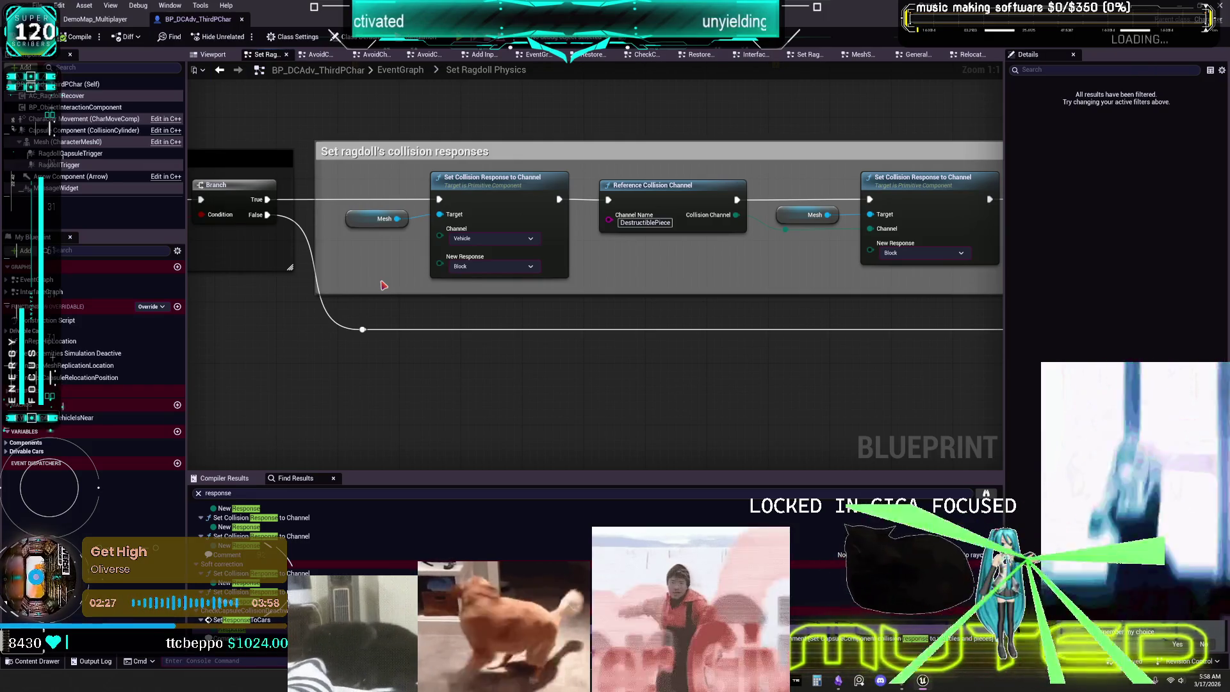
- Review the surrounding collision and rigid body sections, frame the collision responses, and switch to Obsidian
drag(876, 340, 682, 377)
mouse_move(863, 351)
mouse_down()
mouse_move(864, 330)
mouse_move(644, 328)
mouse_up()
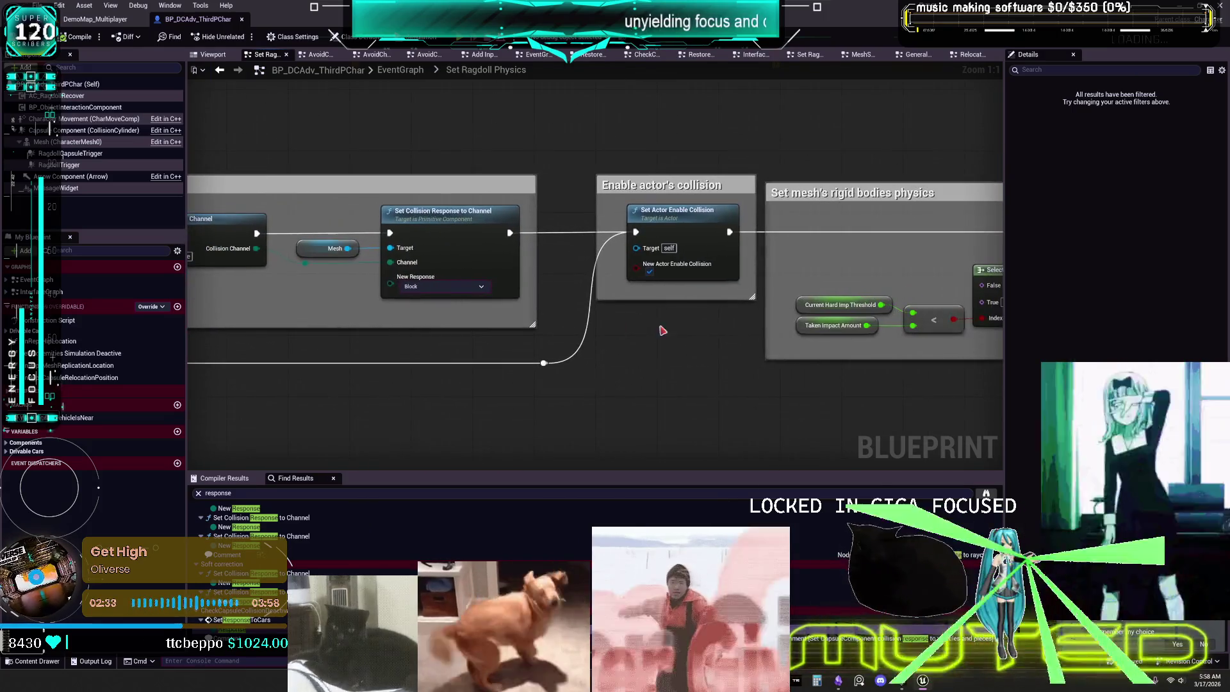
drag(718, 349, 957, 341)
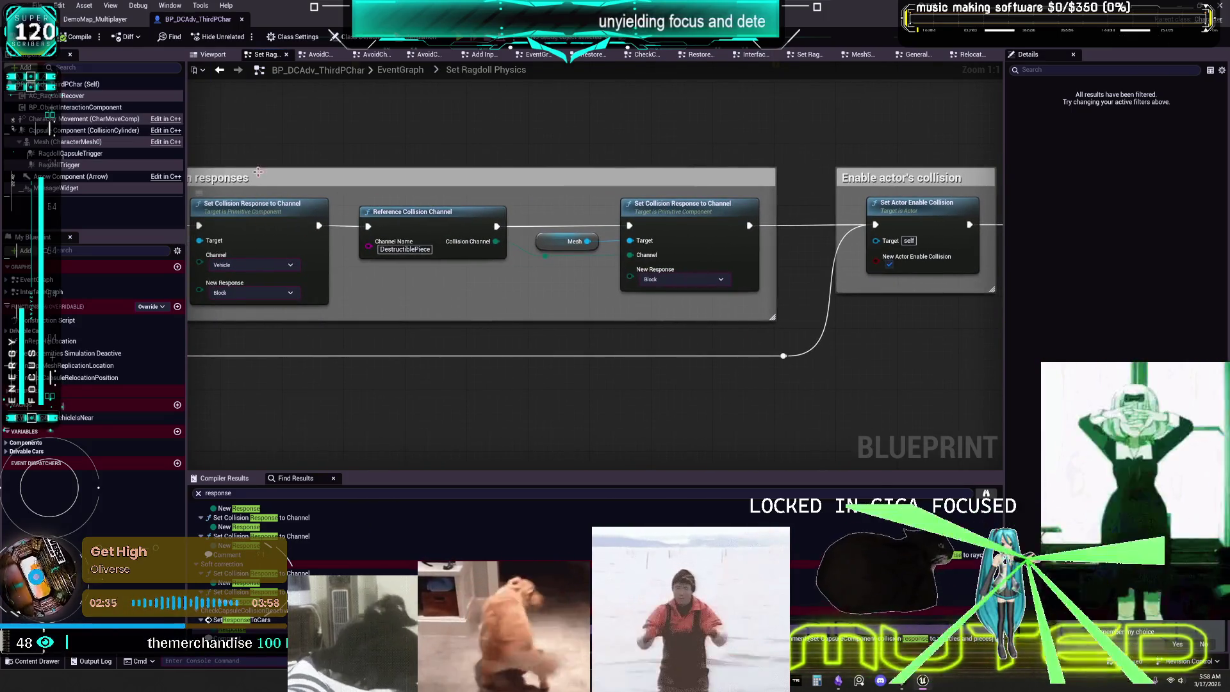
drag(882, 343, 762, 310)
mouse_move(787, 437)
mouse_down()
mouse_move(431, 386)
mouse_move(566, 357)
mouse_move(638, 374)
mouse_up()
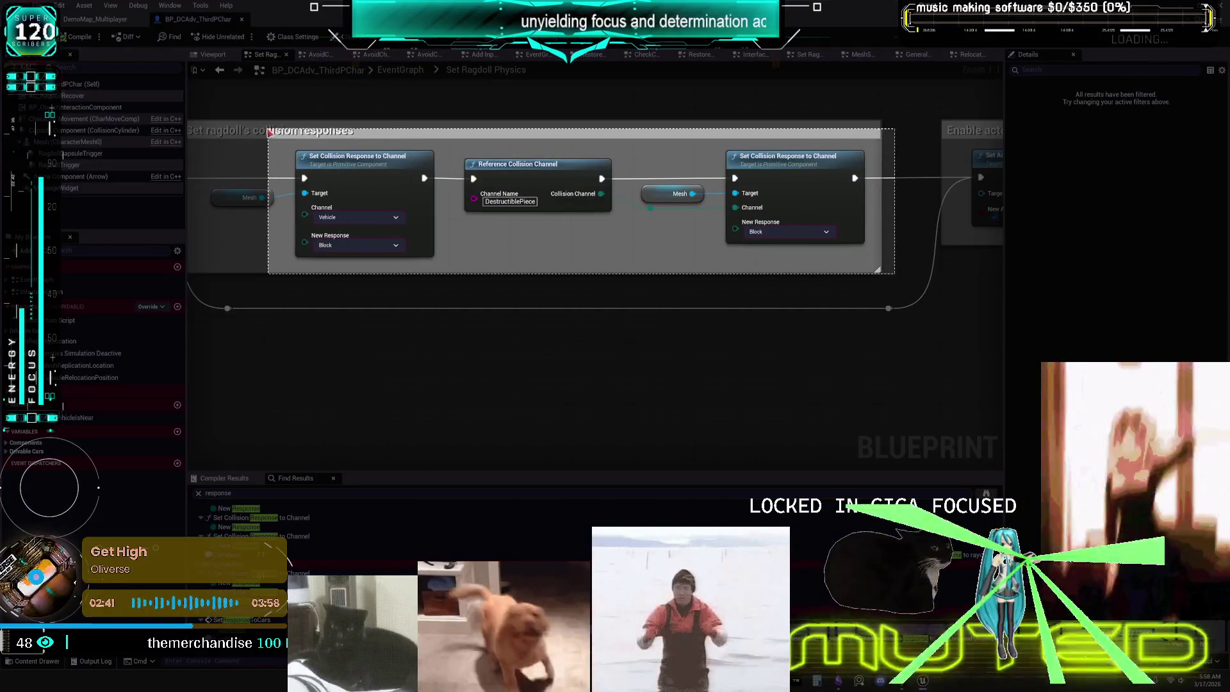
drag(352, 254, 720, 282)
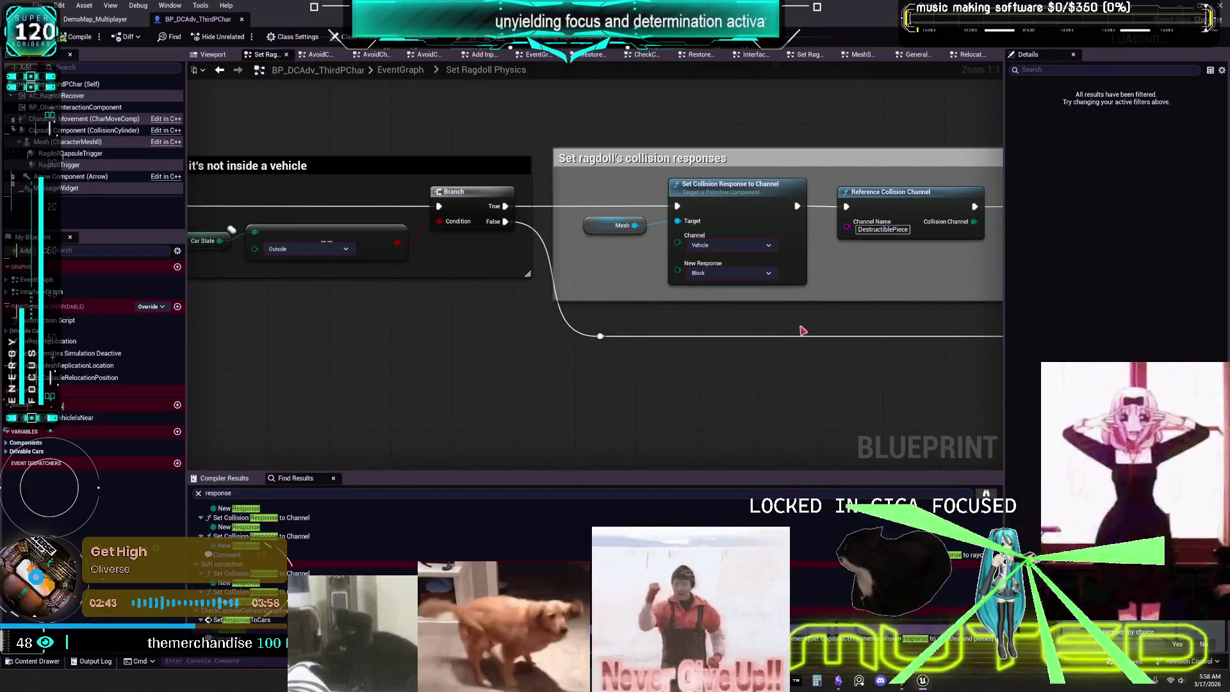
drag(799, 332, 494, 331)
key(alt+Tab)
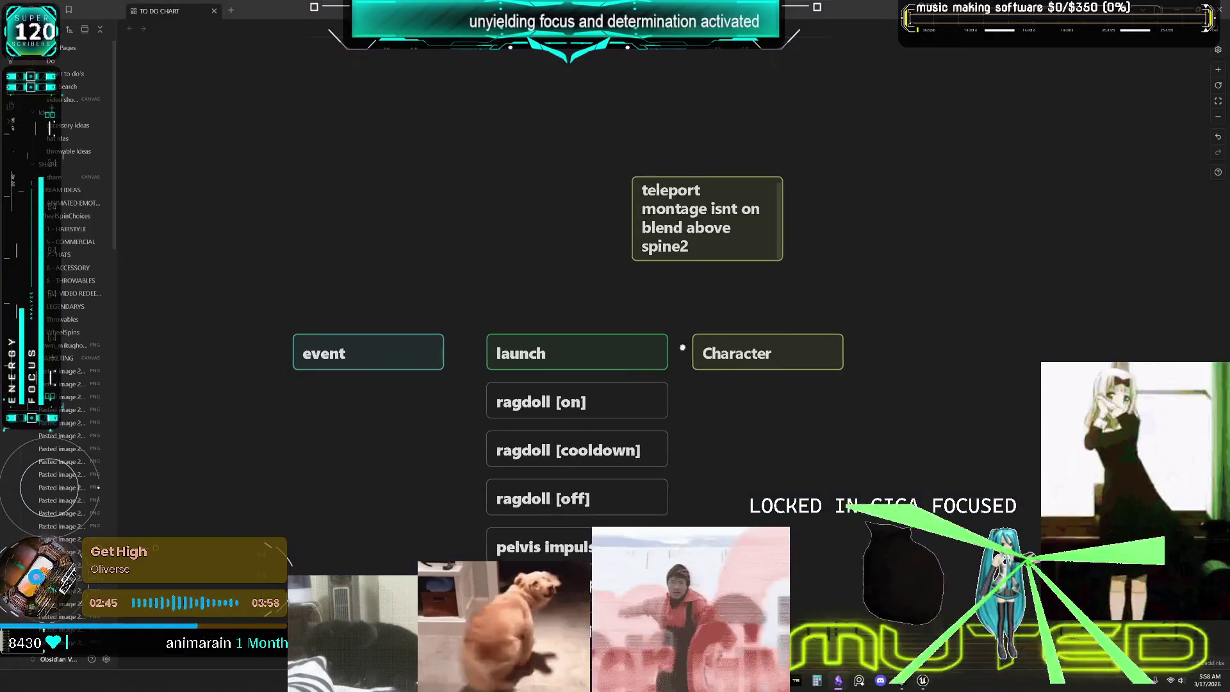
- Paste the collision-response screenshot onto the canvas and duplicate the Character card above it
scroll(579, 326, right, 5)
key(ctrl+v)
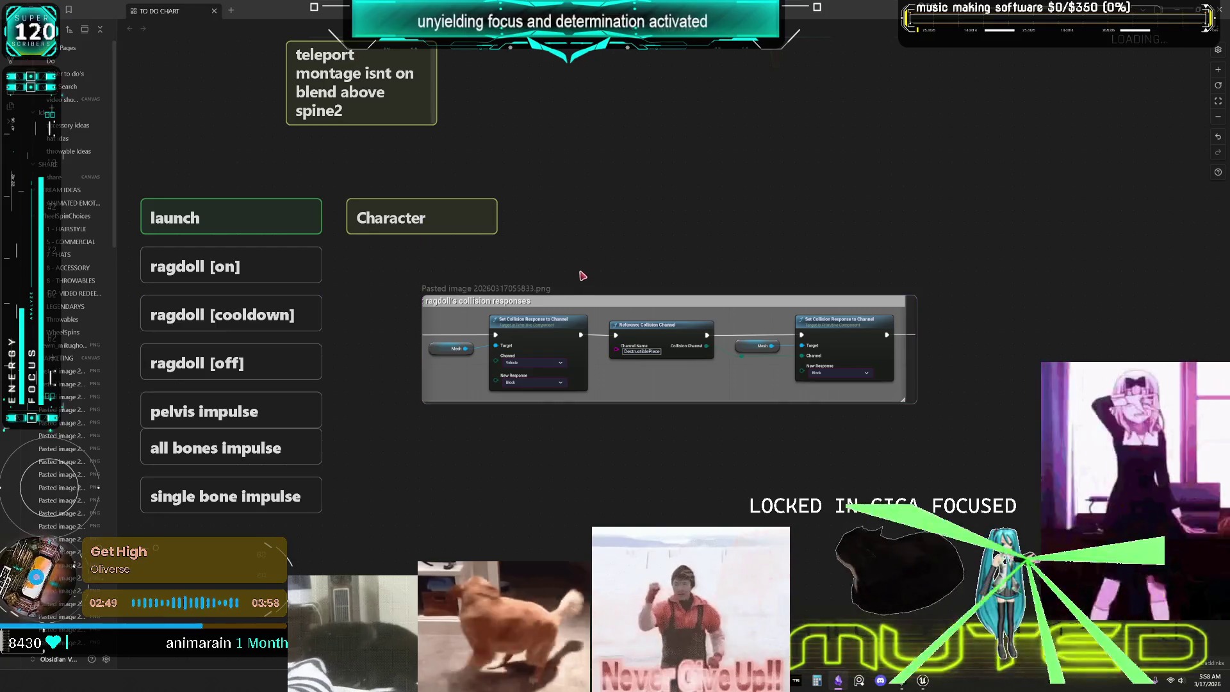
click(436, 218)
key(ctrl+c)
key(ctrl+v)
drag(637, 367, 617, 280)
- Retitle the duplicated card 'ragdoll physics setup original' and position it above the screenshot
double_click(615, 271)
key(ctrl+a)
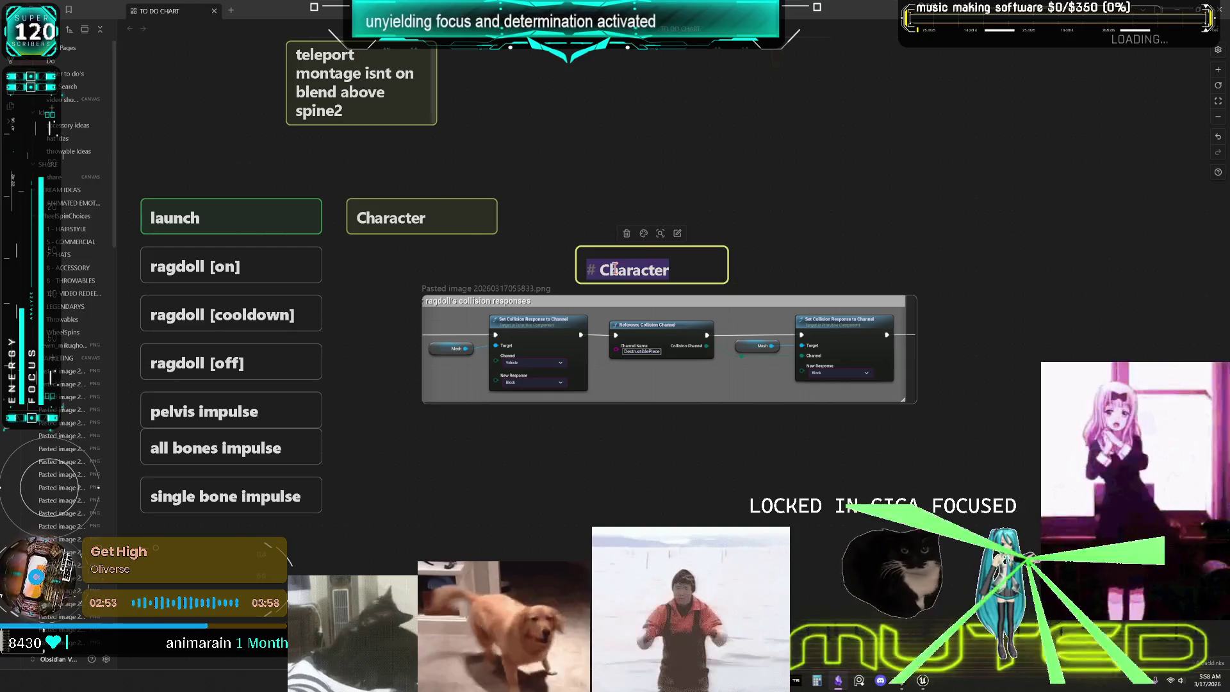
key(End)
key(BackSpace)
key(BackSpace)
key(BackSpace)
key(BackSpace)
text(ra)
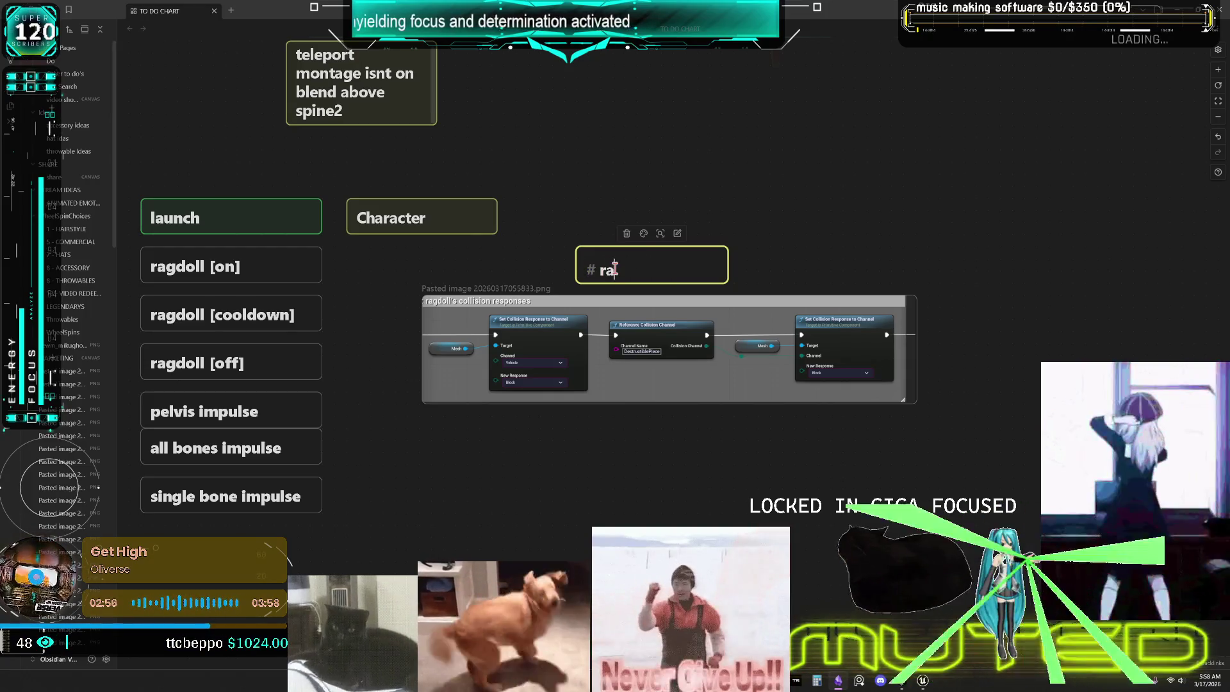
text(gdoll physics setup)
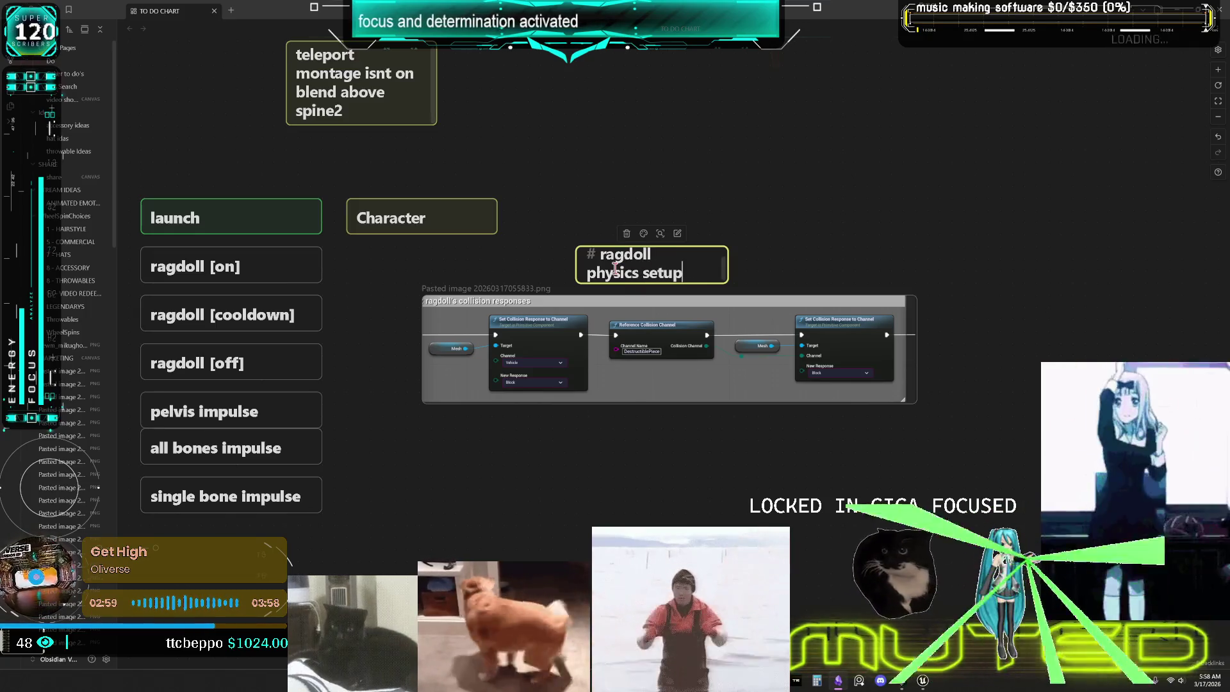
text( original)
mouse_move(615, 268)
mouse_down()
mouse_move(709, 182)
mouse_move(577, 272)
mouse_move(793, 266)
mouse_up()
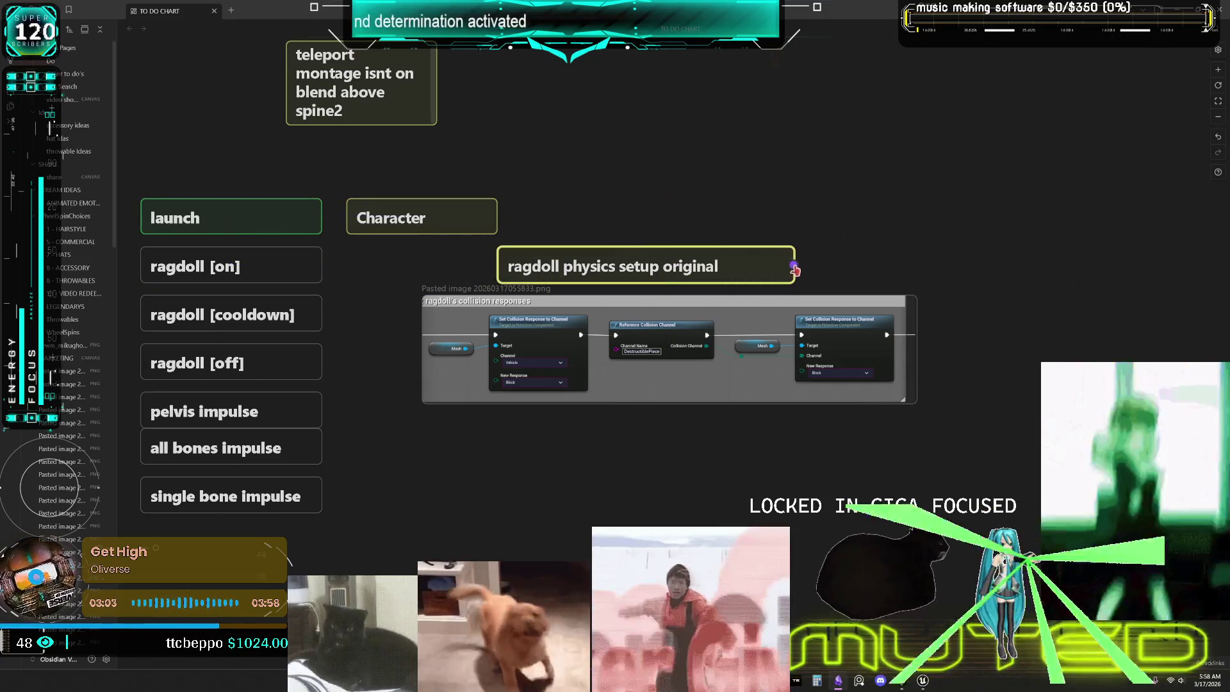
- Back in Unreal, return to the EventGraph and open the Apply impulse to ragdoll graph
click(923, 681)
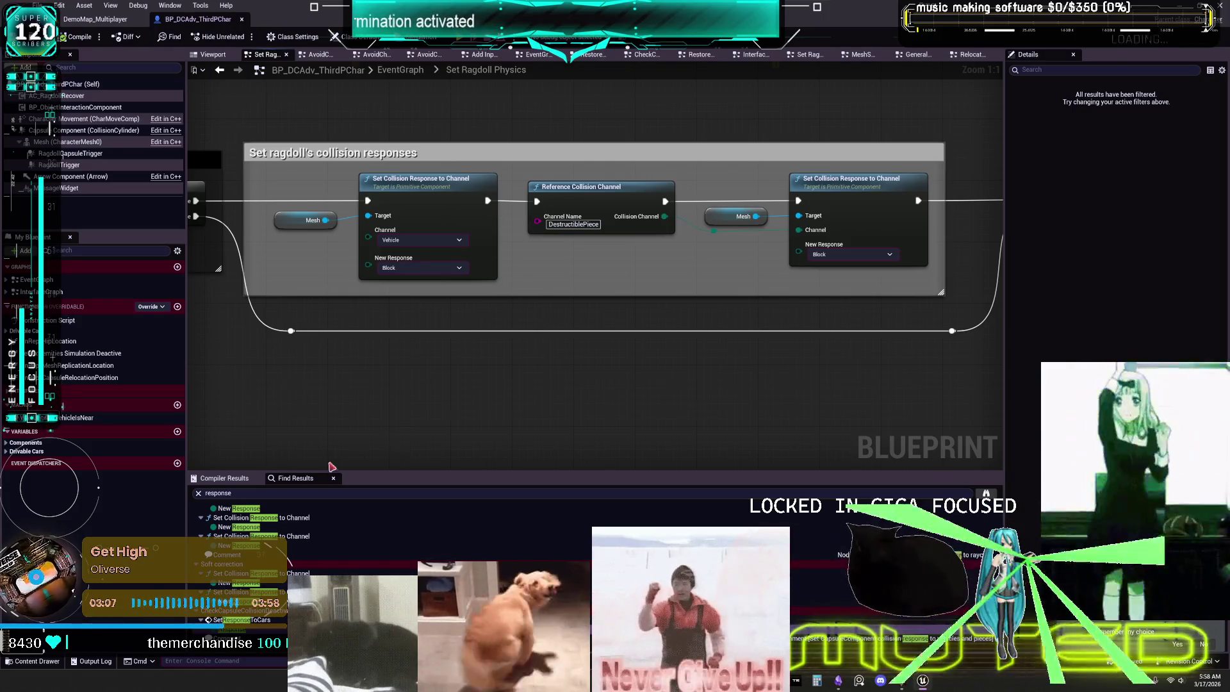
scroll(412, 323, down, 3)
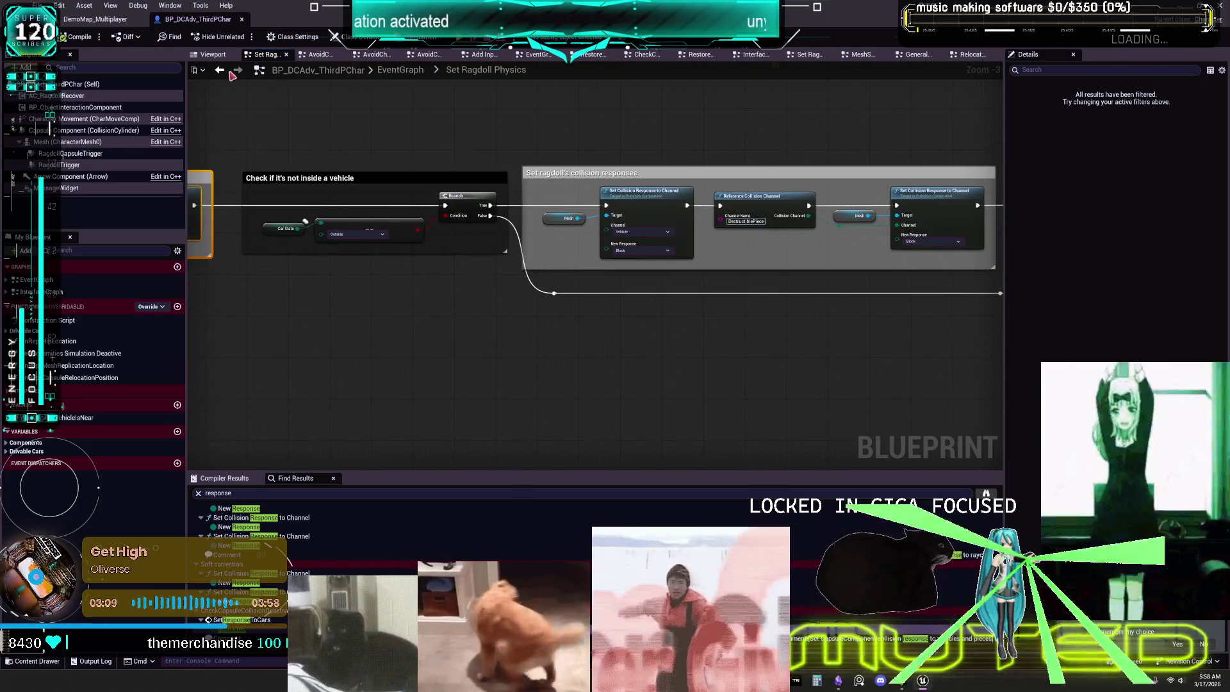
click(221, 70)
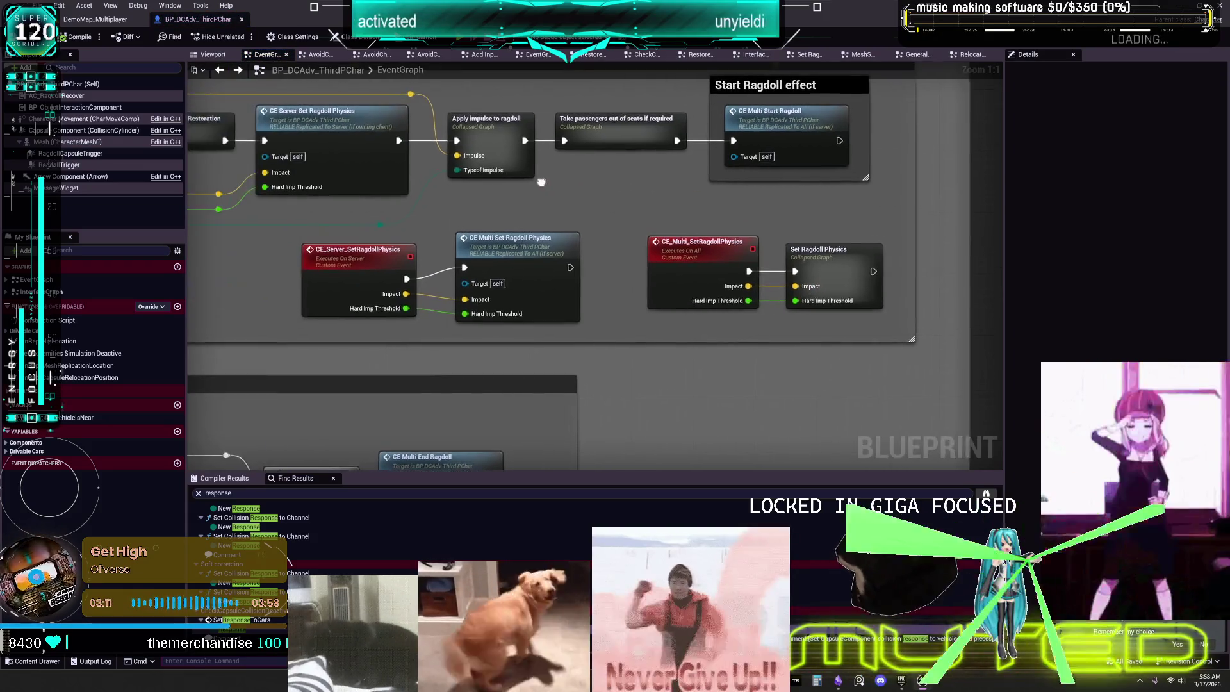
drag(380, 107, 341, 228)
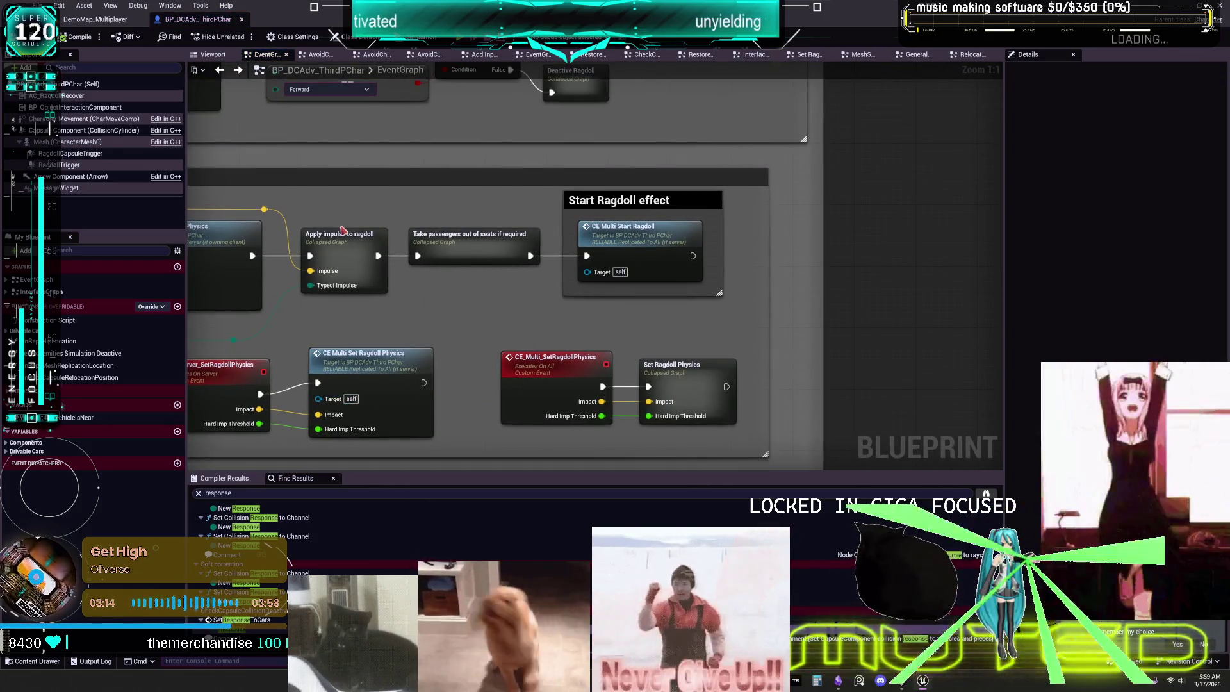
double_click(342, 232)
- Review the impulse graph's line trace, Add Impulse to All Bodies Below and impact threshold nodes
scroll(456, 263, up, 4)
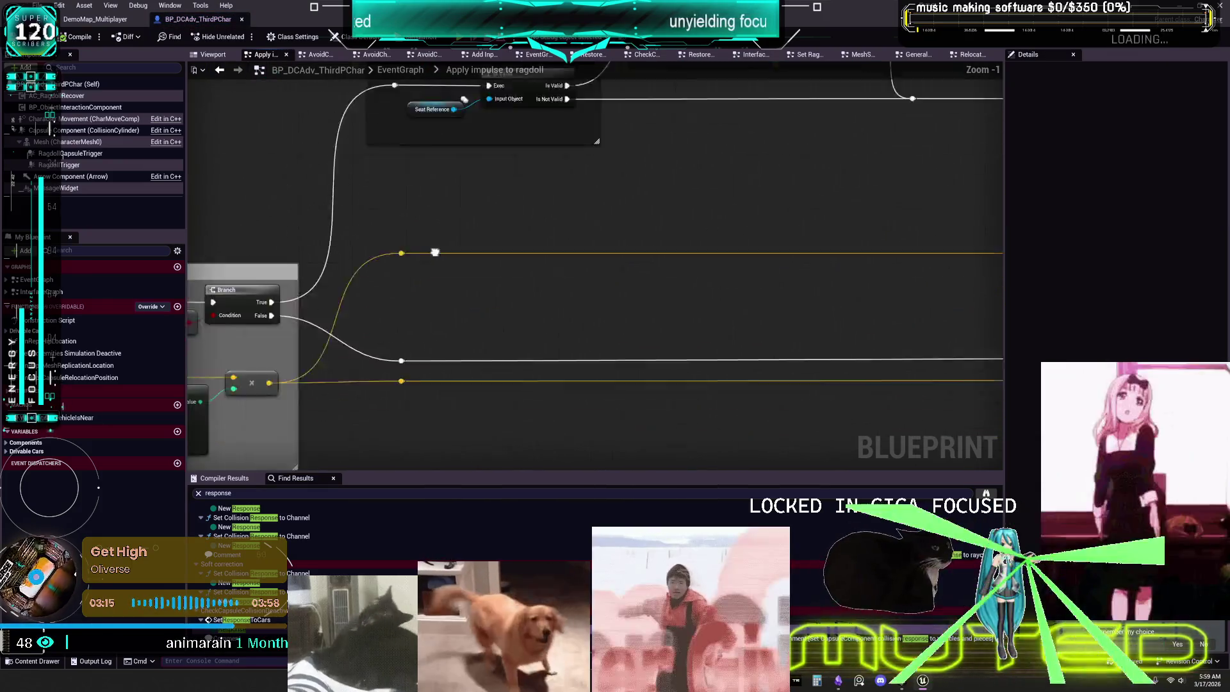
mouse_move(652, 165)
mouse_down()
mouse_move(480, 346)
mouse_move(256, 393)
mouse_up()
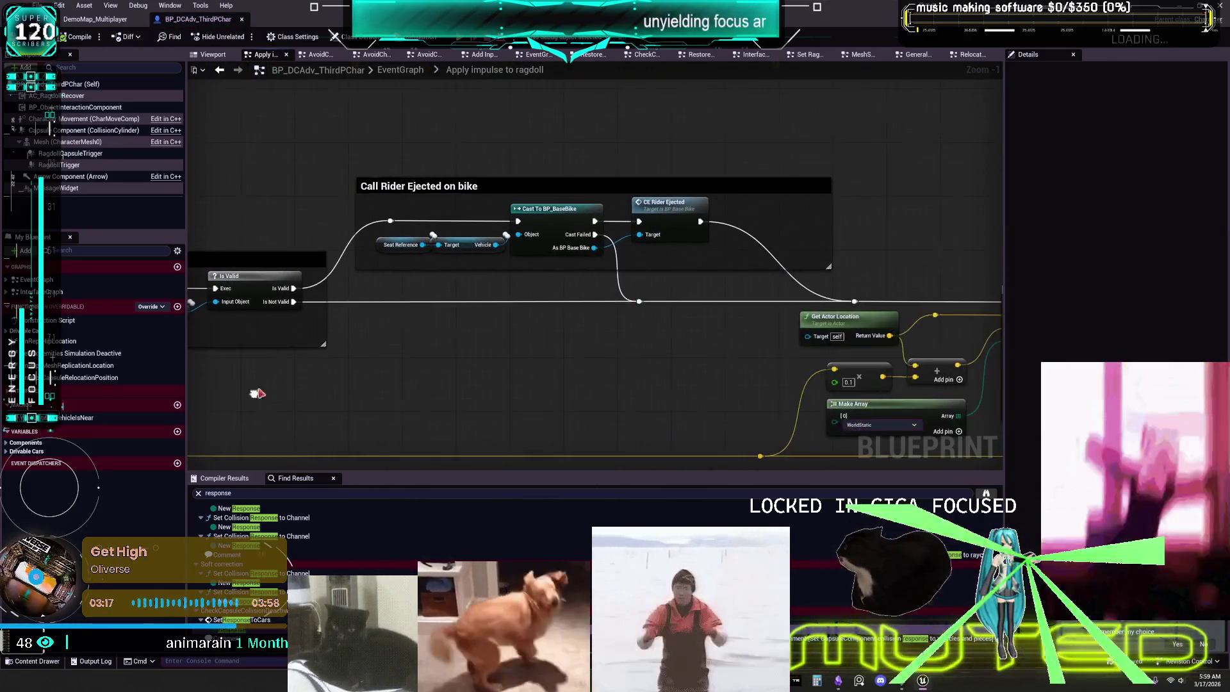
drag(670, 362, 377, 280)
drag(570, 310, 339, 265)
mouse_move(596, 361)
mouse_down()
mouse_move(314, 302)
mouse_move(593, 211)
mouse_move(574, 197)
mouse_move(511, 360)
mouse_move(291, 329)
mouse_up()
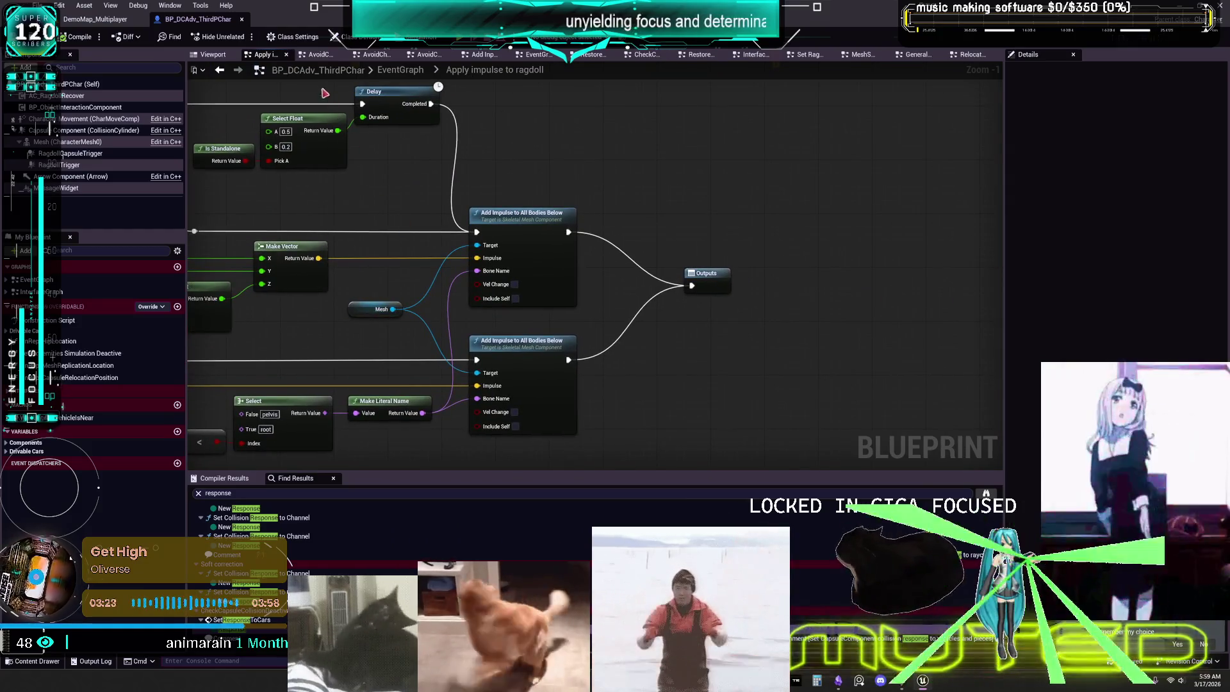
right_click(218, 77)
click(650, 195)
mouse_move(364, 295)
mouse_down()
mouse_move(486, 269)
mouse_move(567, 293)
mouse_up()
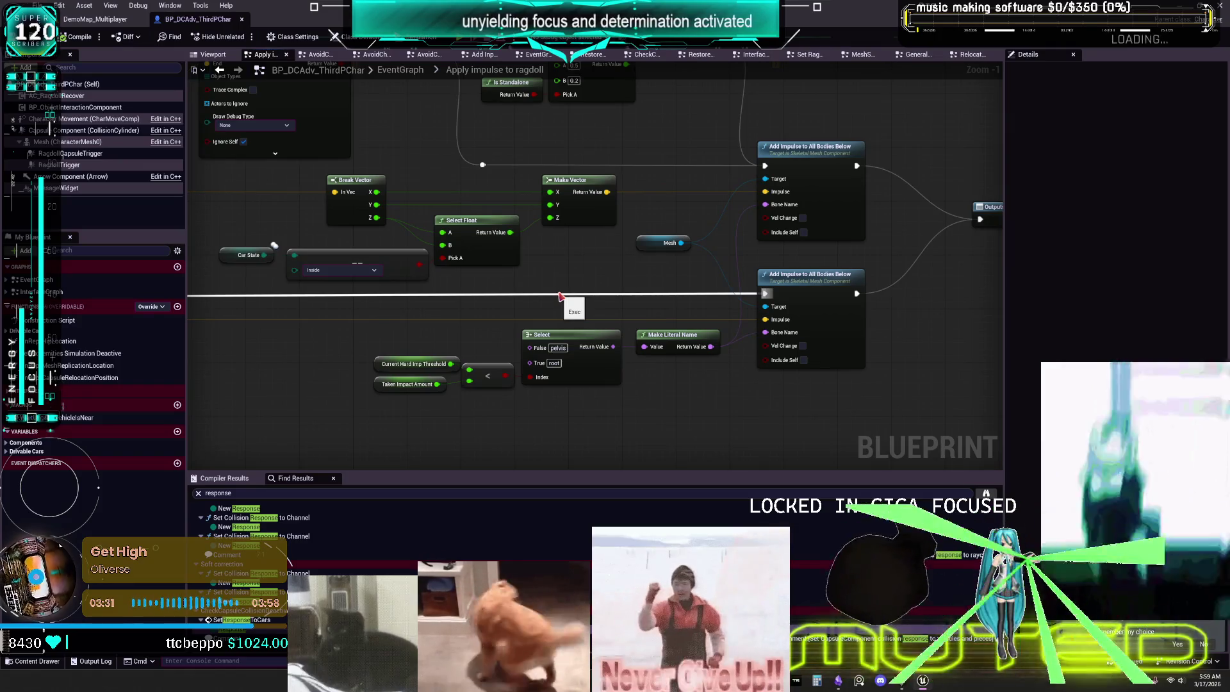
mouse_move(560, 290)
mouse_down()
mouse_move(541, 301)
mouse_move(431, 280)
mouse_move(656, 270)
mouse_up()
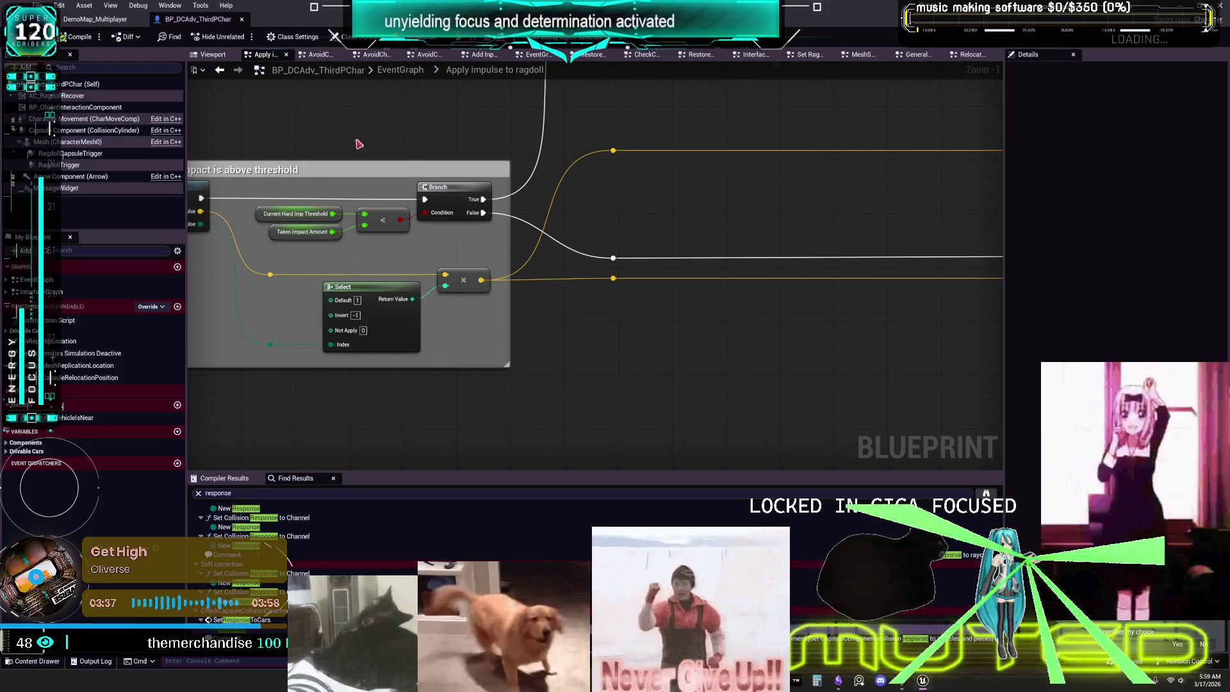
mouse_move(531, 184)
mouse_down()
mouse_move(448, 234)
mouse_move(640, 249)
mouse_move(425, 279)
mouse_up()
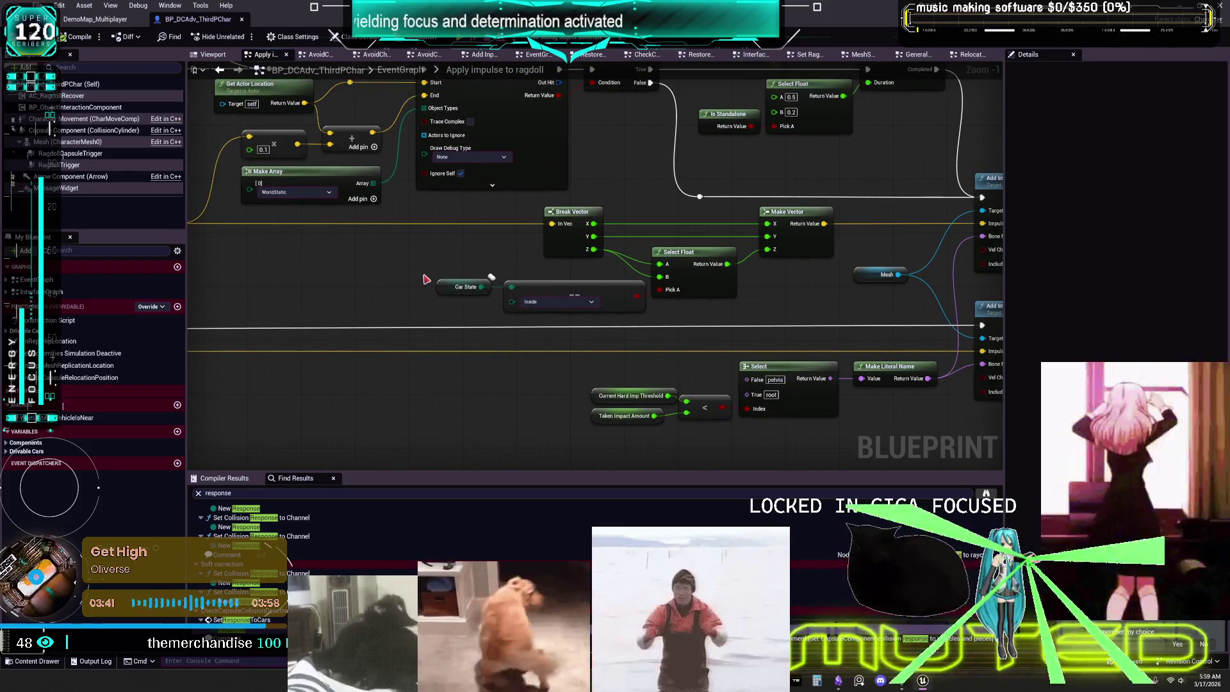
- Continue reviewing the Branch, Delay, Car State and Make Array nodes of the impulse graph
right_click(425, 279)
click(365, 282)
mouse_move(704, 227)
mouse_down()
mouse_move(502, 257)
mouse_move(431, 253)
mouse_up()
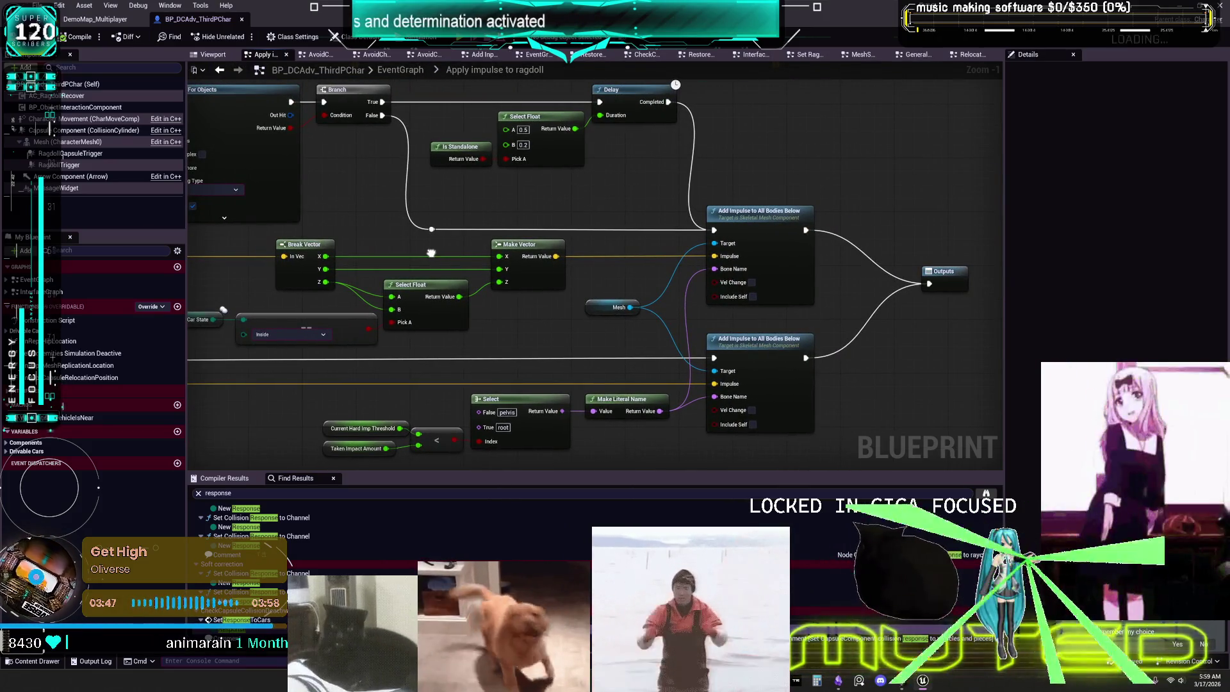
mouse_move(431, 253)
mouse_down()
mouse_move(576, 256)
mouse_move(471, 277)
mouse_move(464, 260)
mouse_move(651, 275)
mouse_move(478, 263)
mouse_move(480, 251)
mouse_move(694, 231)
mouse_up()
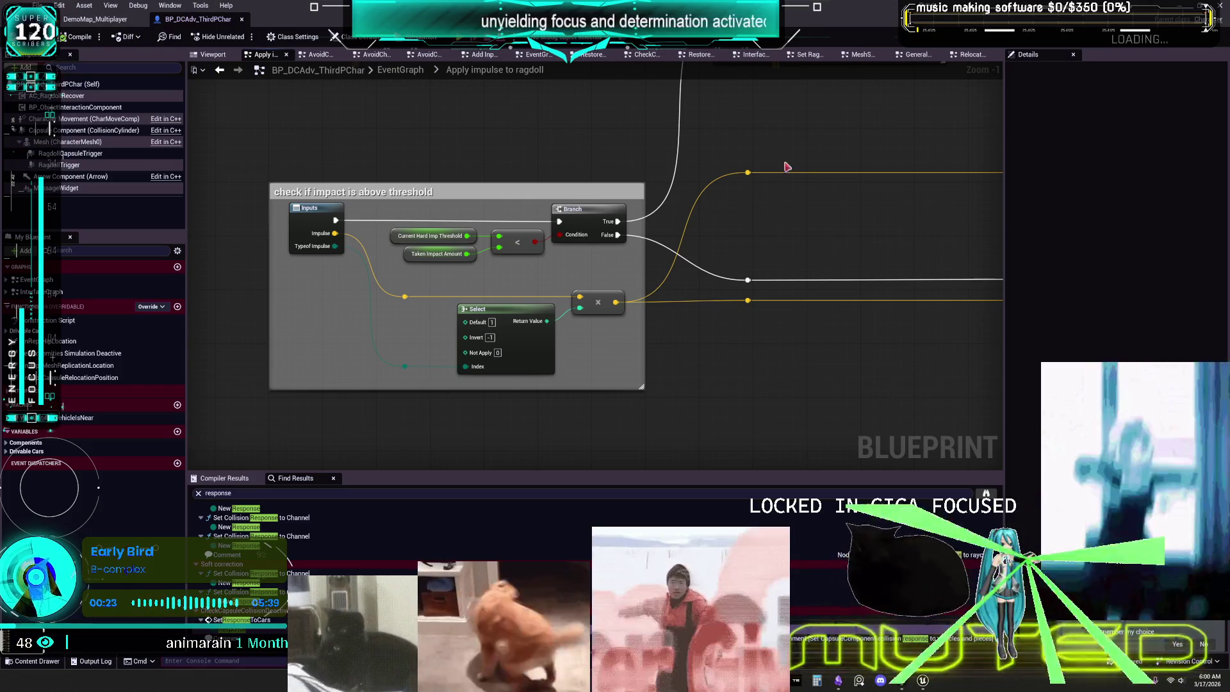
scroll(776, 165, down, 3)
scroll(540, 190, up, 3)
drag(540, 191, 530, 141)
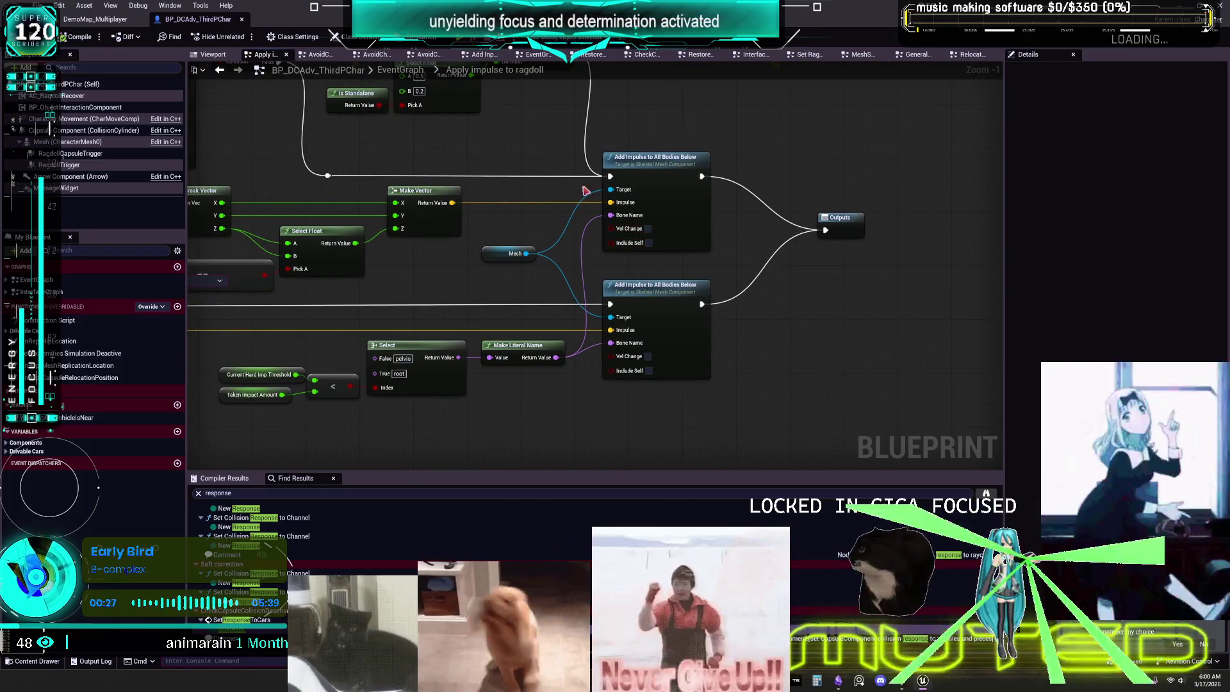
mouse_move(524, 208)
mouse_down()
mouse_move(747, 265)
mouse_move(777, 287)
mouse_move(780, 312)
mouse_move(738, 201)
mouse_up()
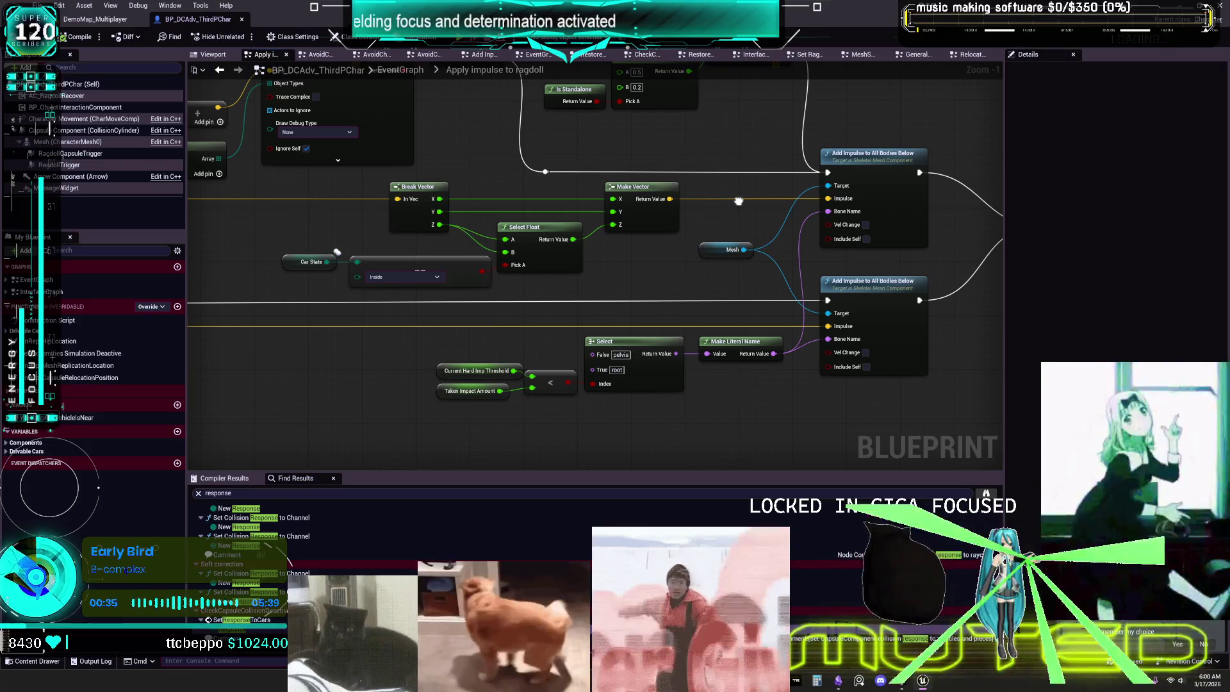
drag(738, 201, 737, 202)
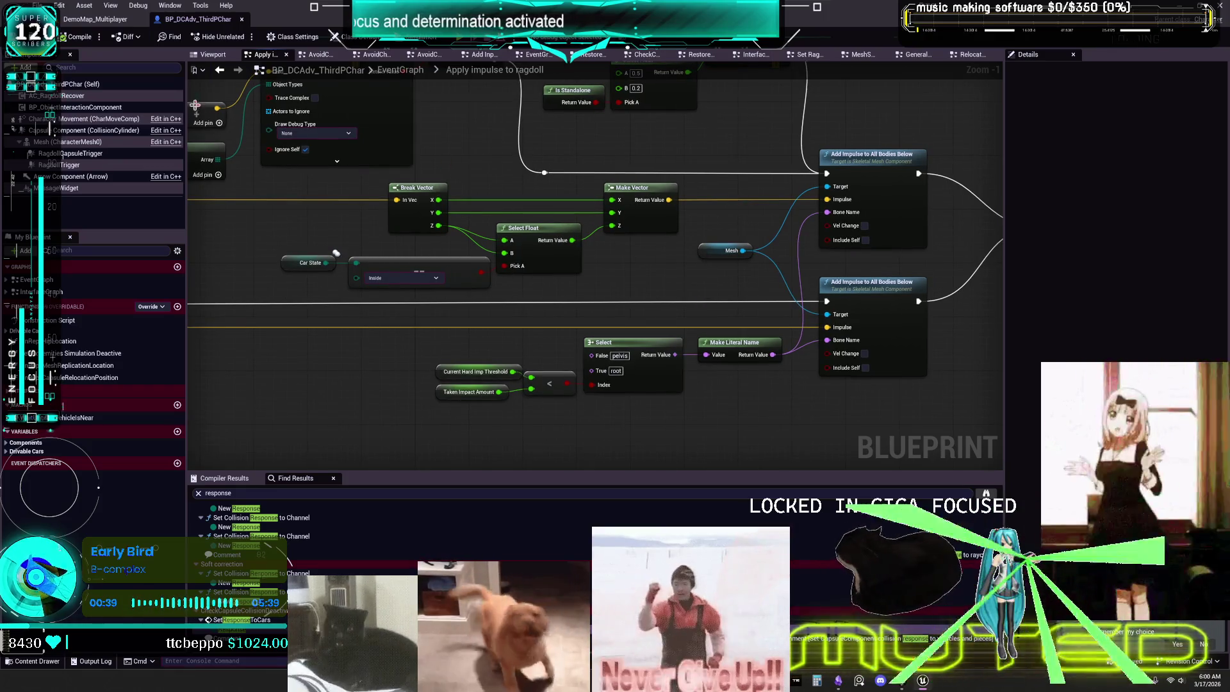
right_click(196, 108)
key(Escape)
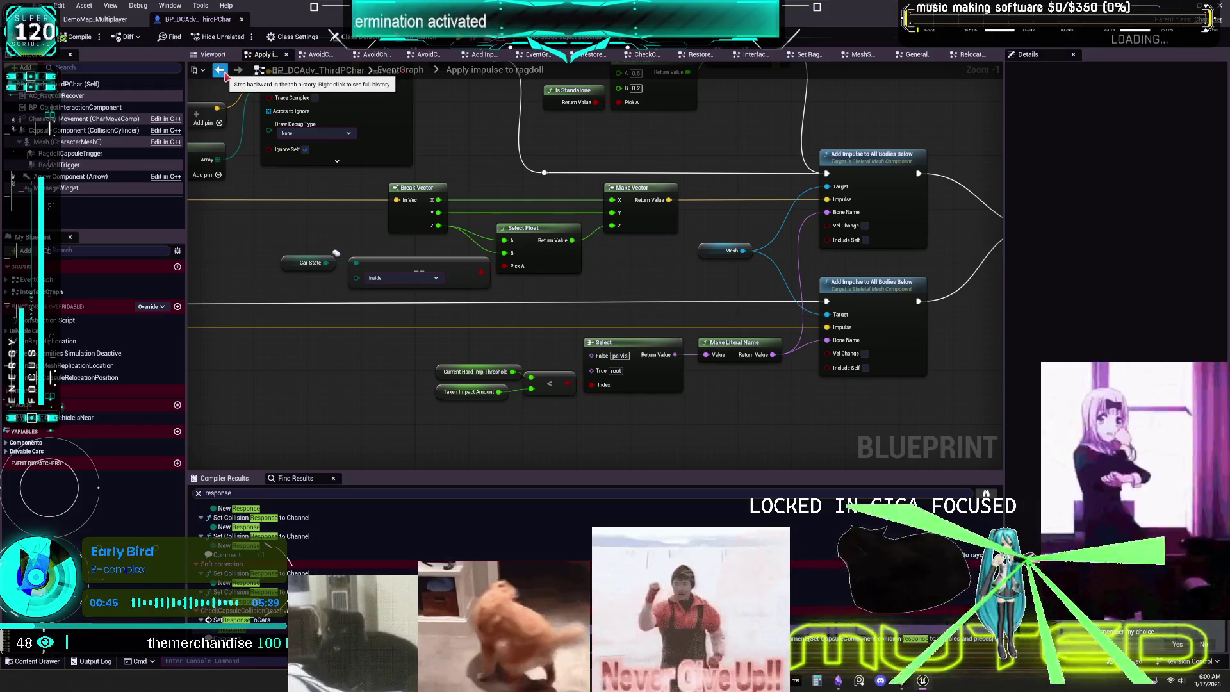
- Jump to the CE_Multi_StartRagdoll event and open the Pre-Start Ragdoll configurations graph
click(219, 70)
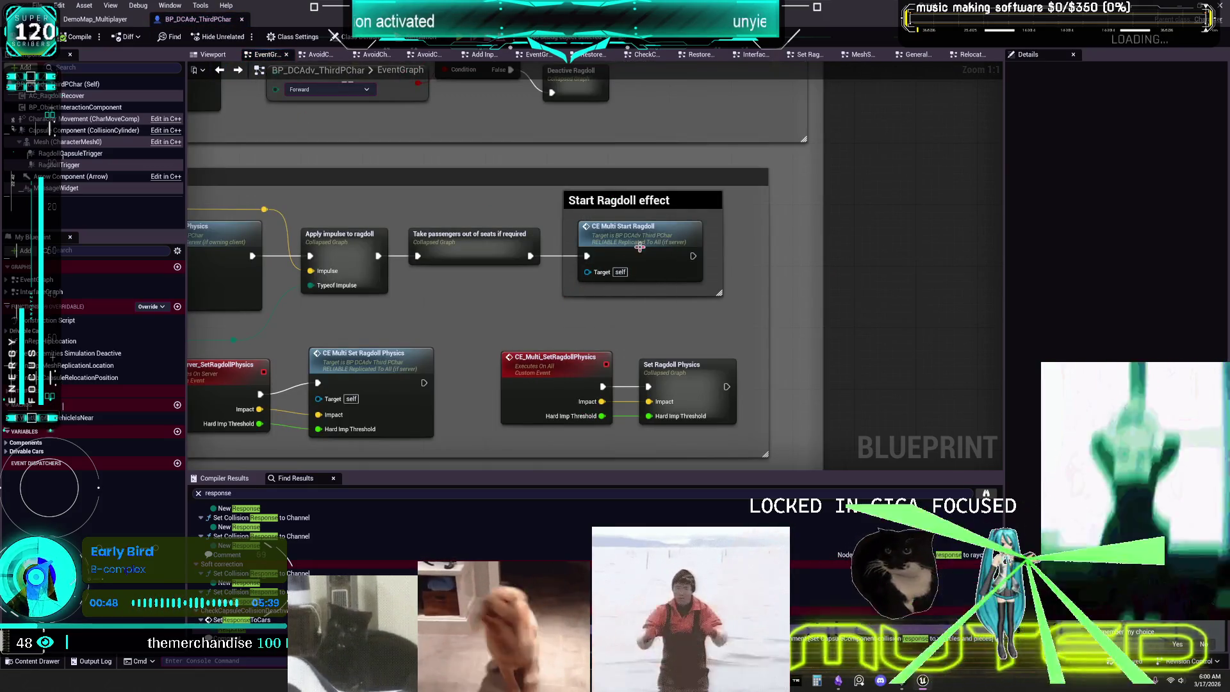
double_click(637, 250)
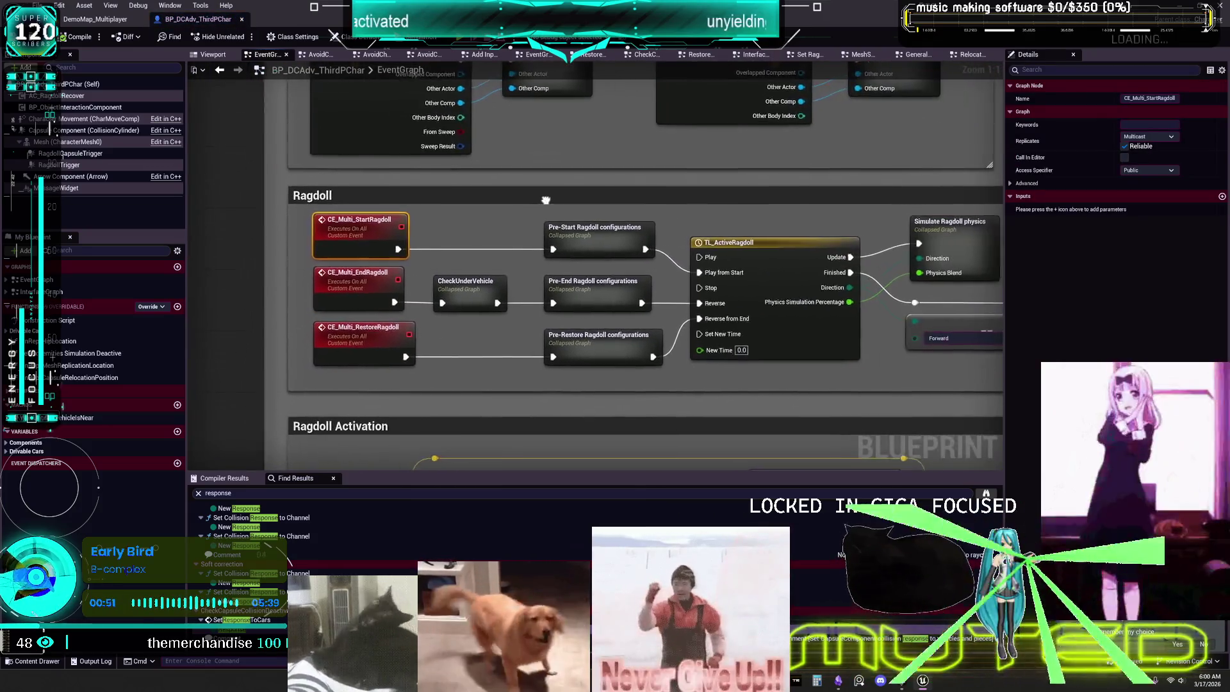
double_click(572, 235)
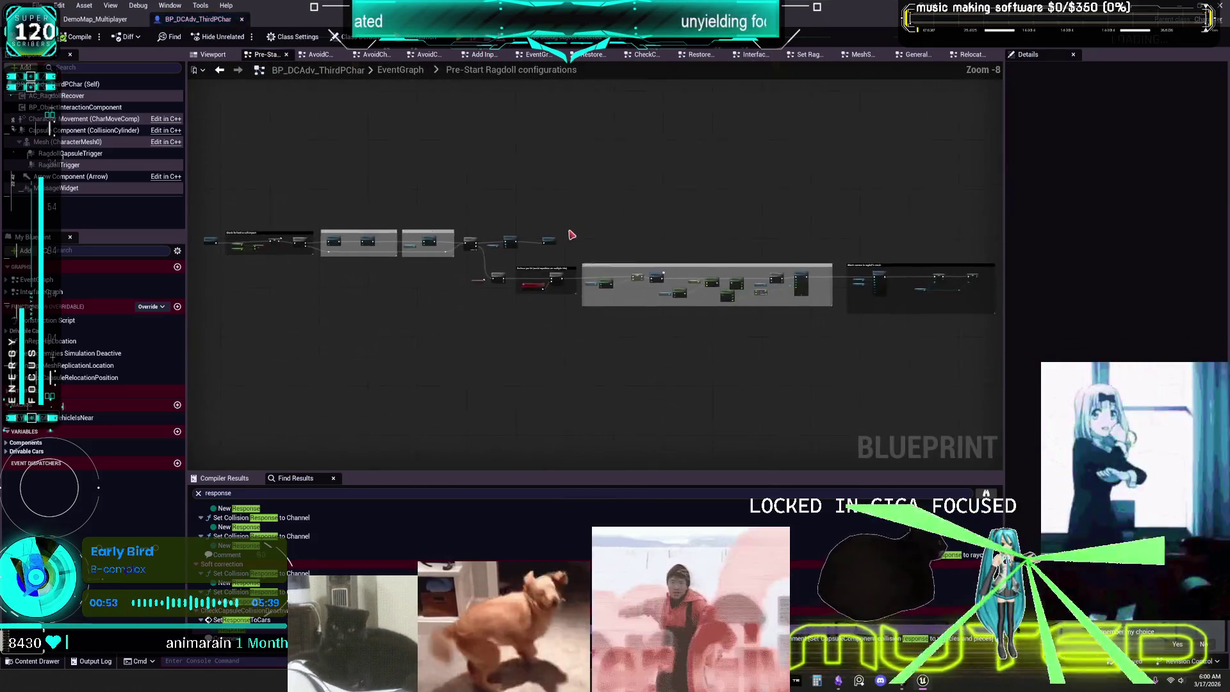
- Pan past the capsule physics and camera rotation correction nodes to frame the Attach camera comment
scroll(283, 241, up, 7)
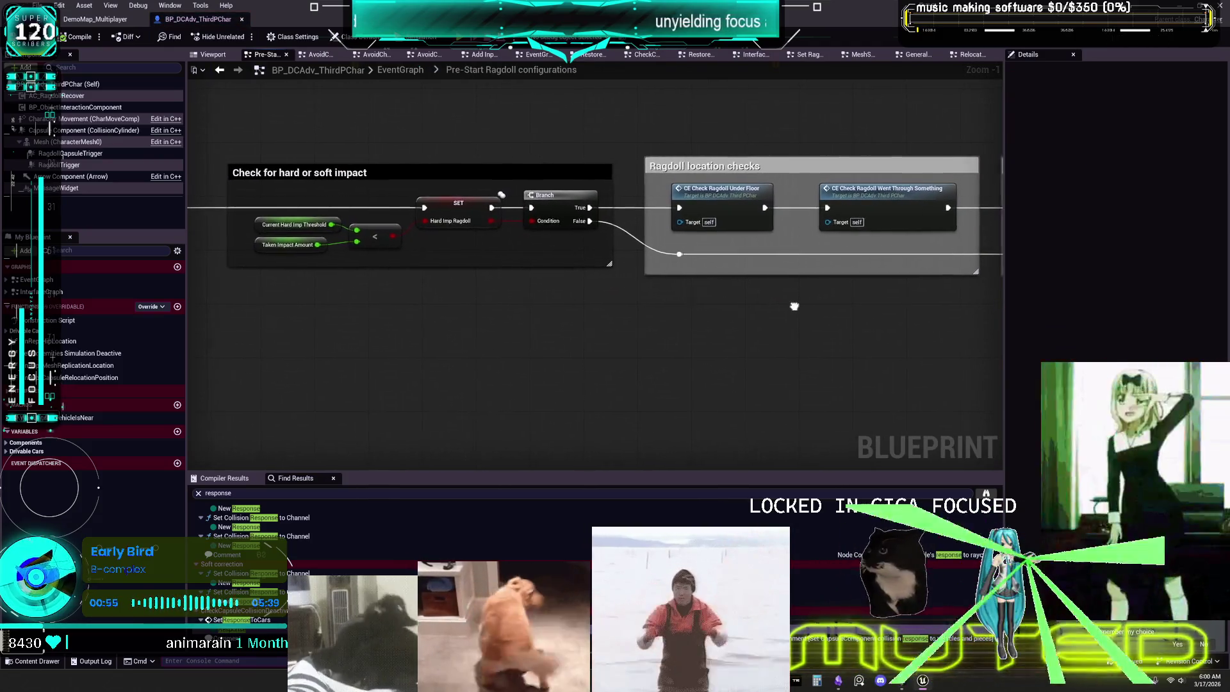
drag(788, 307, 261, 289)
drag(661, 287, 289, 277)
drag(730, 256, 375, 225)
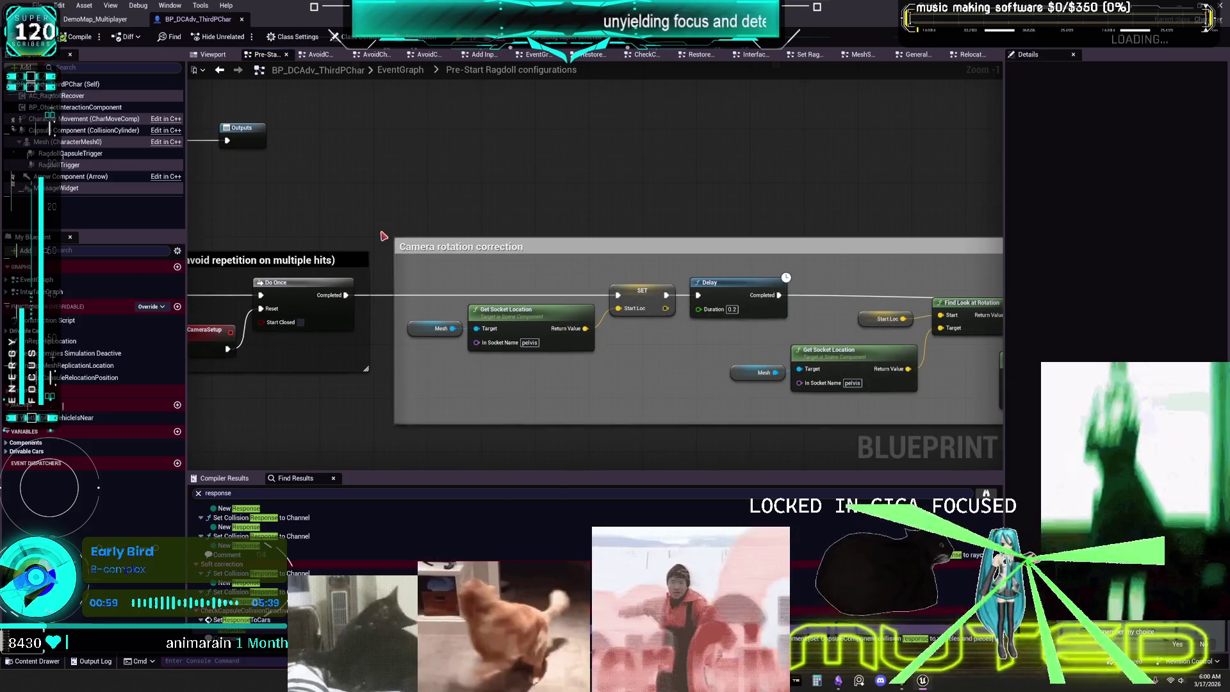
drag(635, 239, 322, 232)
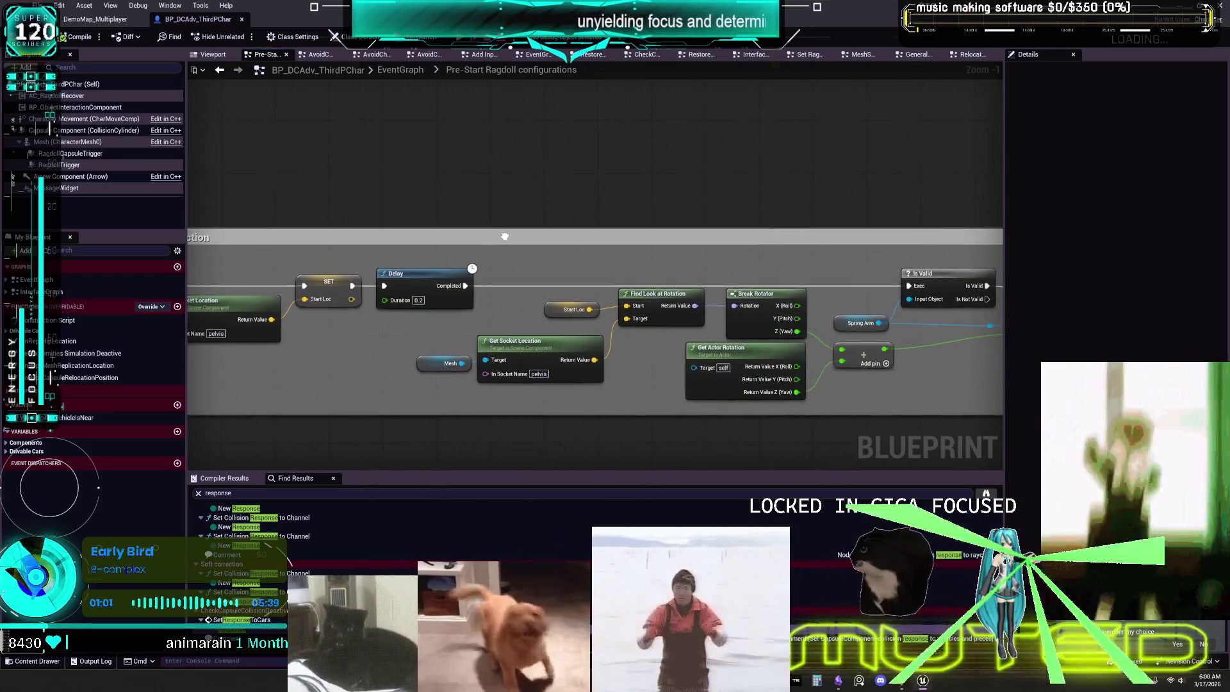
drag(801, 218, 474, 211)
drag(801, 216, 384, 218)
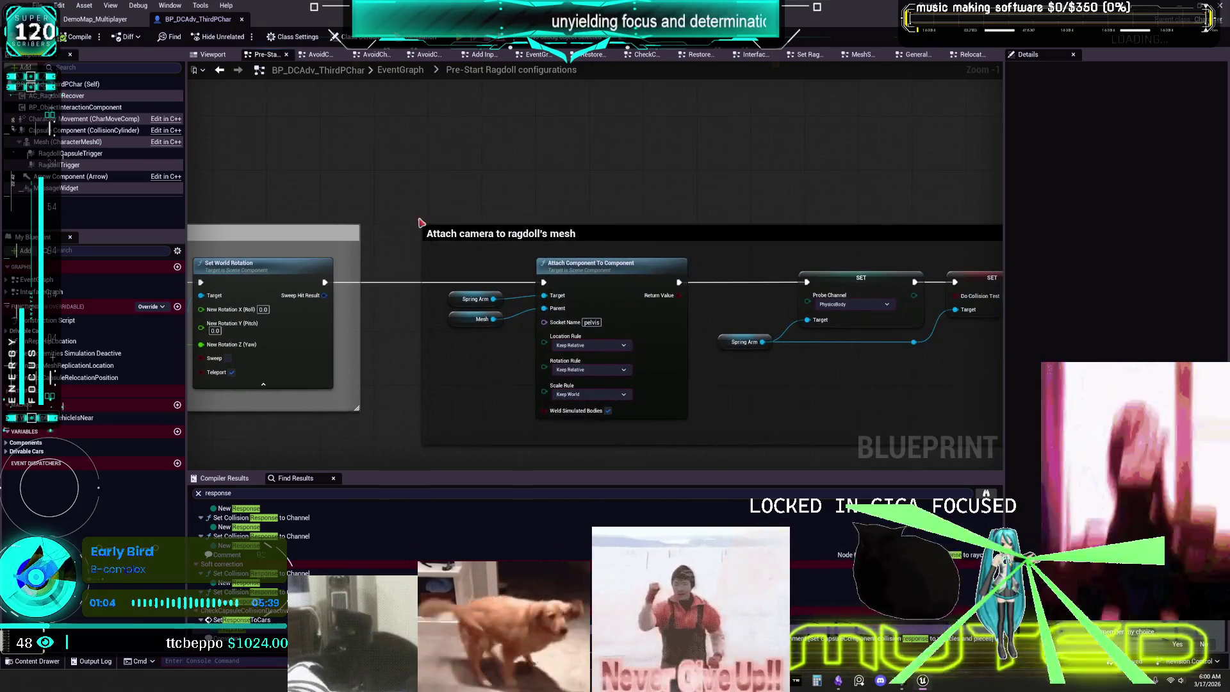
drag(999, 232, 706, 195)
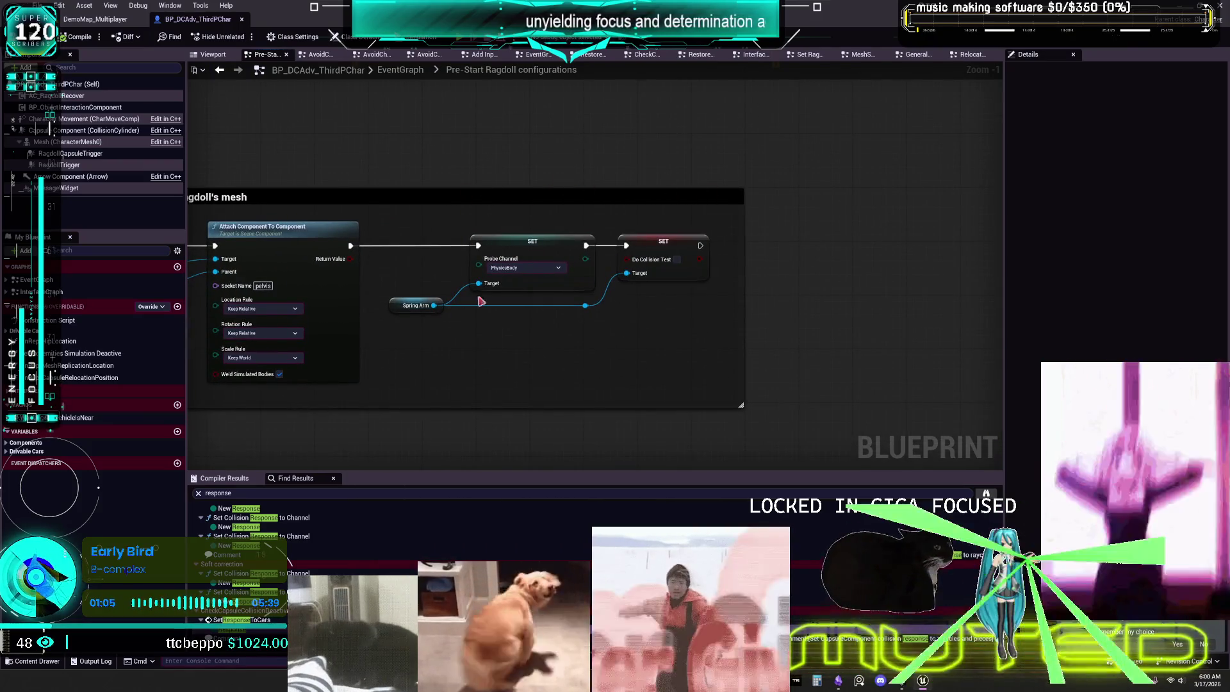
scroll(442, 167, down, 1)
drag(453, 170, 692, 176)
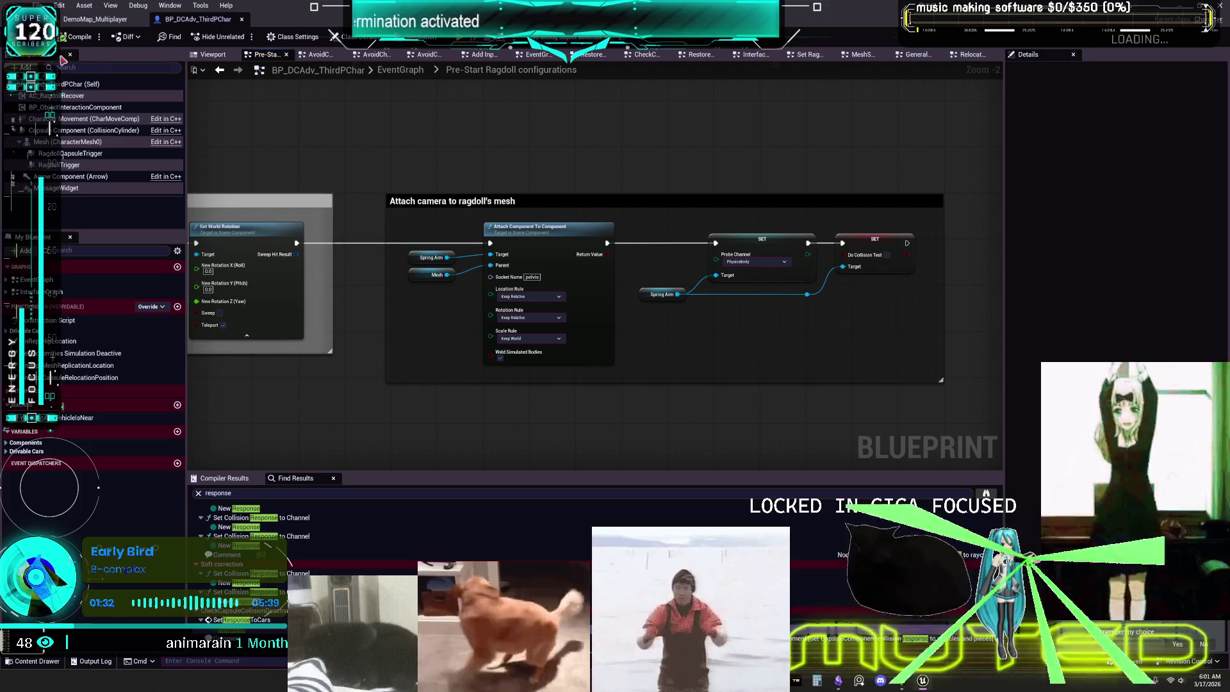
- Snip a screenshot of the Attach camera to ragdoll's mesh comment block
click(219, 70)
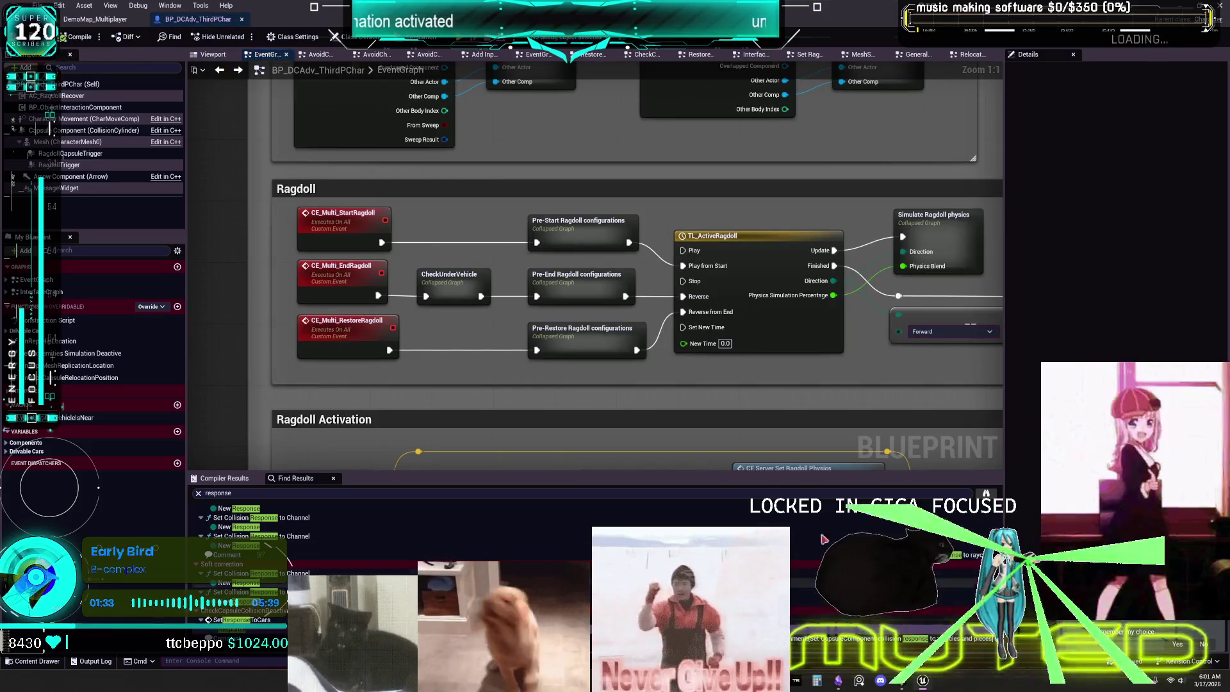
key(alt+Right)
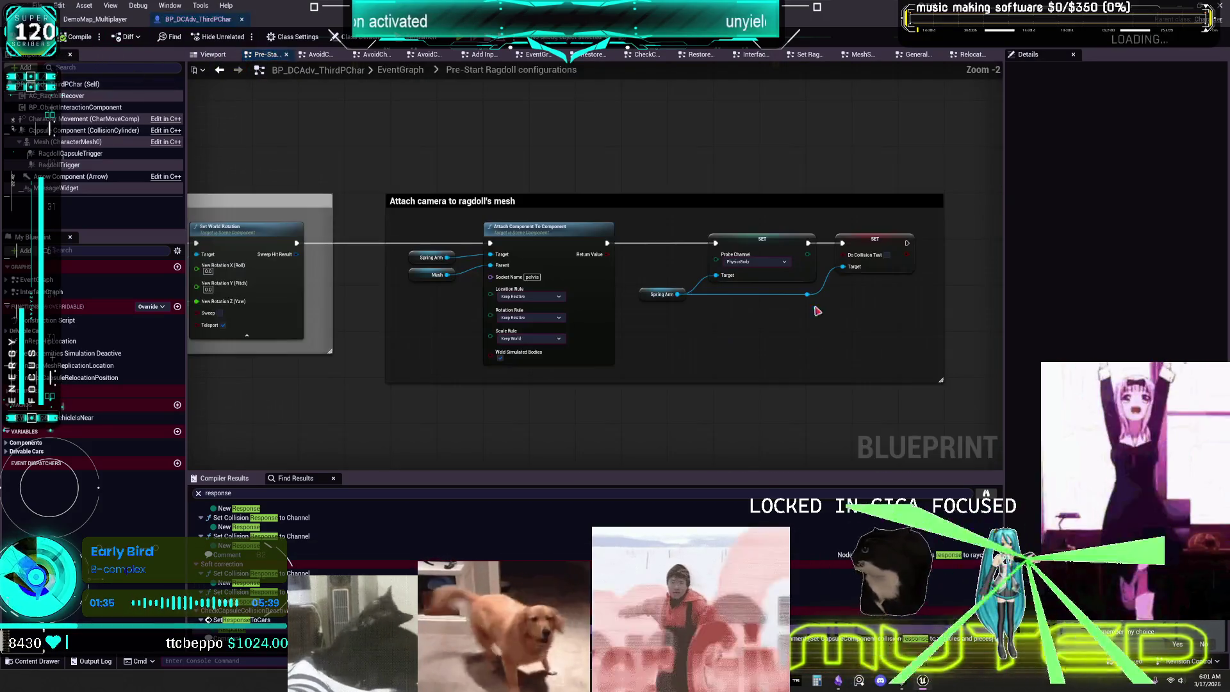
key(super+shift+s)
drag(648, 286, 369, 362)
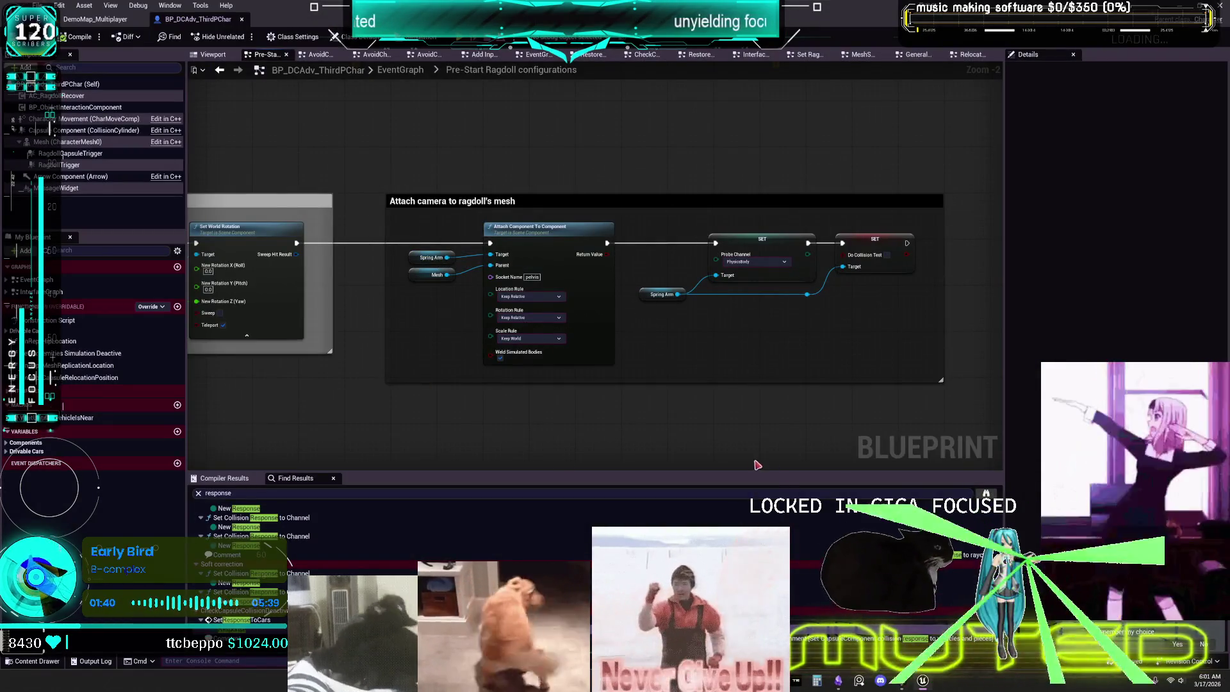
key(super+shift+s)
drag(368, 187, 946, 406)
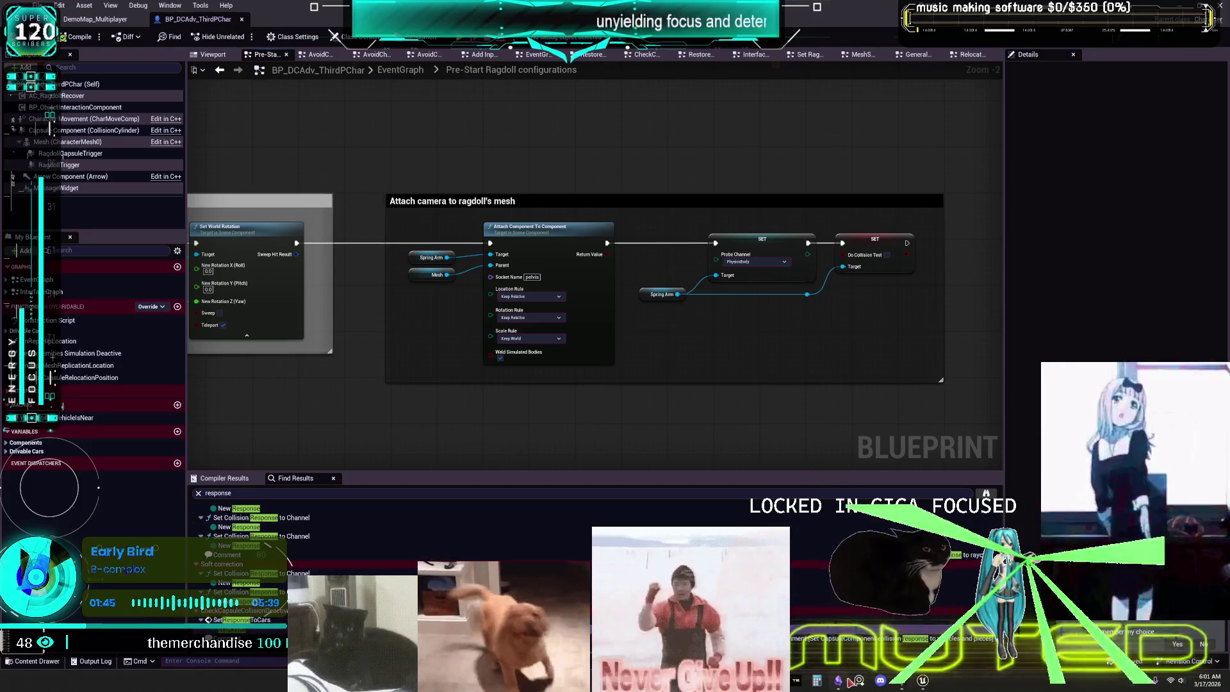
- Paste the camera-attach snip onto the Obsidian to-do canvas
key(alt+Tab)
scroll(859, 390, down, 3)
key(ctrl+v)
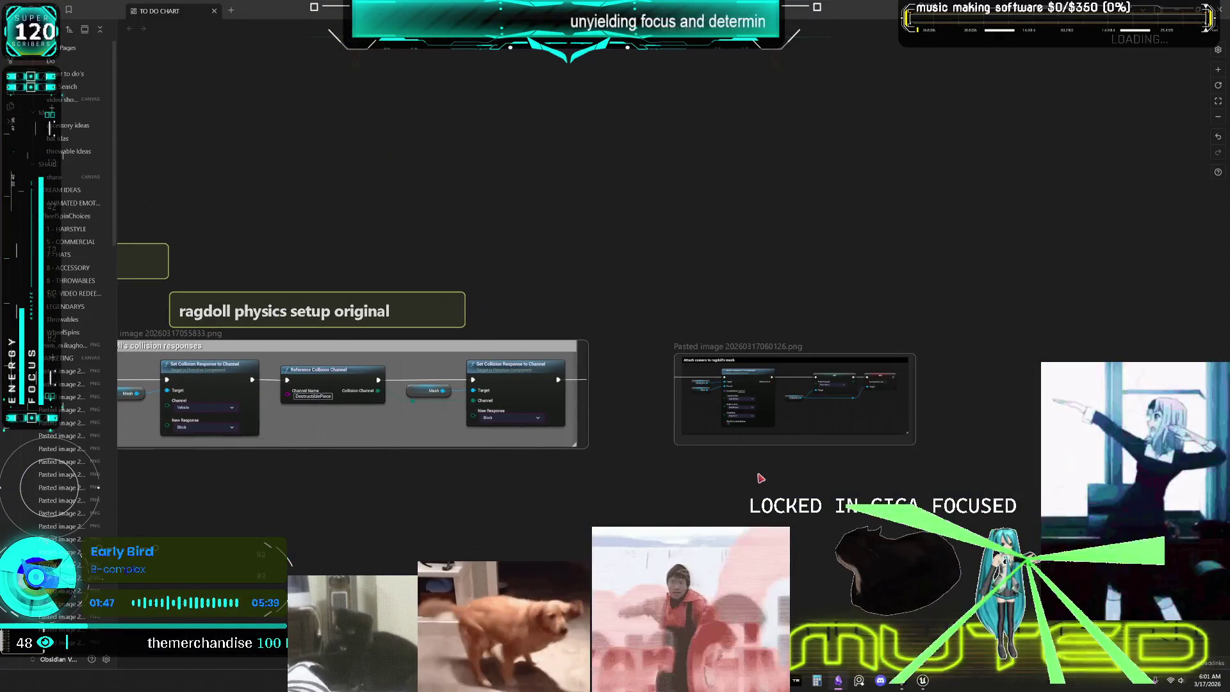
- Duplicate the heading card, retitle it 'camera contorl', and place it above the camera image
mouse_move(374, 312)
mouse_down()
mouse_move(575, 303)
mouse_move(427, 301)
mouse_up()
key(ctrl+c)
key(ctrl+v)
drag(690, 340, 764, 303)
double_click(764, 304)
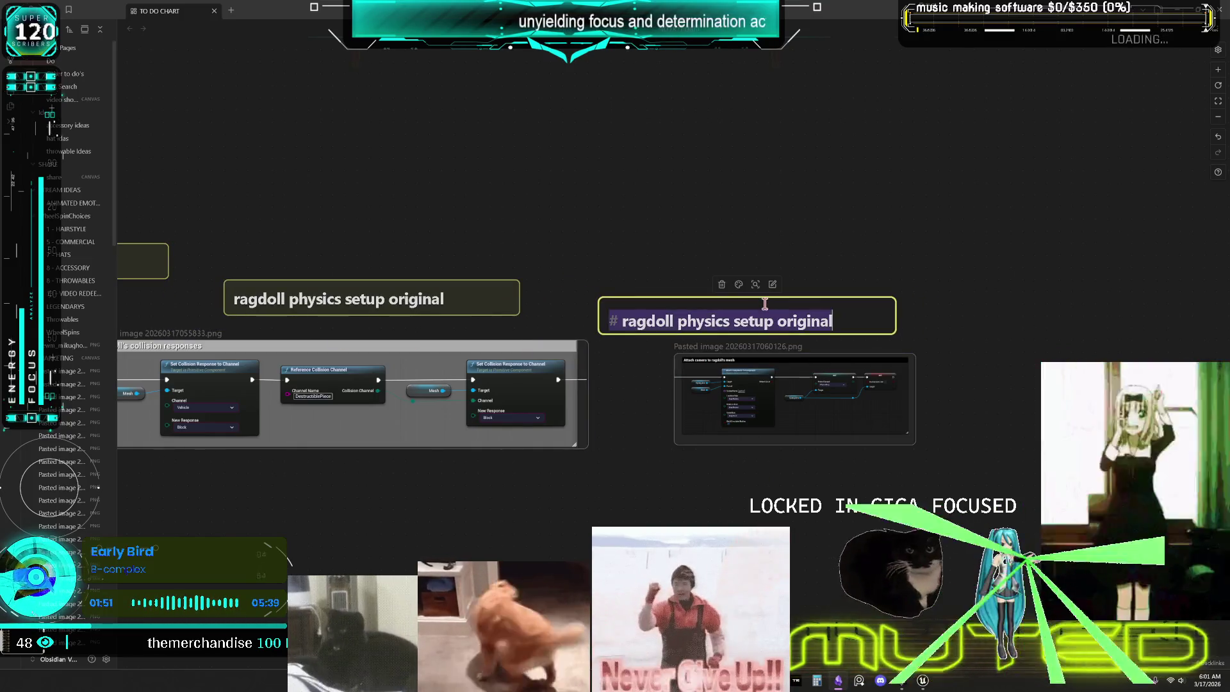
key(End)
key(BackSpace)
key(BackSpace)
key(BackSpace)
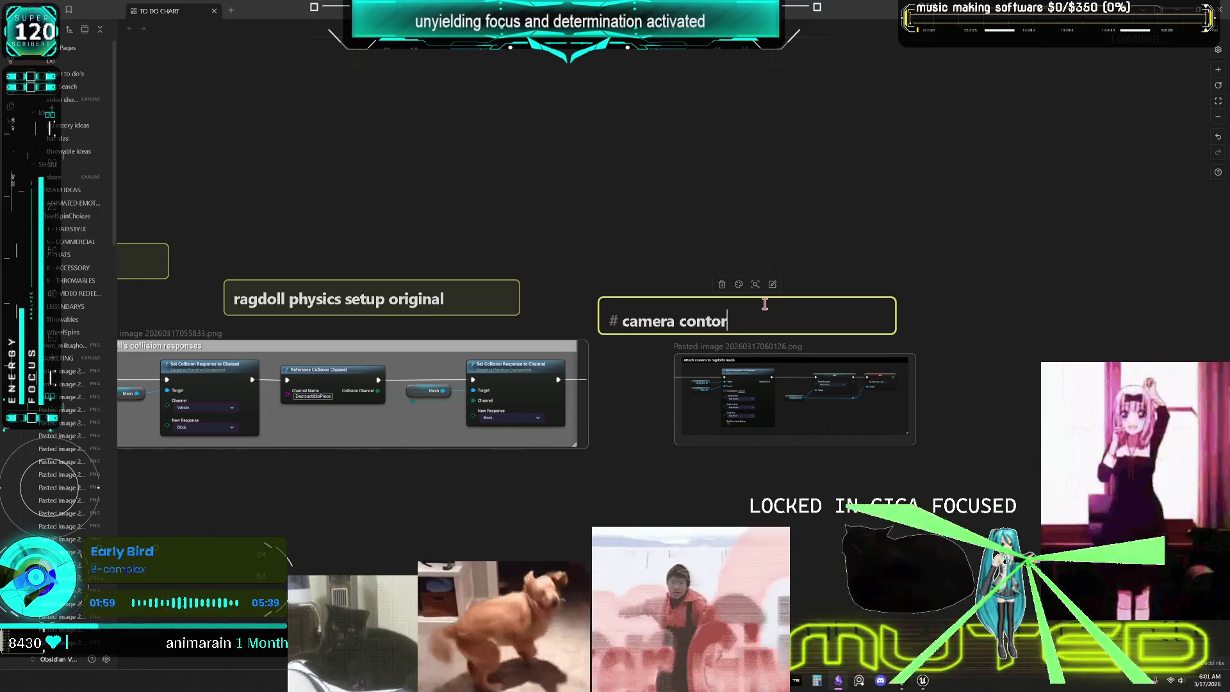
click(776, 247)
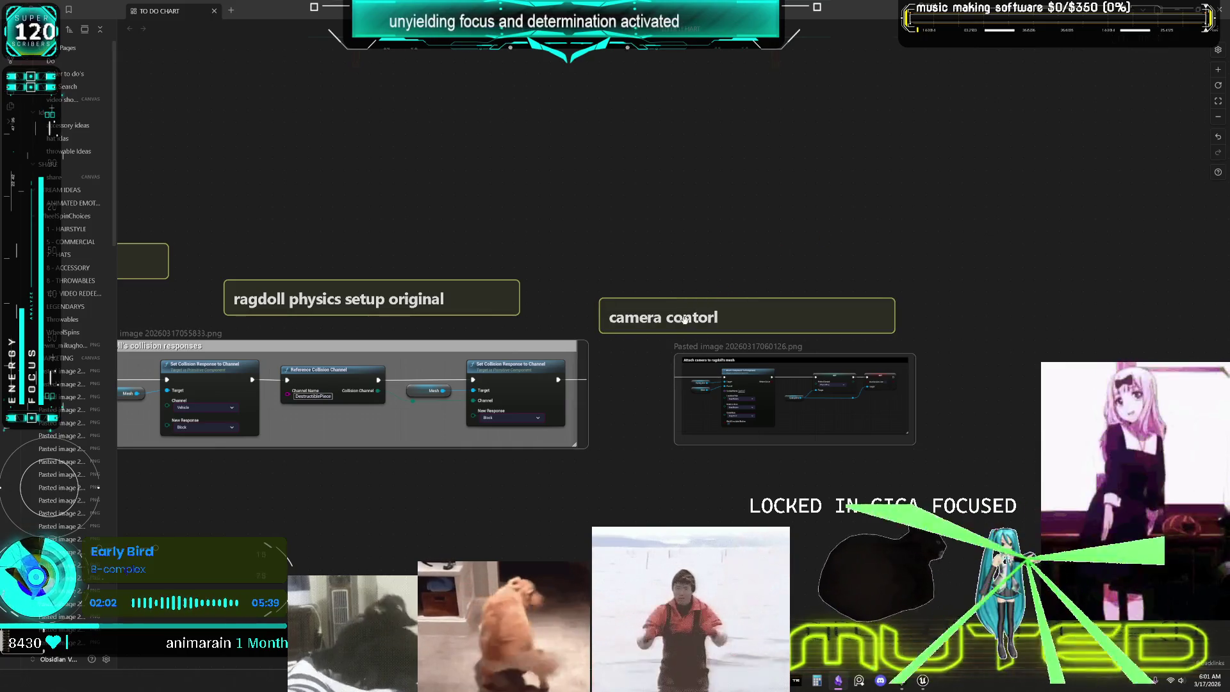
drag(683, 319, 768, 299)
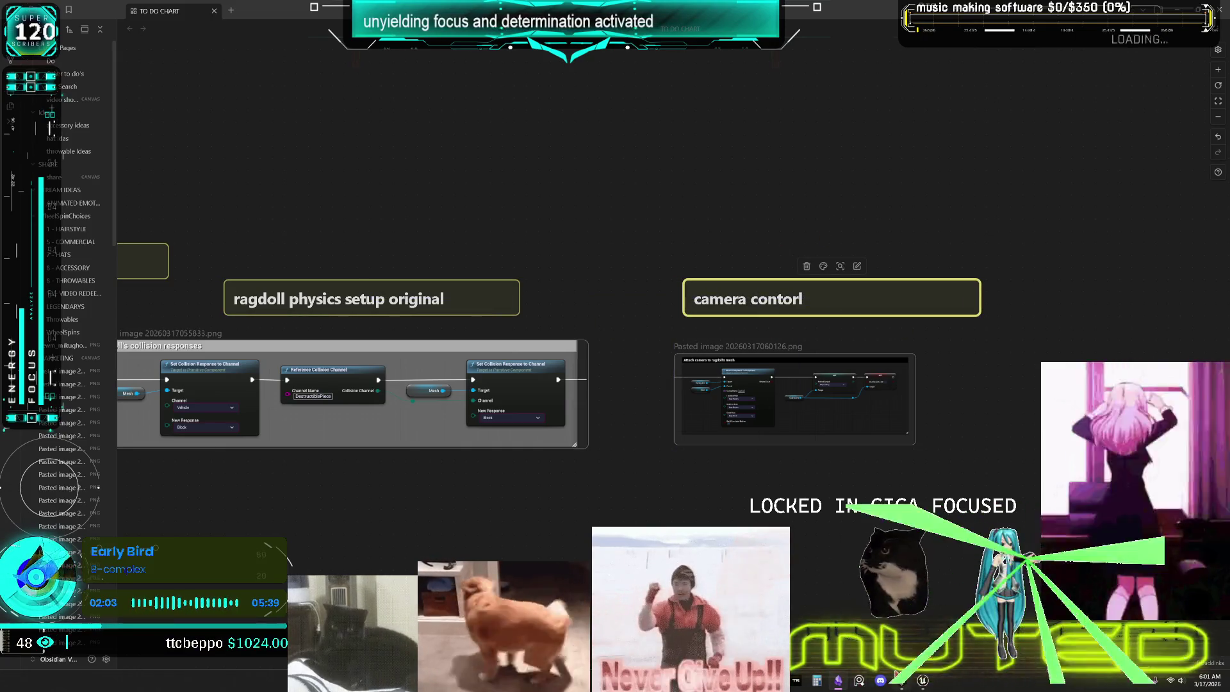
click(921, 681)
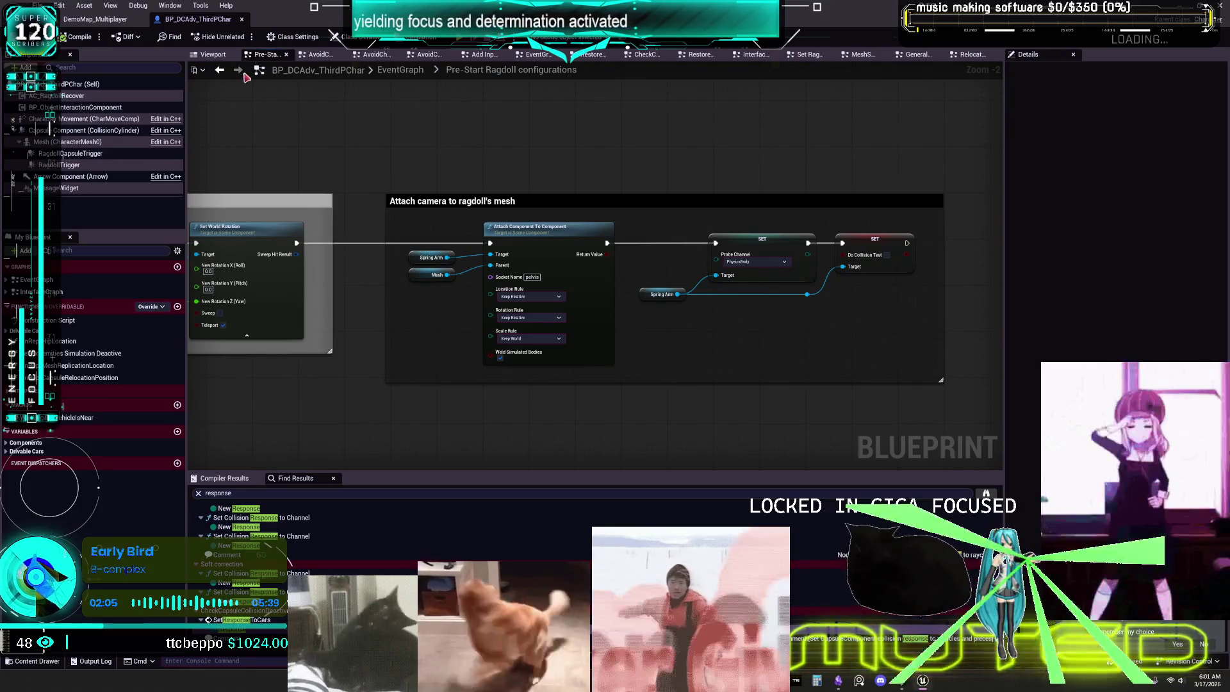
- Inspect the Pre-End Ragdoll configurations and Check restoration orientation collapsed graphs, then go back
click(219, 71)
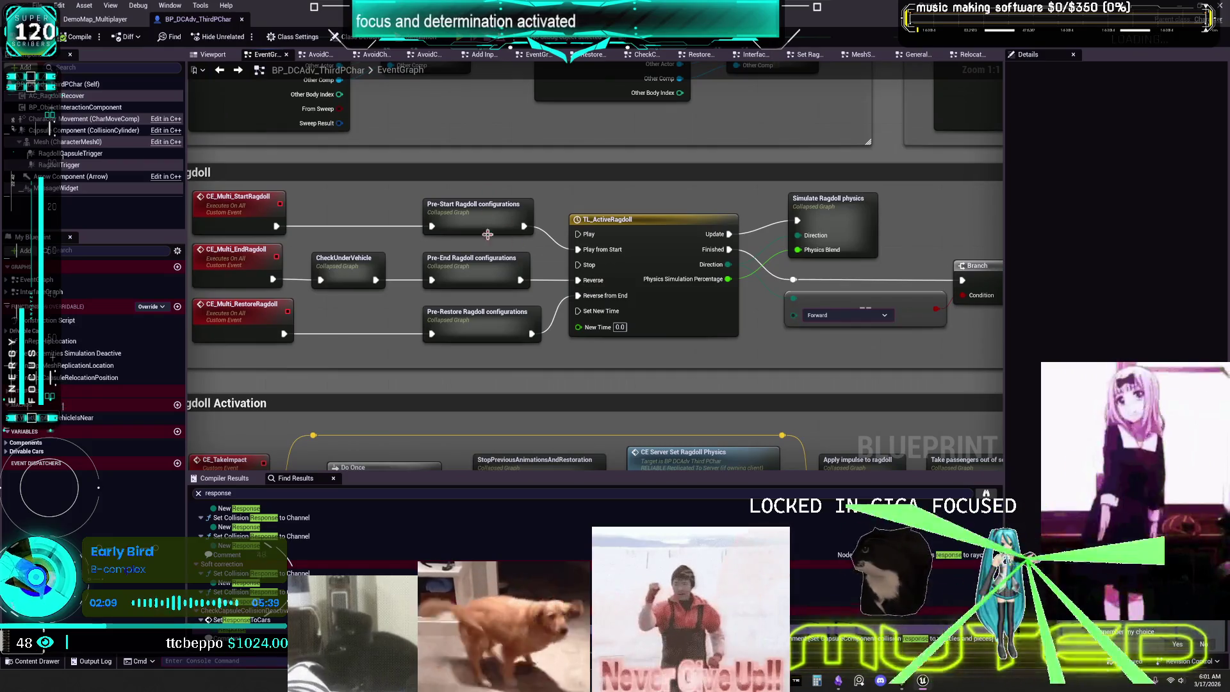
click(486, 265)
double_click(485, 266)
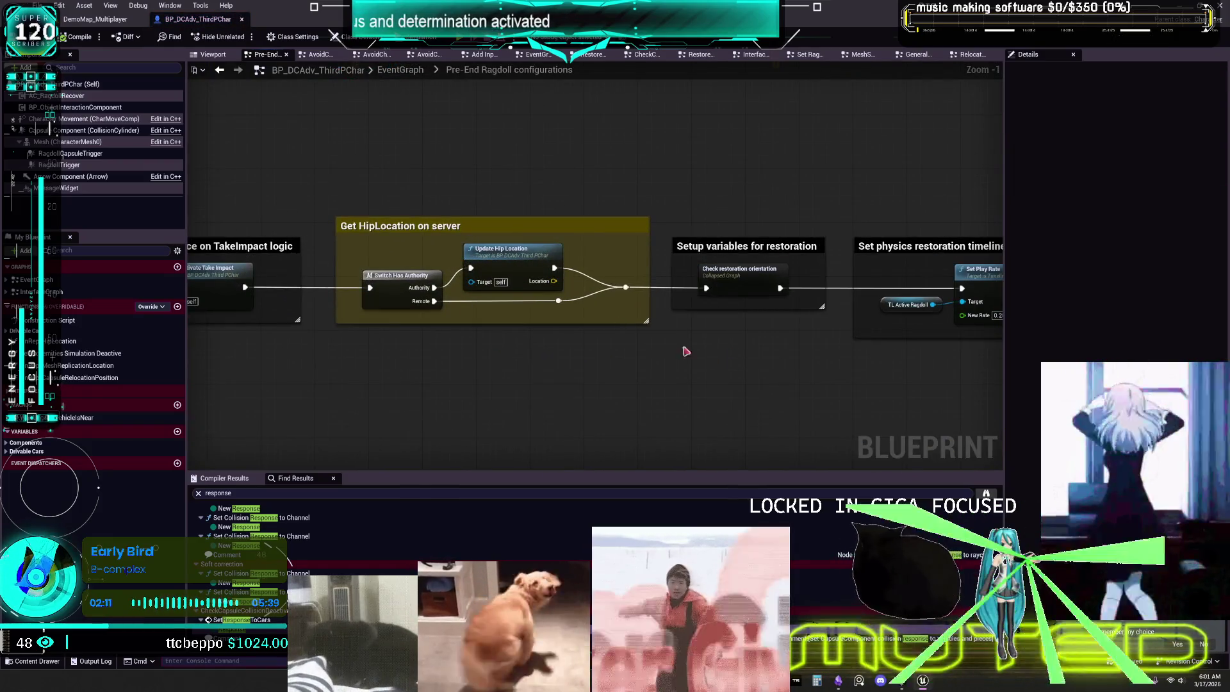
drag(687, 333, 393, 315)
mouse_move(728, 307)
mouse_down()
mouse_move(377, 301)
mouse_move(905, 252)
mouse_up()
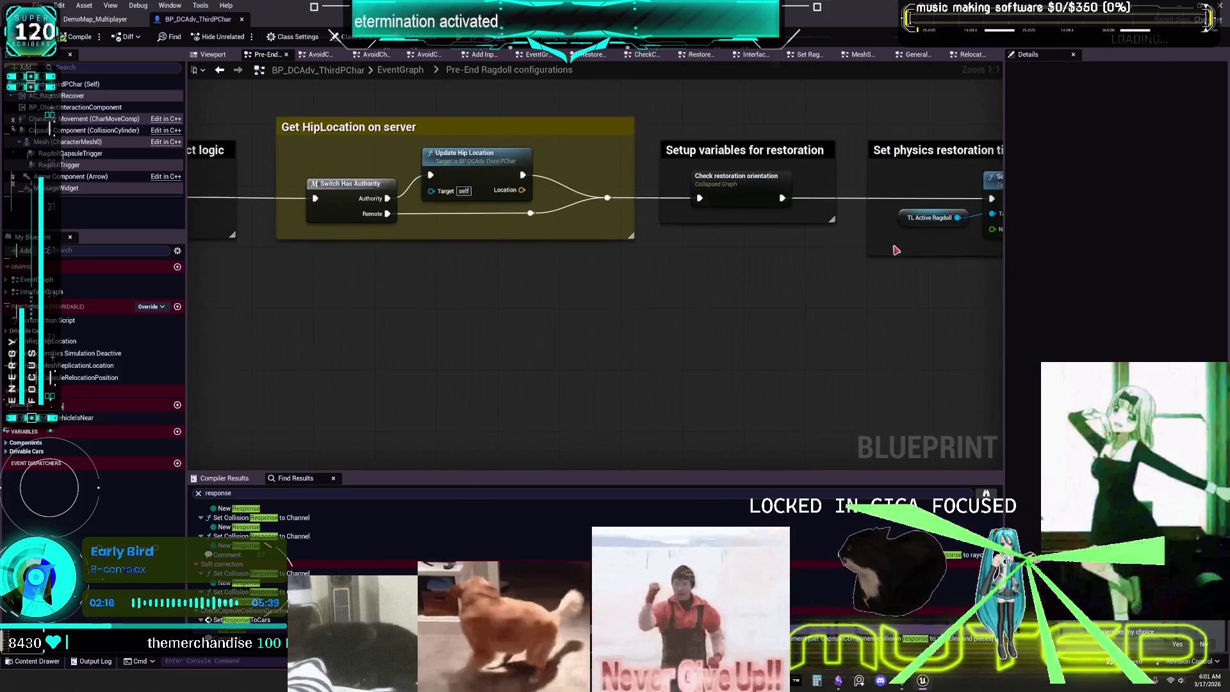
double_click(716, 172)
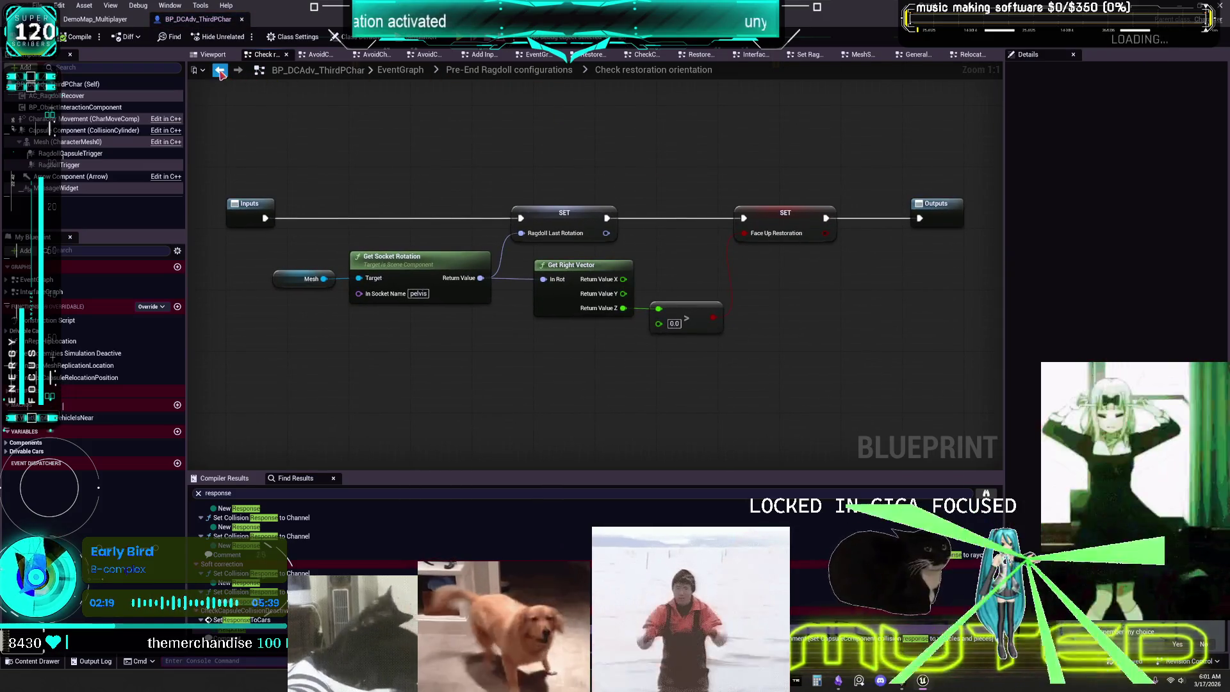
click(219, 71)
key(alt+Left)
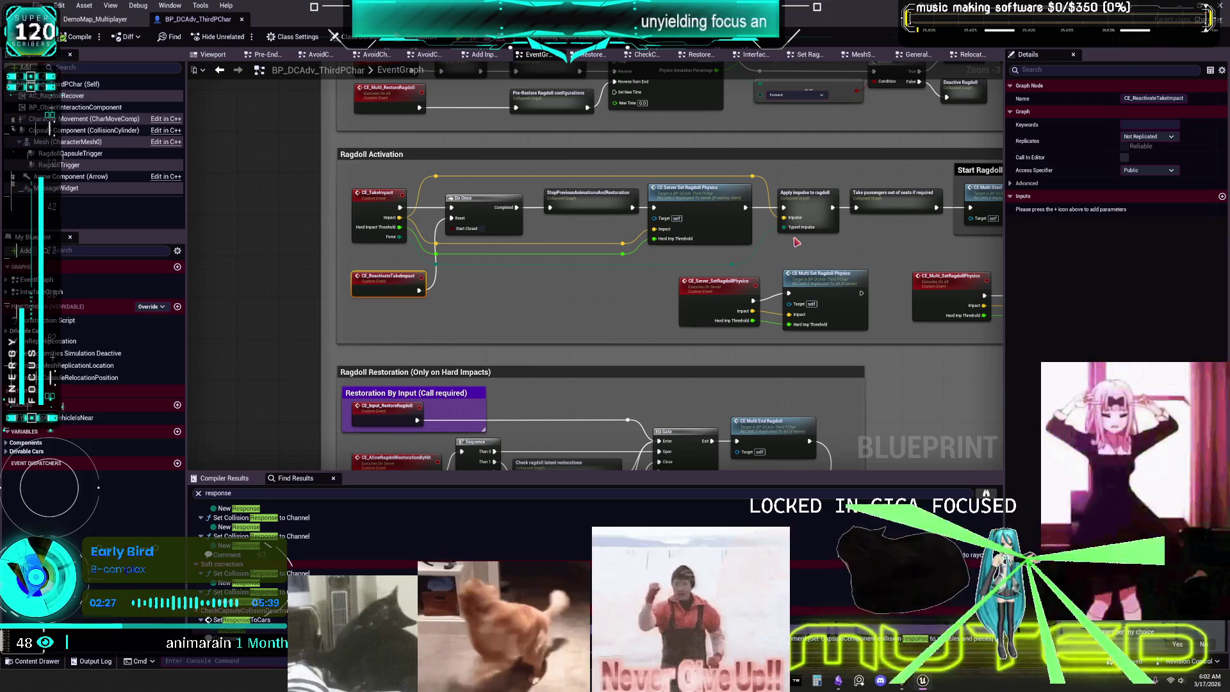
- Wire CE_ReactivateTakeImpact into the Do Once Reset in Ragdoll Activation
drag(706, 206, 617, 221)
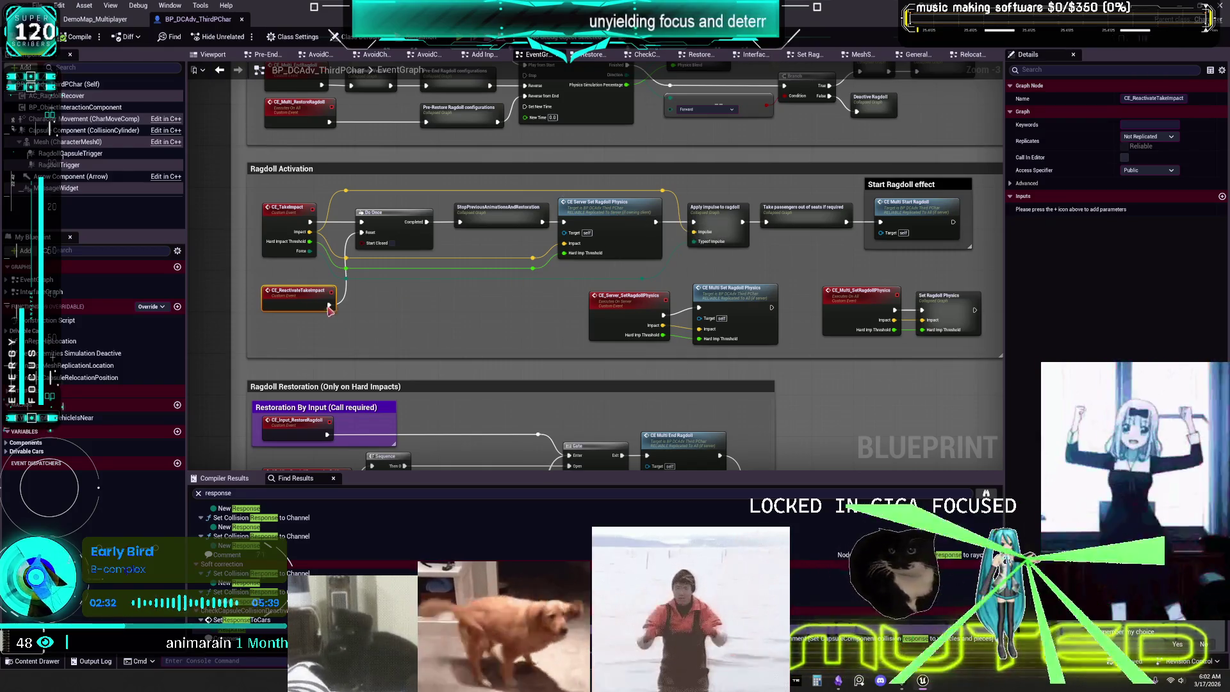
scroll(438, 309, up, 3)
drag(435, 314, 421, 321)
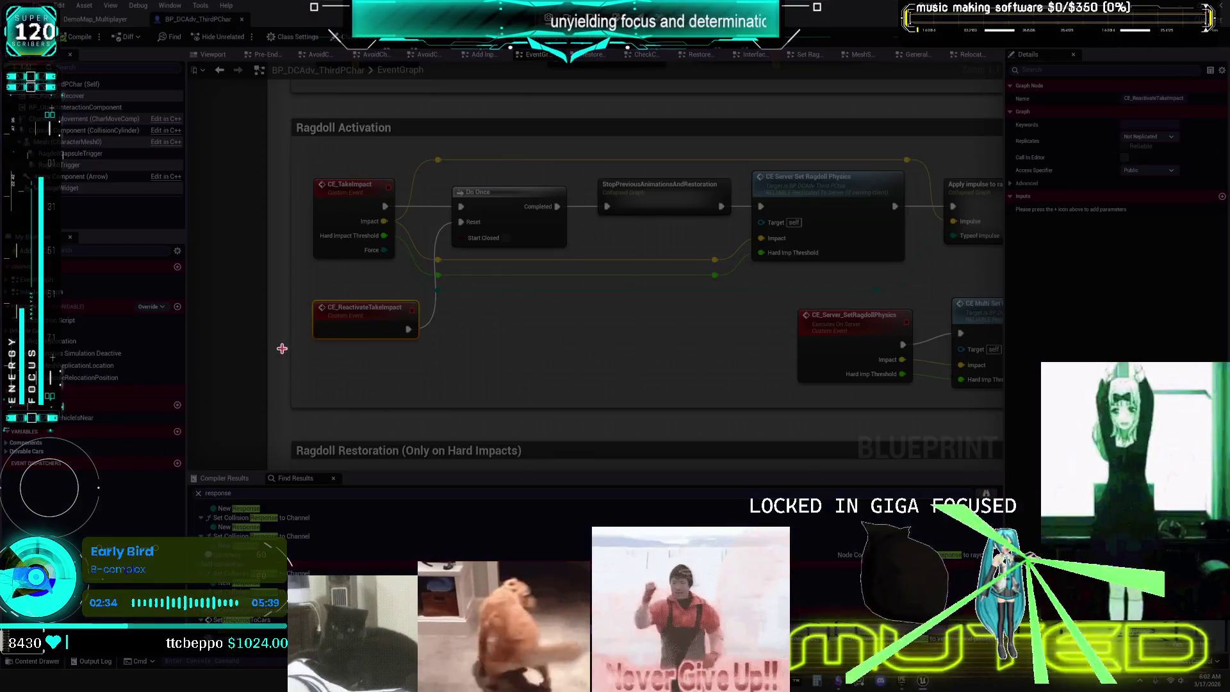
- Snip the Ragdoll Activation nodes and paste the image onto the Obsidian canvas
mouse_move(265, 369)
mouse_down()
mouse_move(563, 198)
mouse_move(720, 152)
mouse_move(929, 147)
mouse_up()
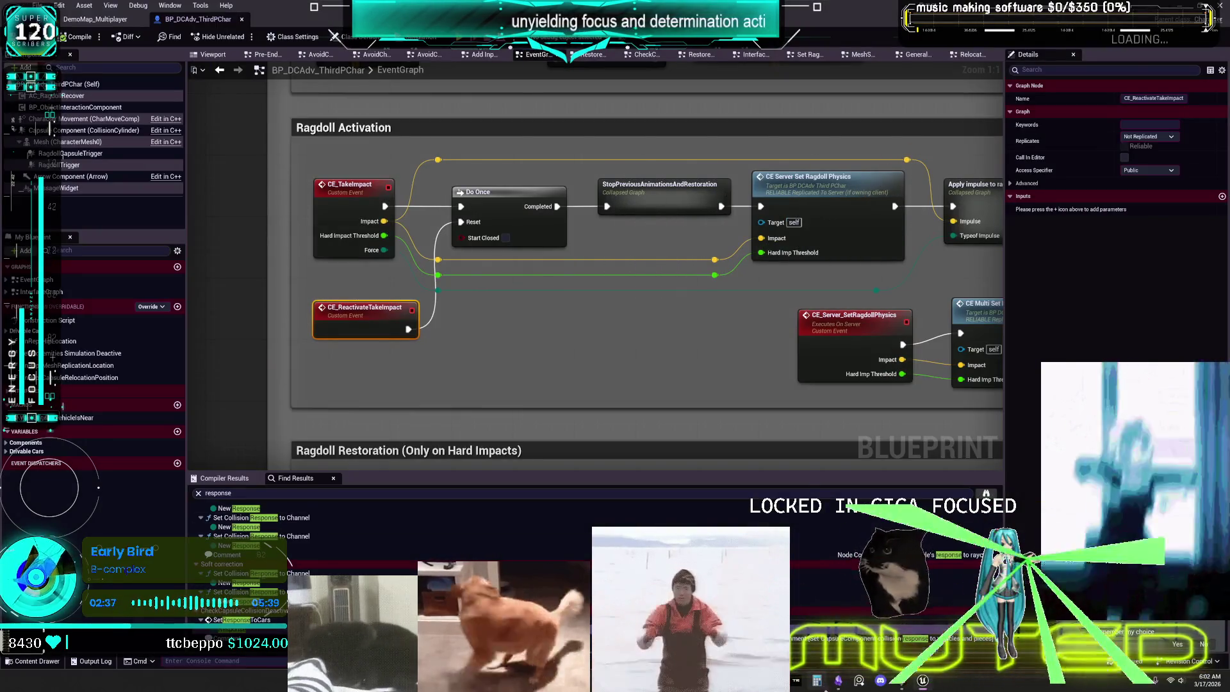
key(alt+Tab)
scroll(763, 481, down, 3)
key(ctrl+v)
scroll(722, 445, down, 3)
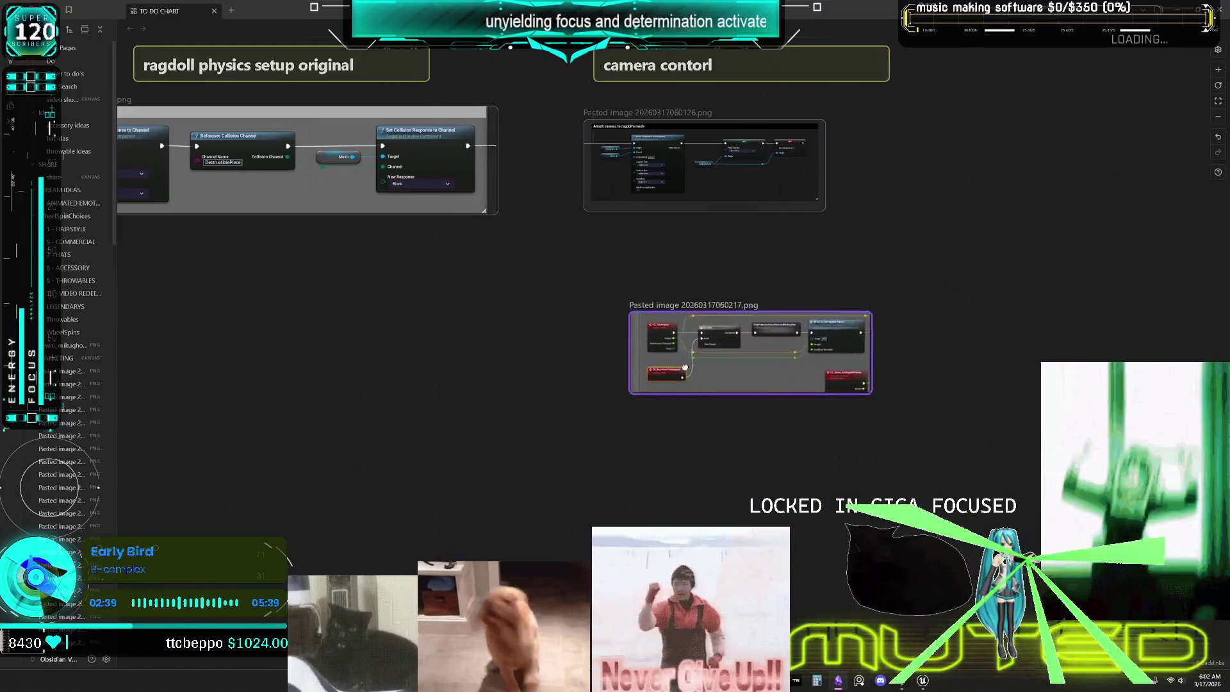
- Move the new screenshot lower left and place a duplicated heading card above it
drag(725, 359, 350, 467)
click(291, 67)
key(ctrl+c)
key(ctrl+v)
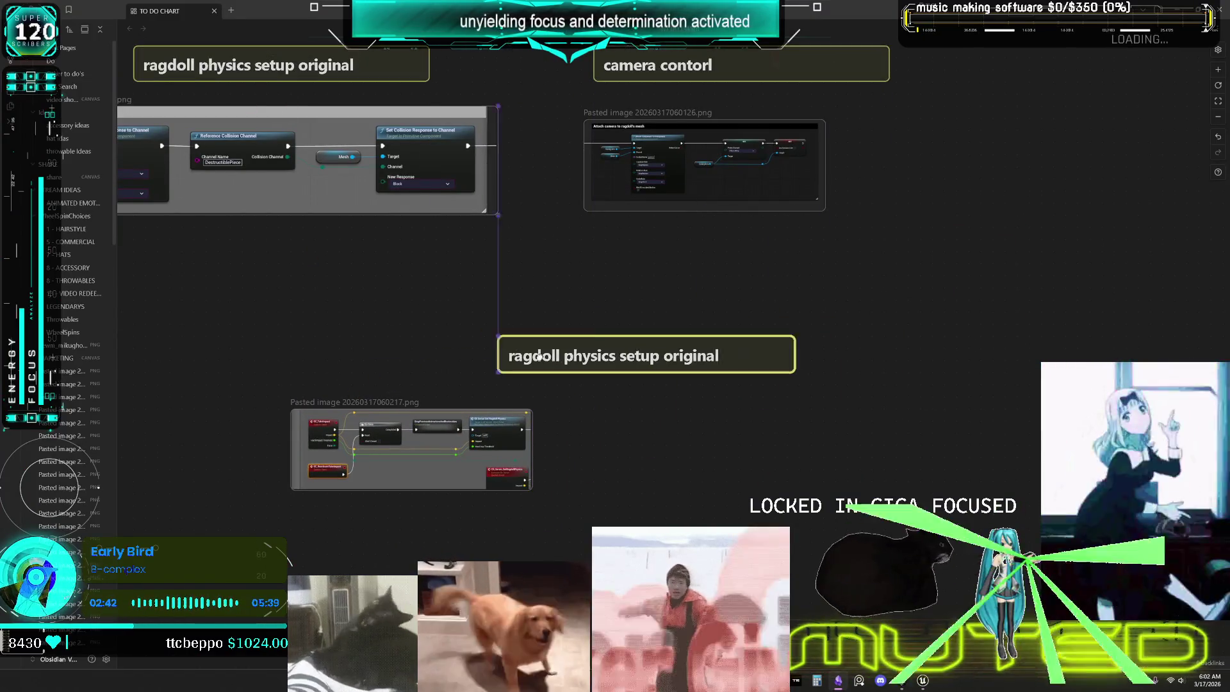
drag(552, 357, 340, 370)
- Retitle the duplicated card 'reset if low speed' and align it over the screenshot
double_click(364, 375)
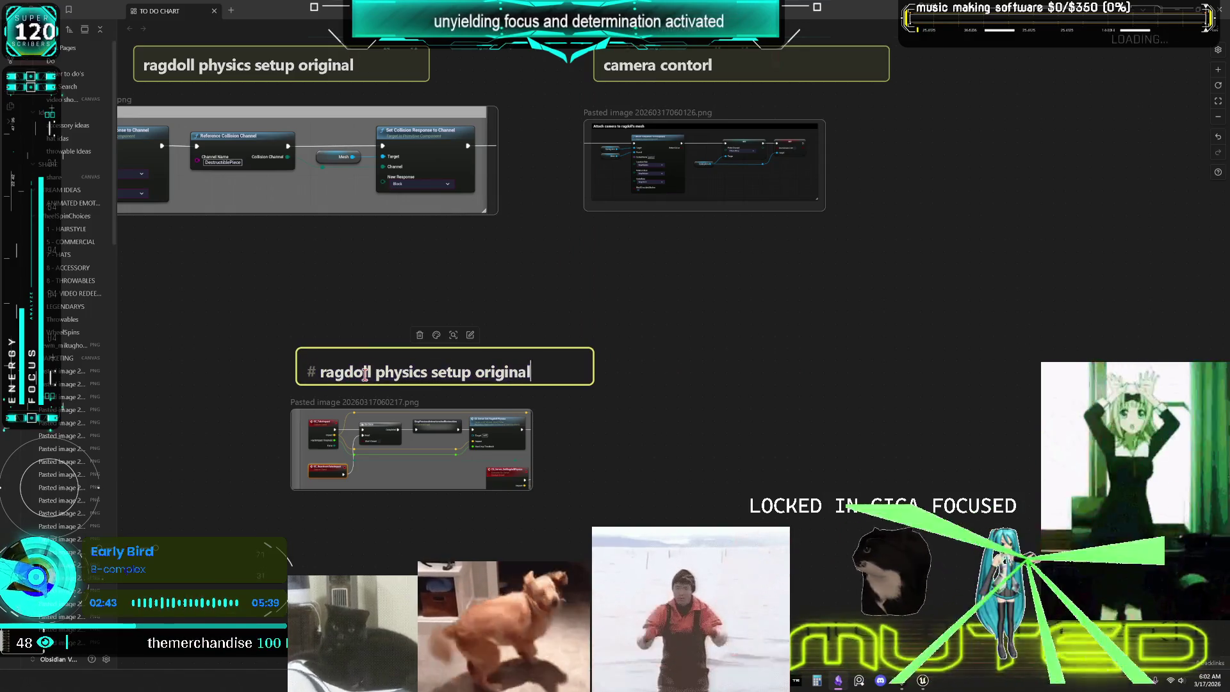
key(BackSpace)
key(BackSpace)
key(BackSpace)
key(BackSpace)
key(BackSpace)
key(BackSpace)
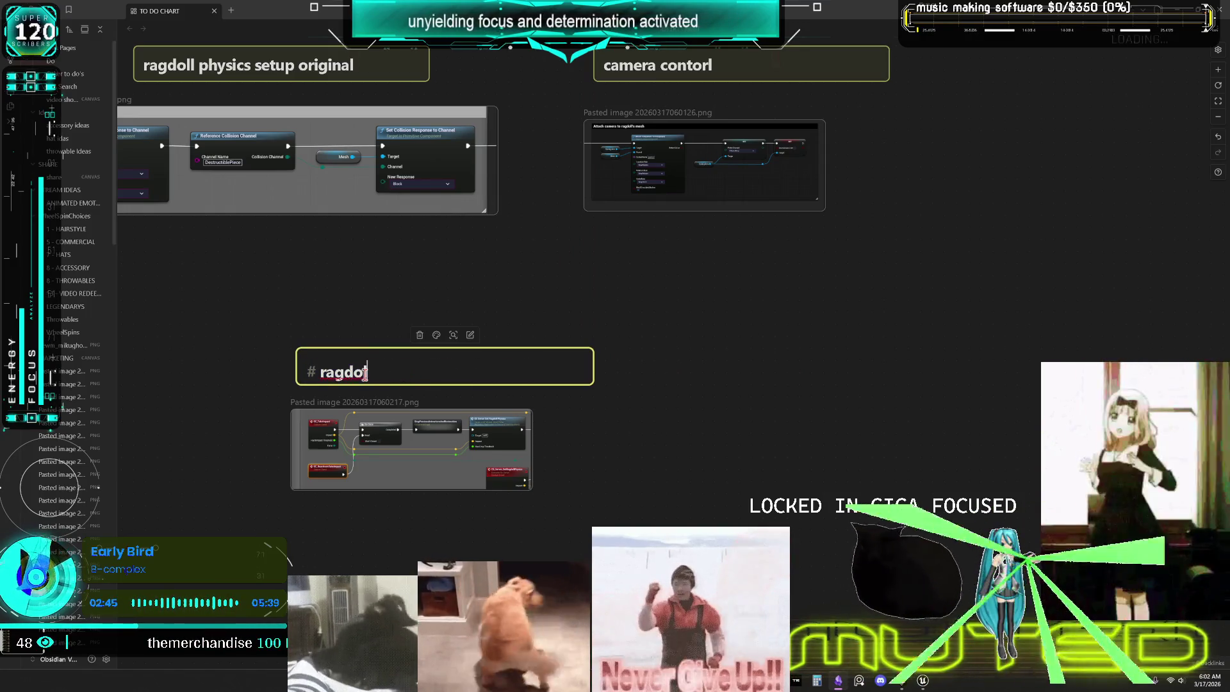
text(reset if)
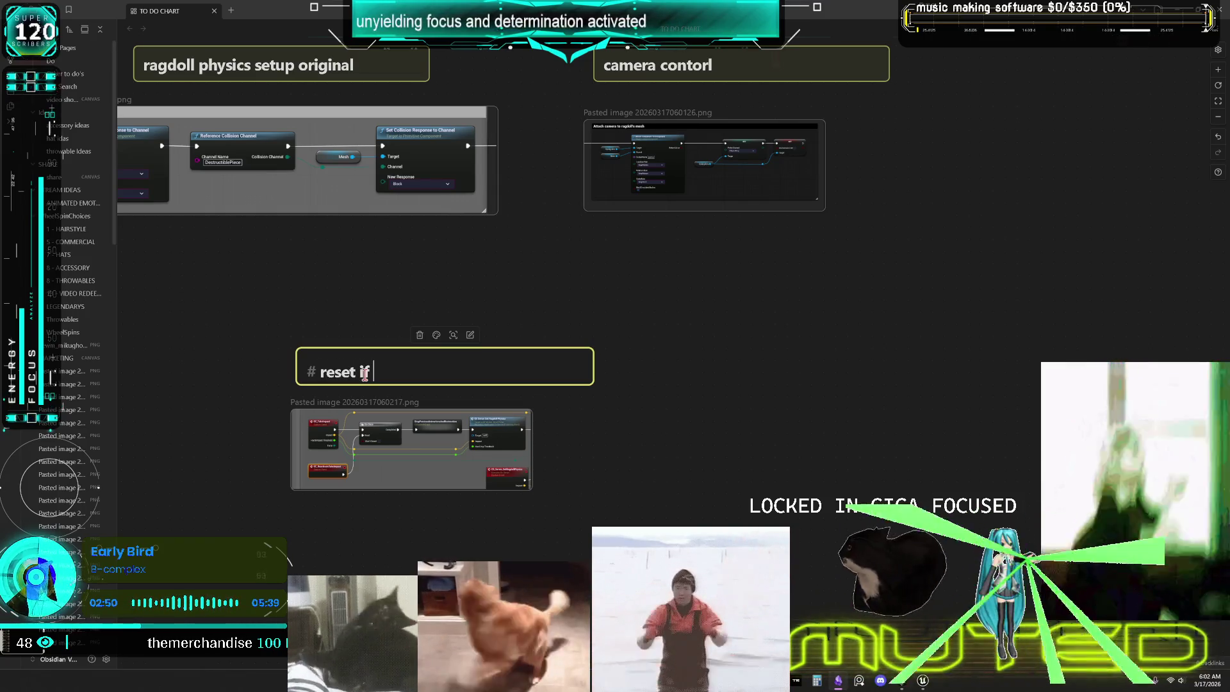
text( low)
text(eed)
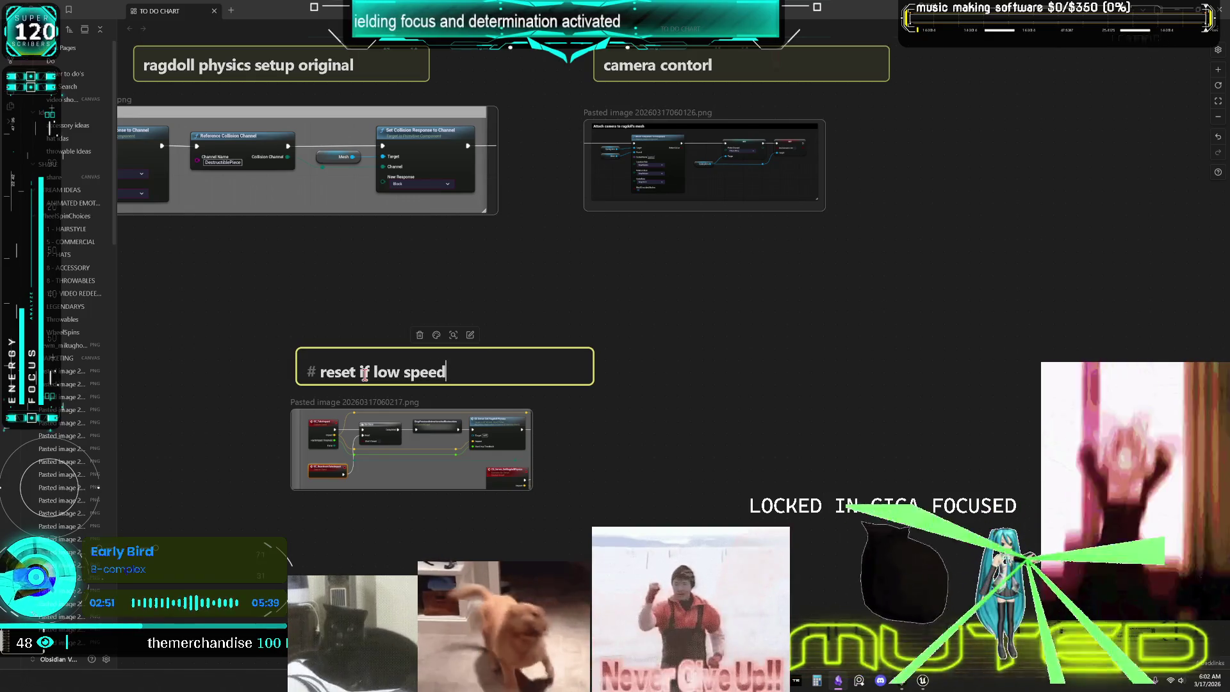
click(776, 384)
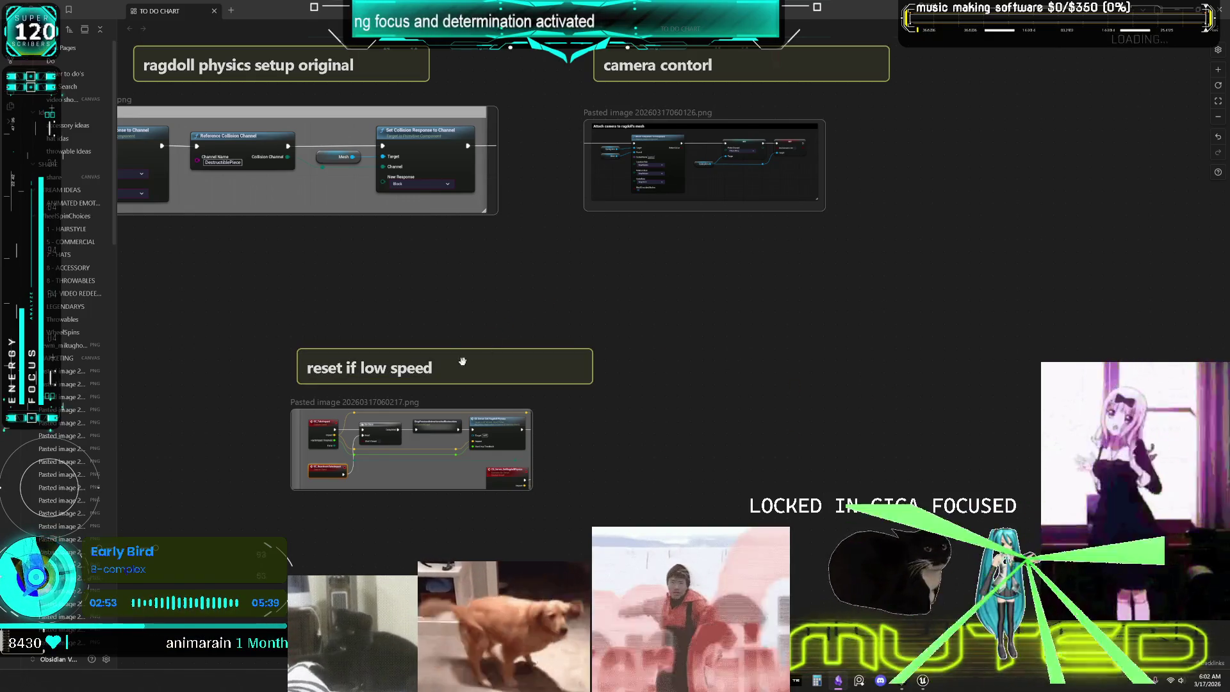
drag(464, 361, 448, 363)
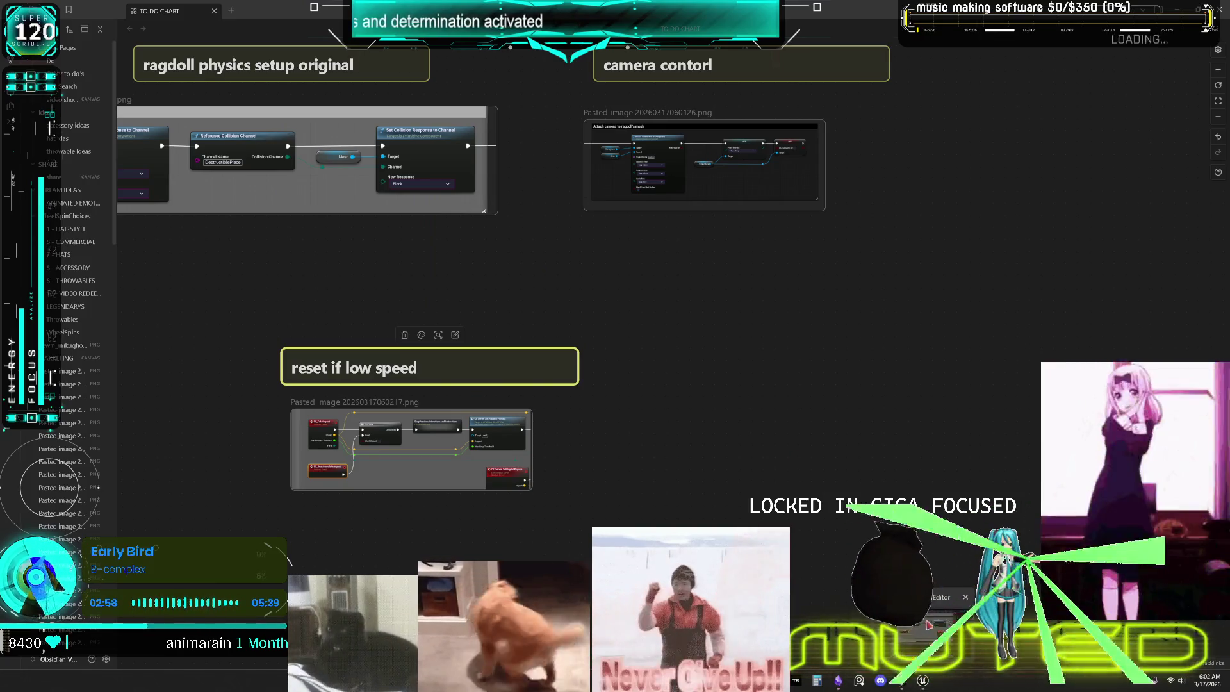
click(922, 680)
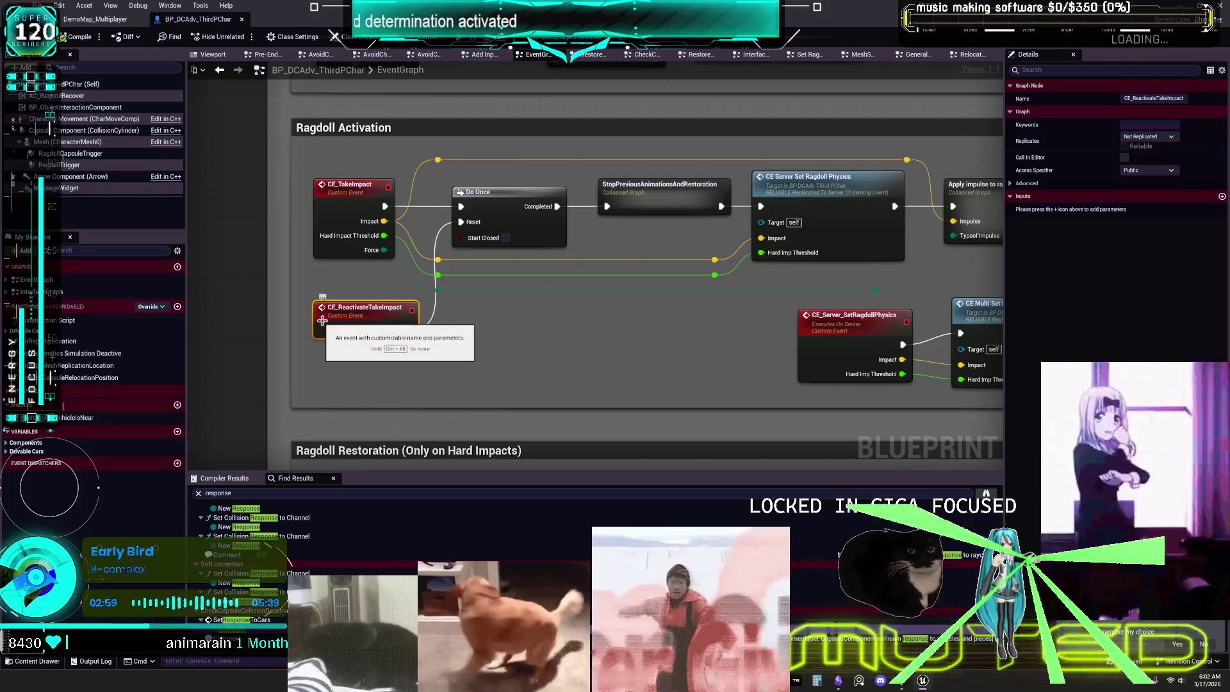
- Inspect the Pre-End Ragdoll configurations collapsed graph, then return to the main EventGraph
mouse_move(775, 265)
mouse_down()
mouse_move(545, 314)
mouse_move(463, 359)
mouse_move(480, 357)
mouse_move(506, 292)
mouse_move(966, 134)
mouse_move(564, 471)
mouse_up()
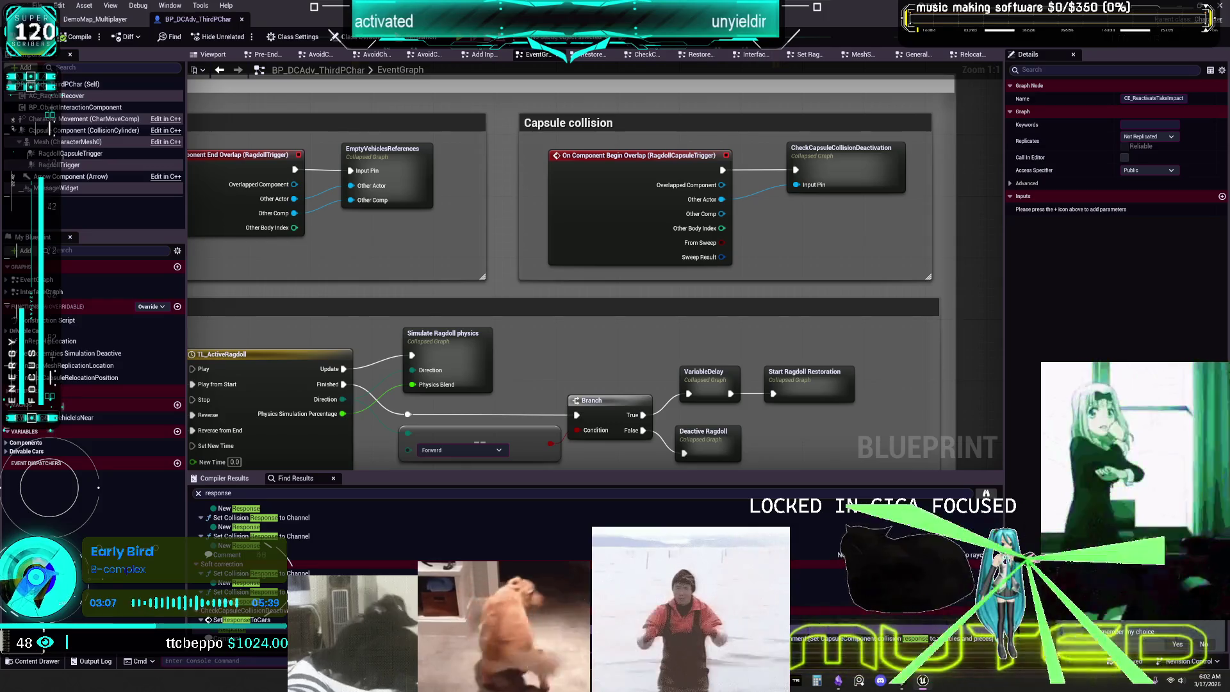
mouse_move(449, 384)
mouse_down()
mouse_move(906, 244)
mouse_move(915, 256)
mouse_up()
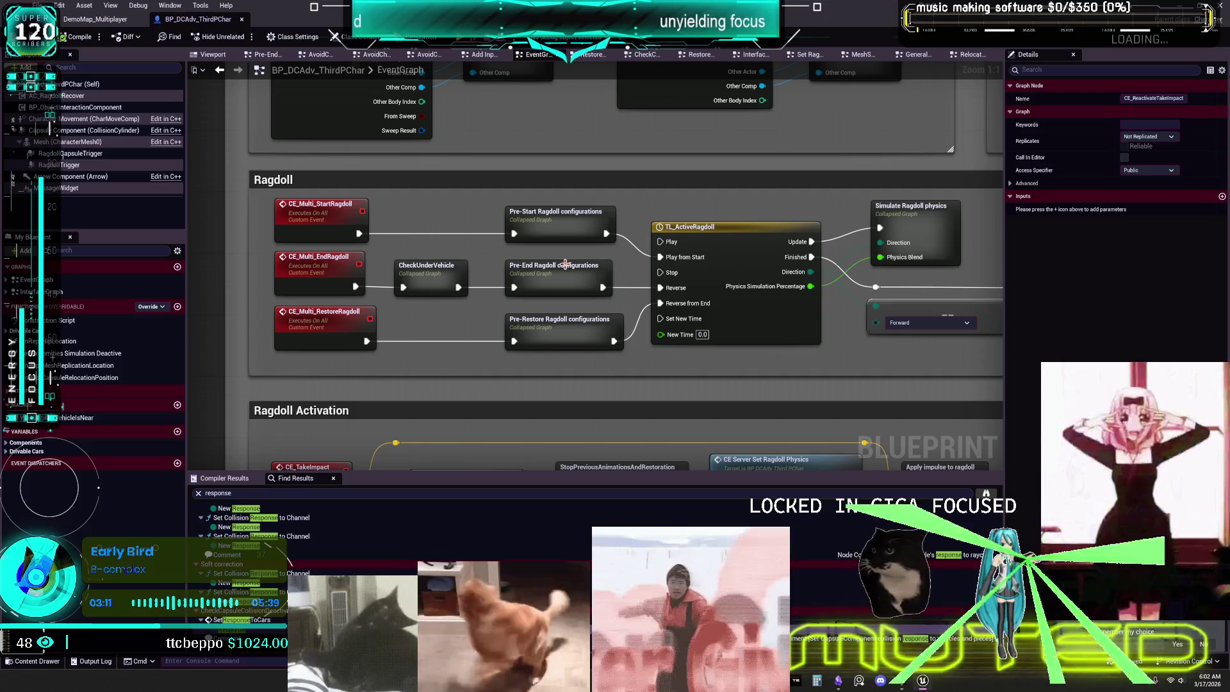
double_click(564, 264)
right_click(566, 266)
scroll(769, 260, up, 4)
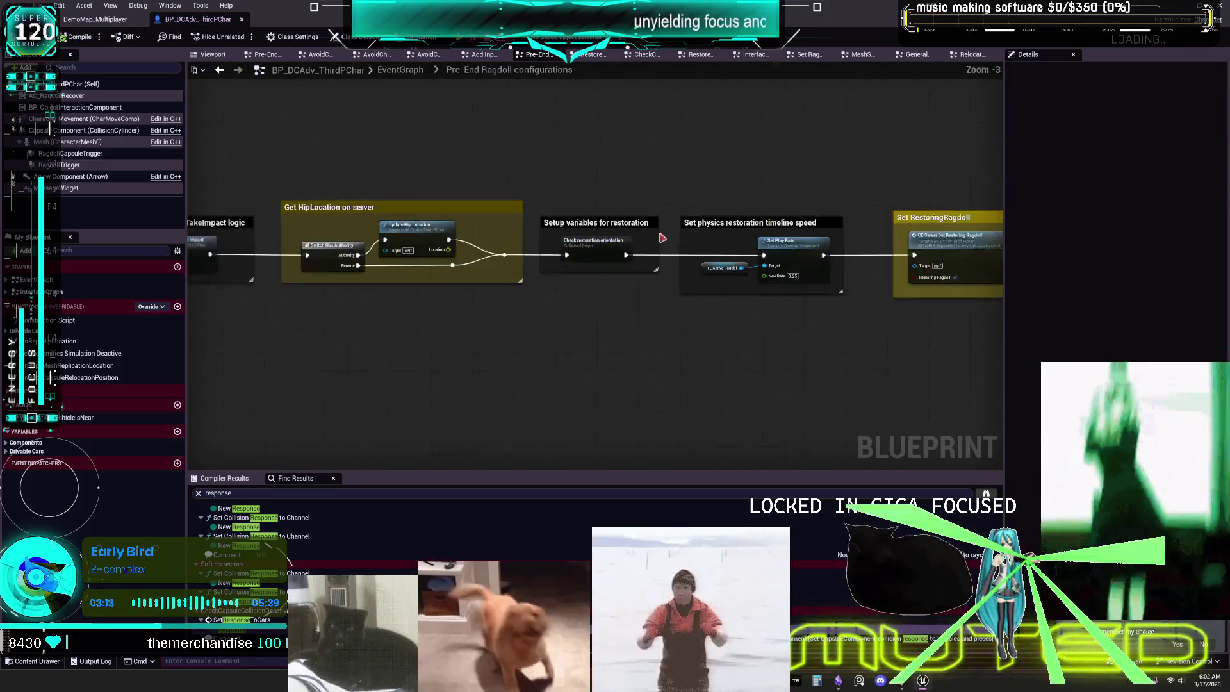
click(607, 265)
drag(401, 296, 733, 282)
key(alt+Left)
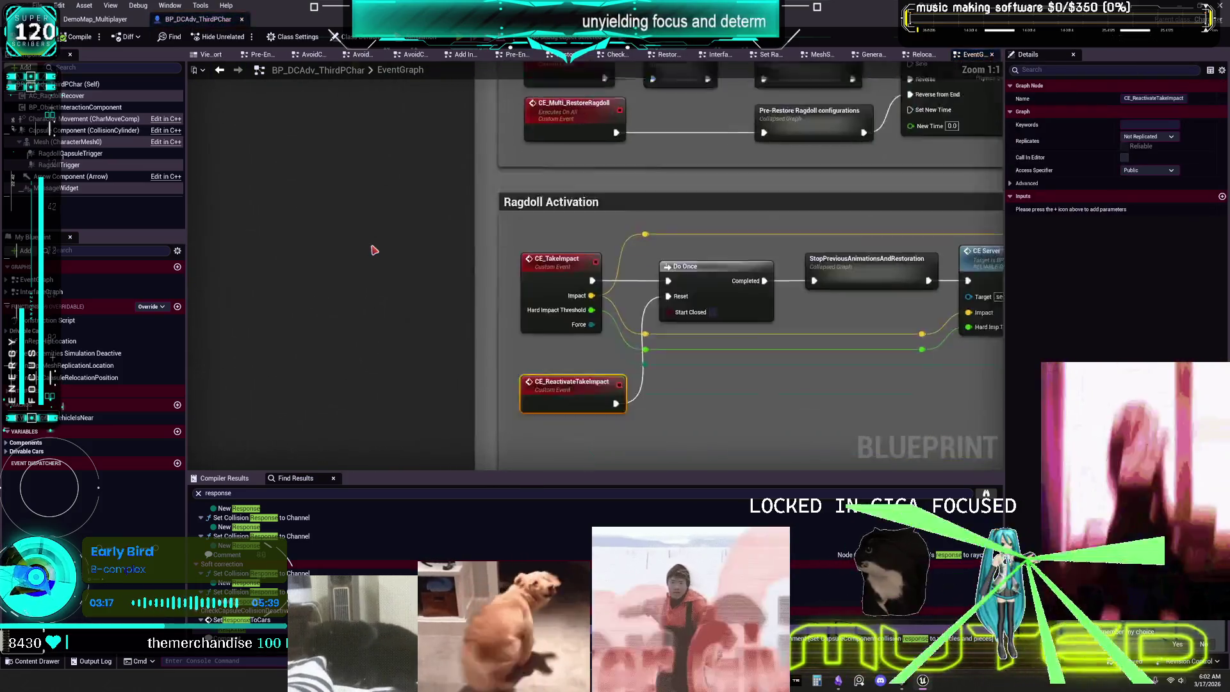
click(219, 71)
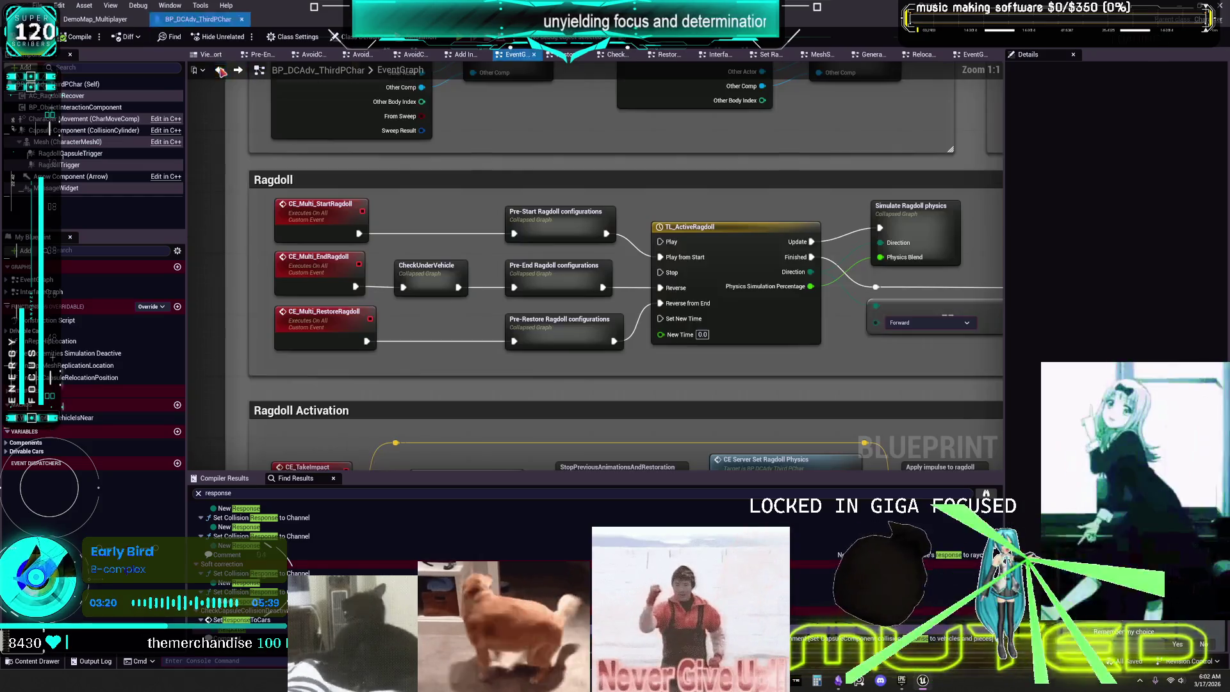
click(219, 72)
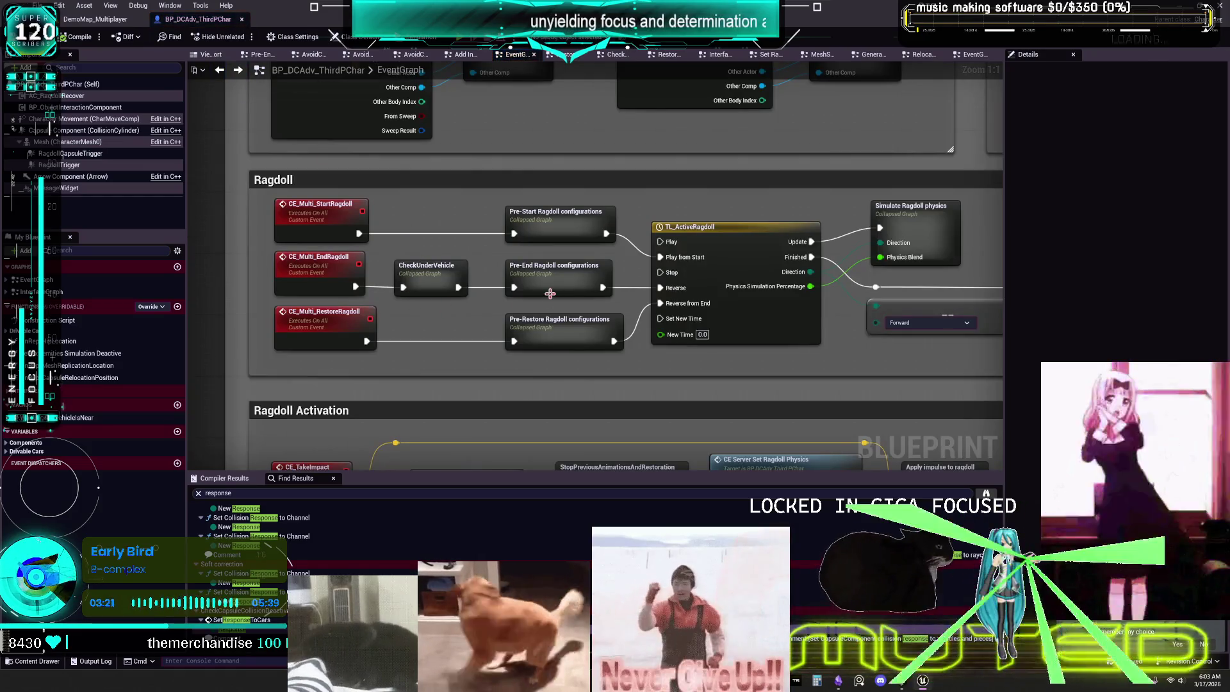
- Check the Pre-Restore, Simulate Ragdoll physics and vehicle-check subgraphs, then open Deactive Ragdoll
mouse_move(899, 375)
mouse_down()
mouse_move(370, 366)
mouse_move(692, 342)
mouse_move(823, 309)
mouse_up()
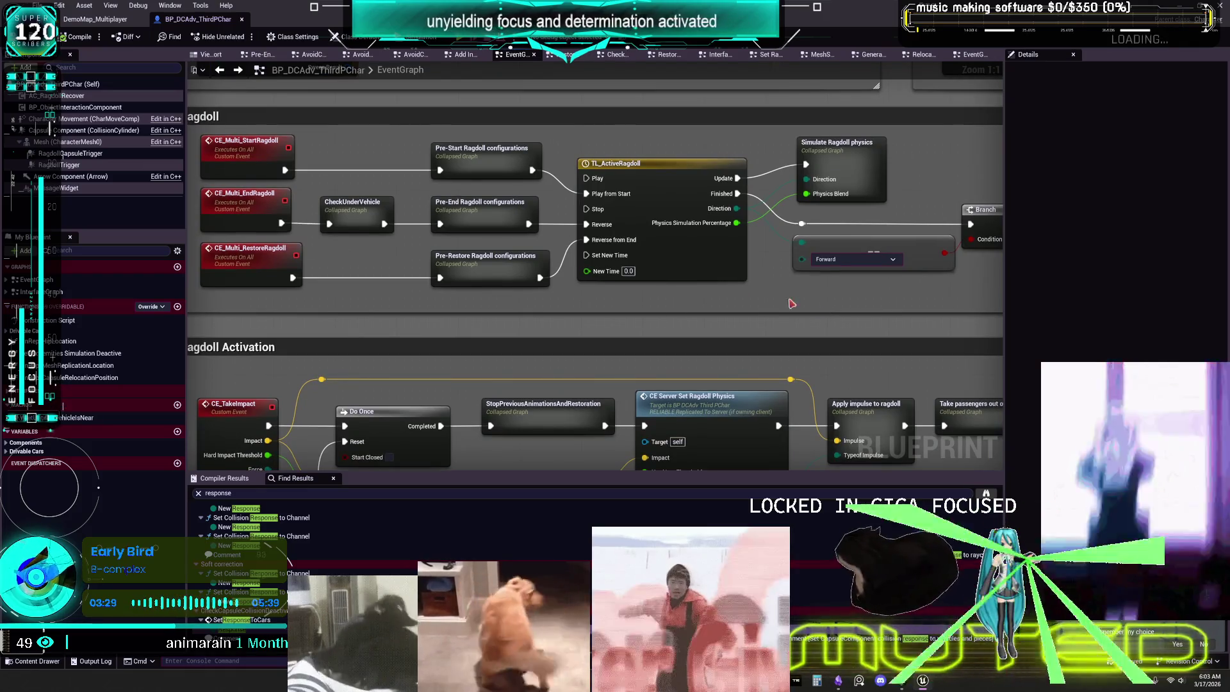
double_click(485, 266)
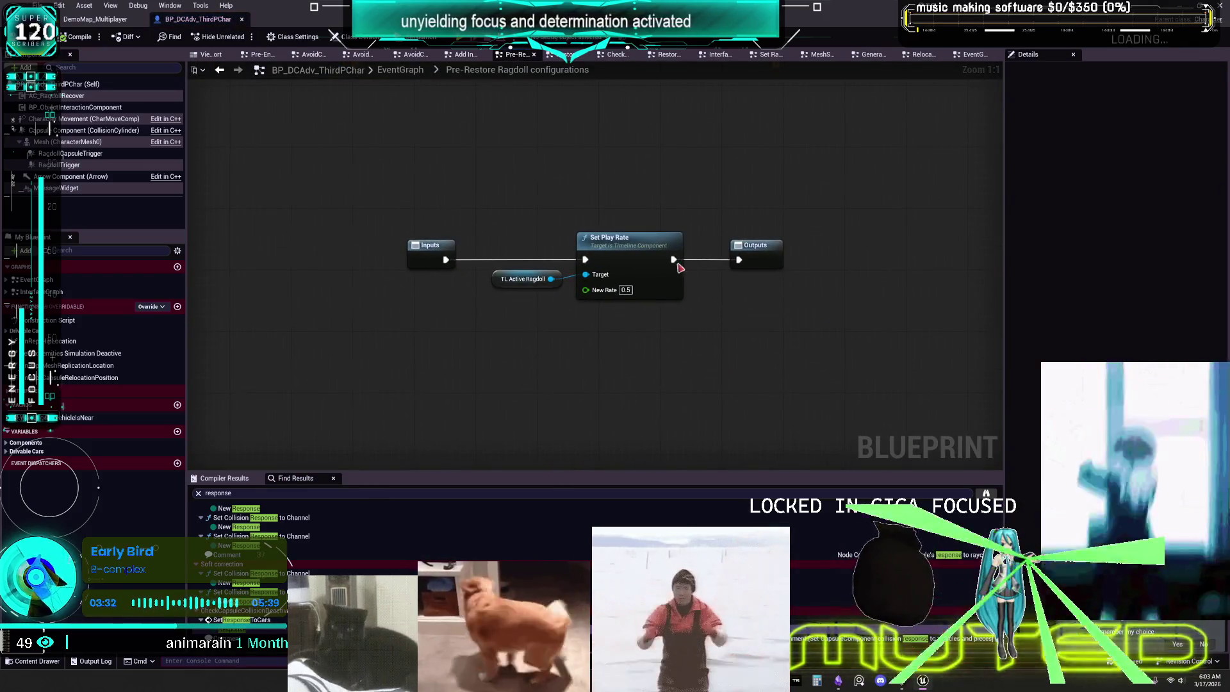
click(219, 70)
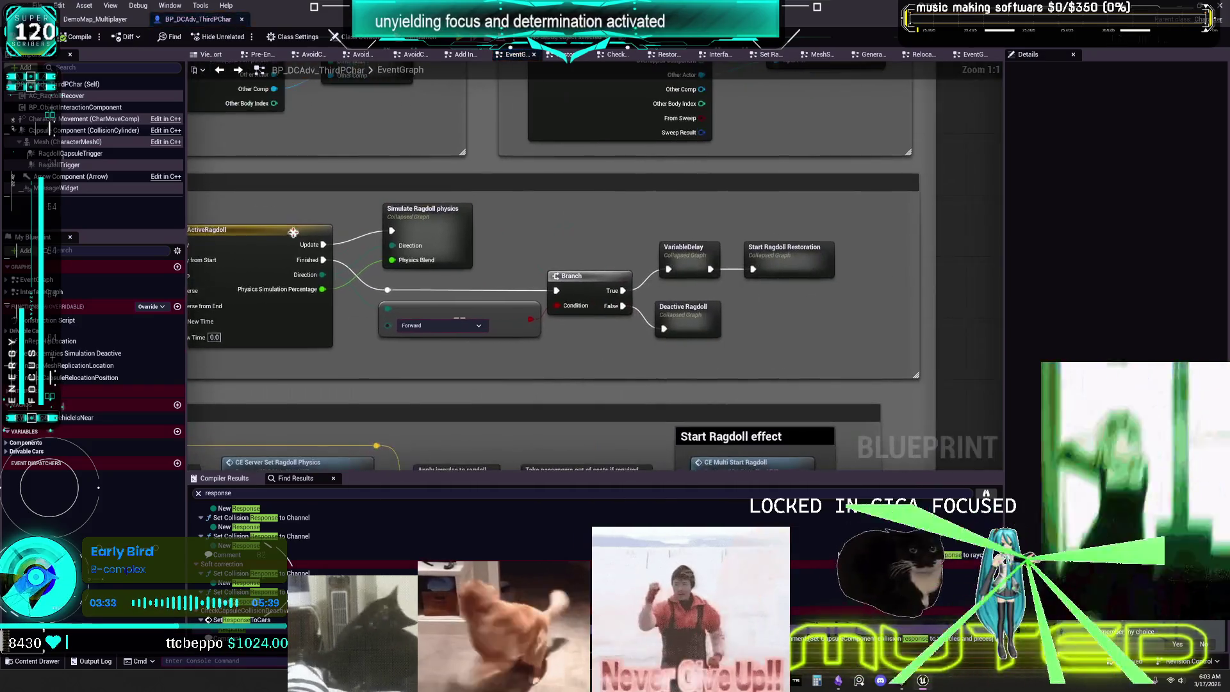
double_click(429, 222)
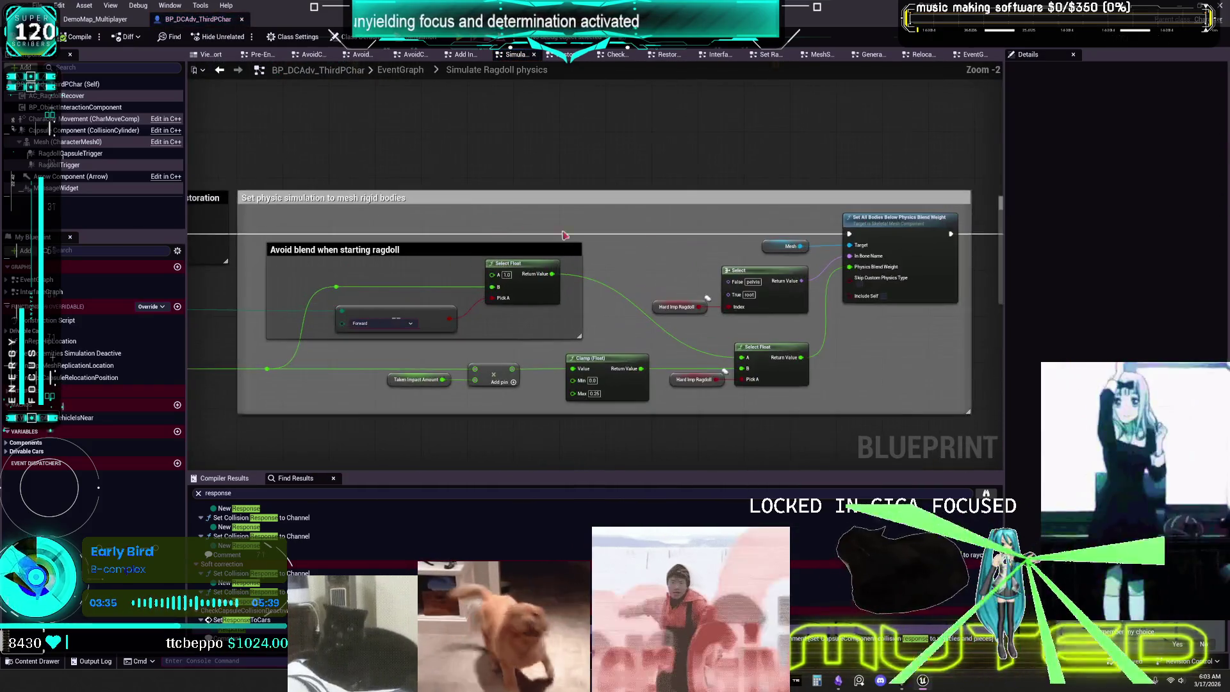
drag(493, 237, 873, 167)
double_click(340, 185)
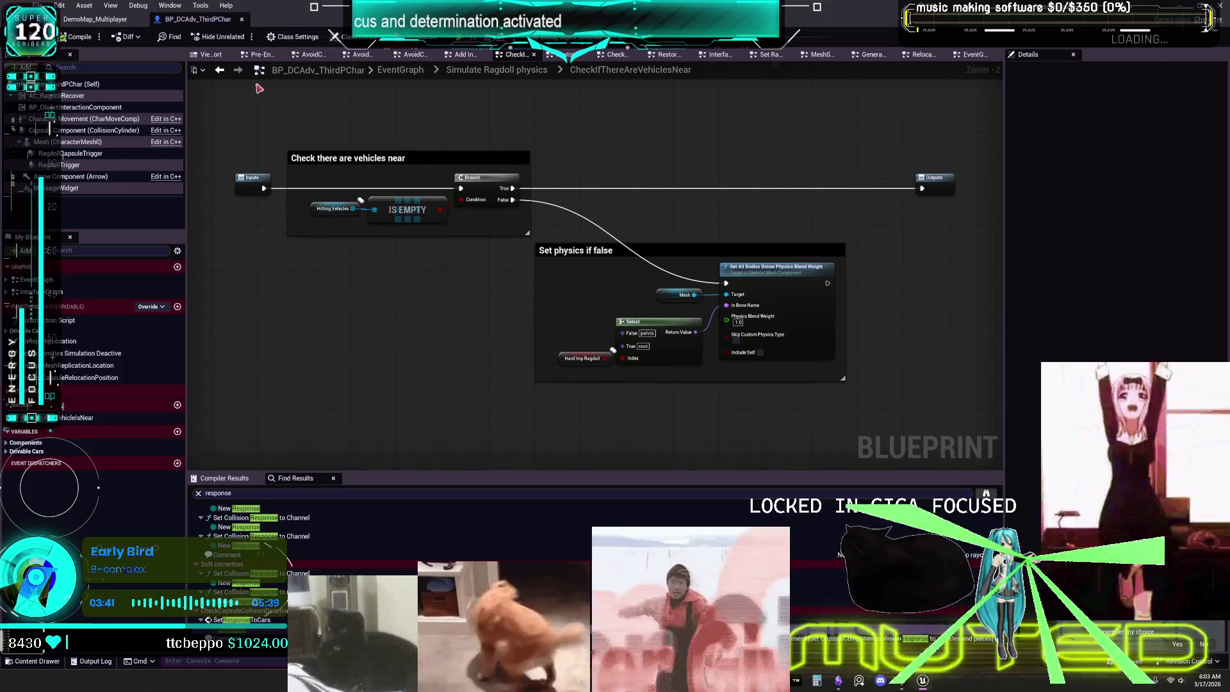
click(220, 70)
click(219, 71)
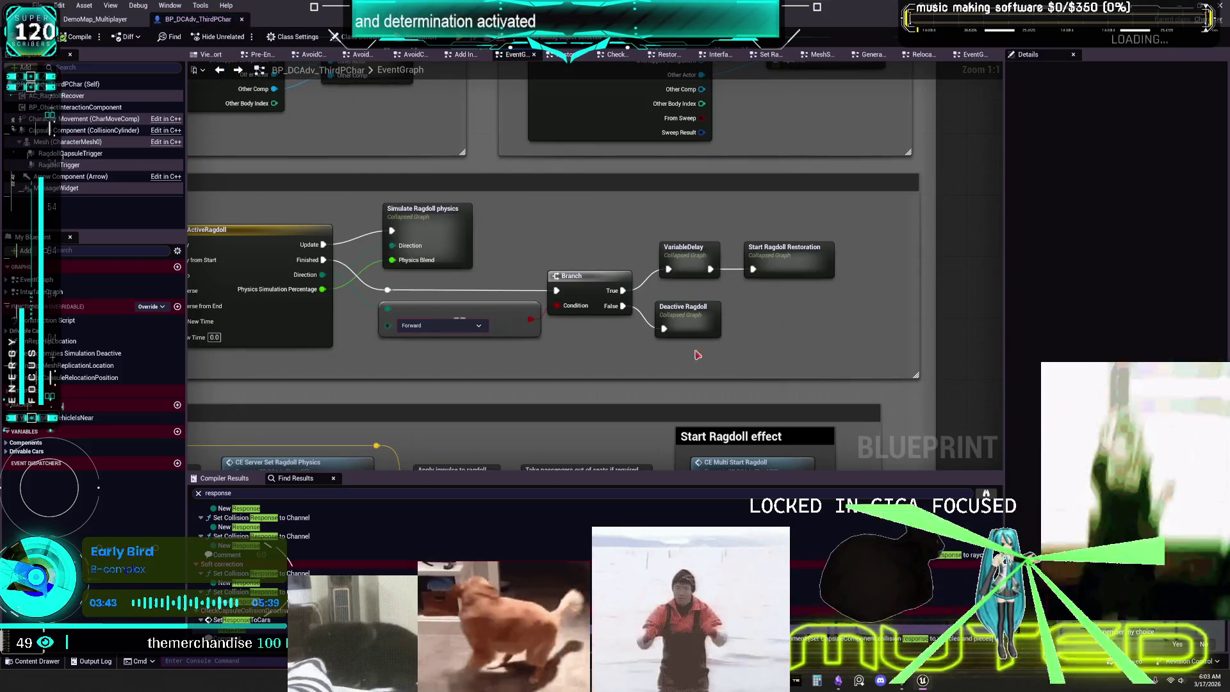
click(701, 320)
double_click(701, 321)
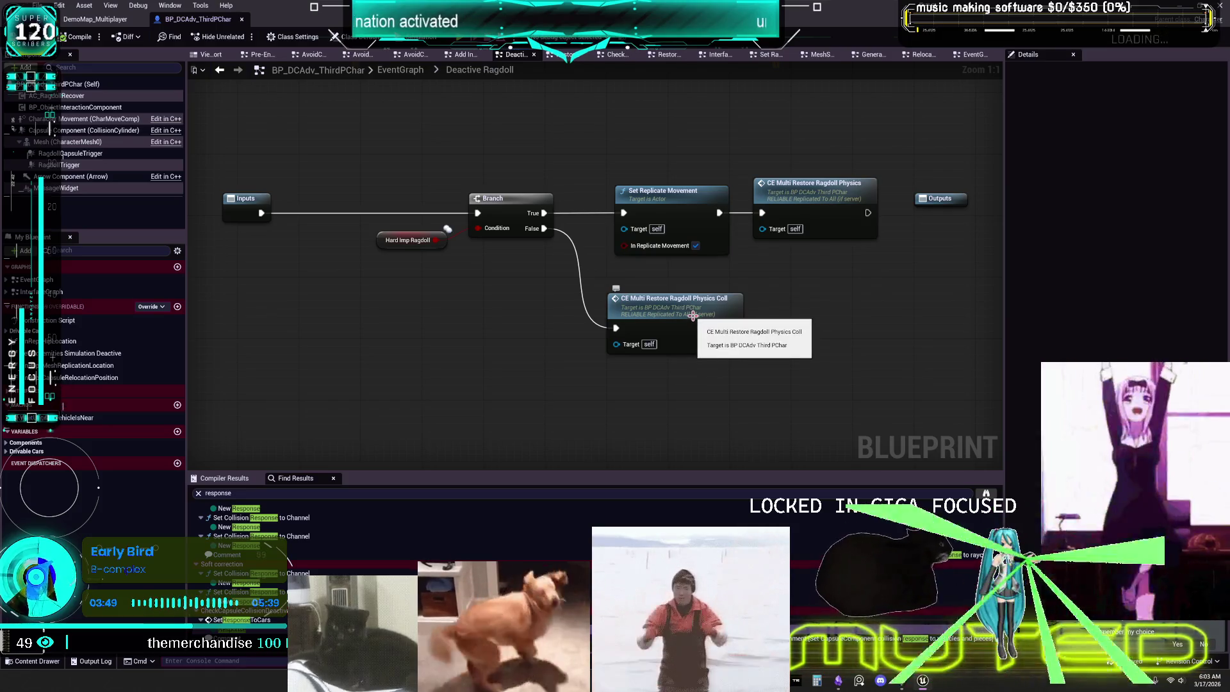
- Pan through Hard Impact deactivation's stand-up, reattach, capsule collision and camera reset groups
double_click(668, 318)
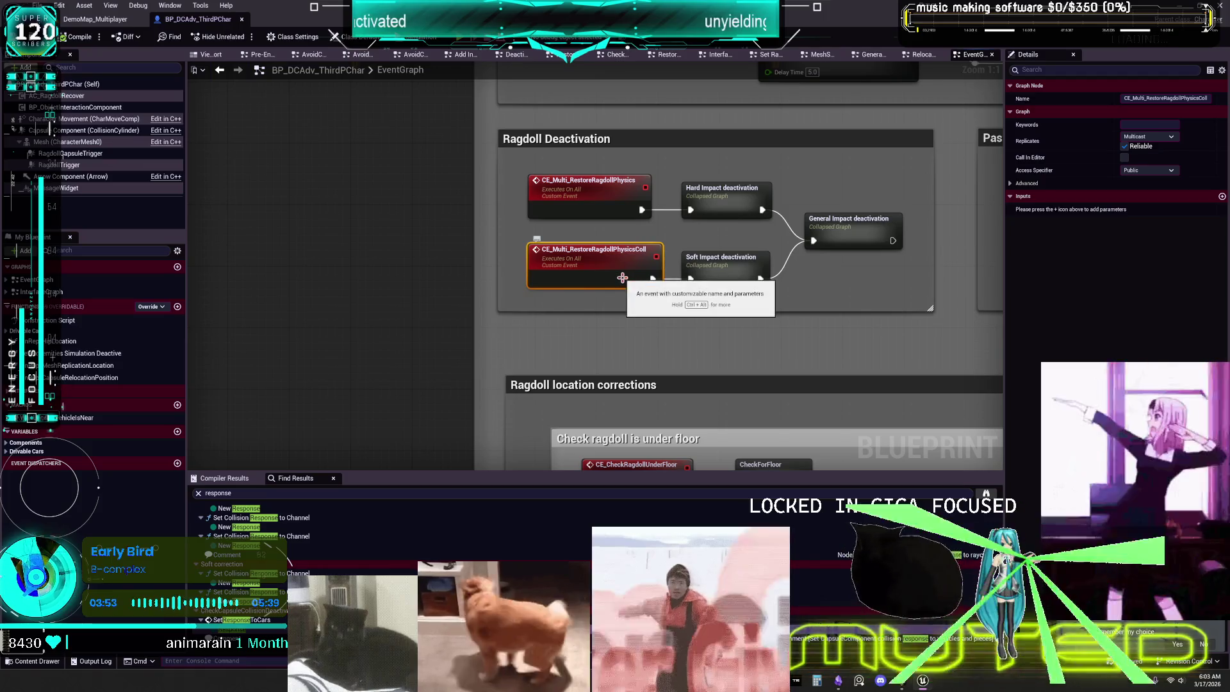
click(219, 71)
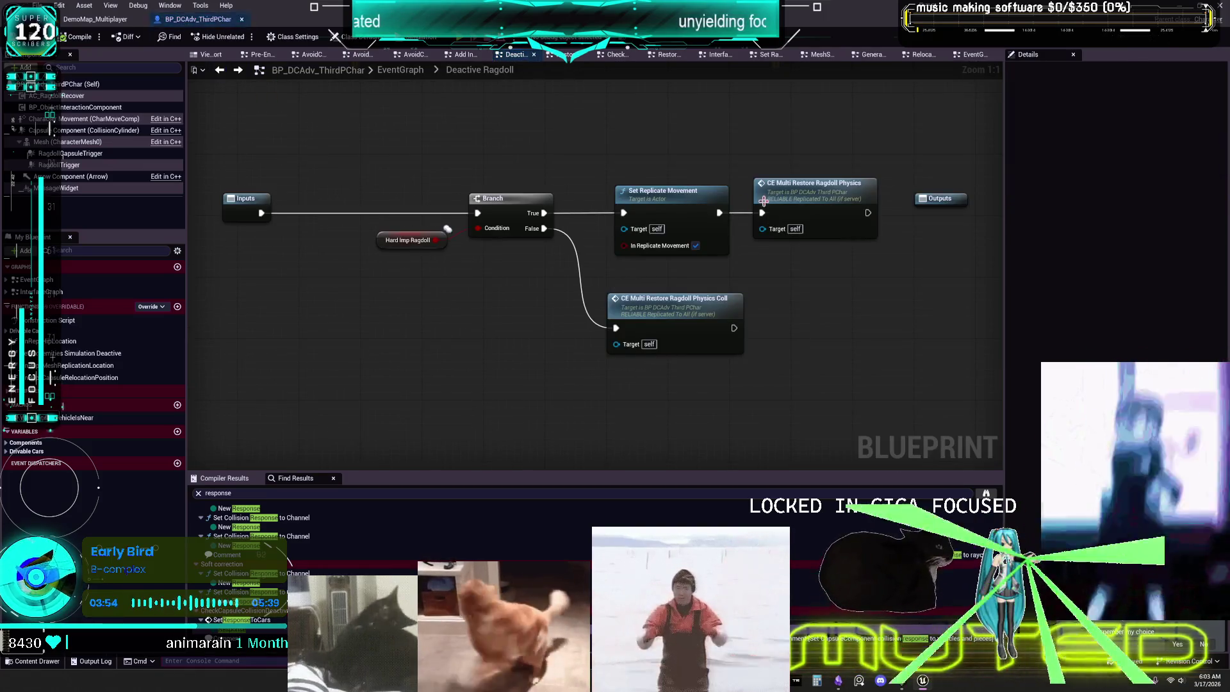
click(219, 70)
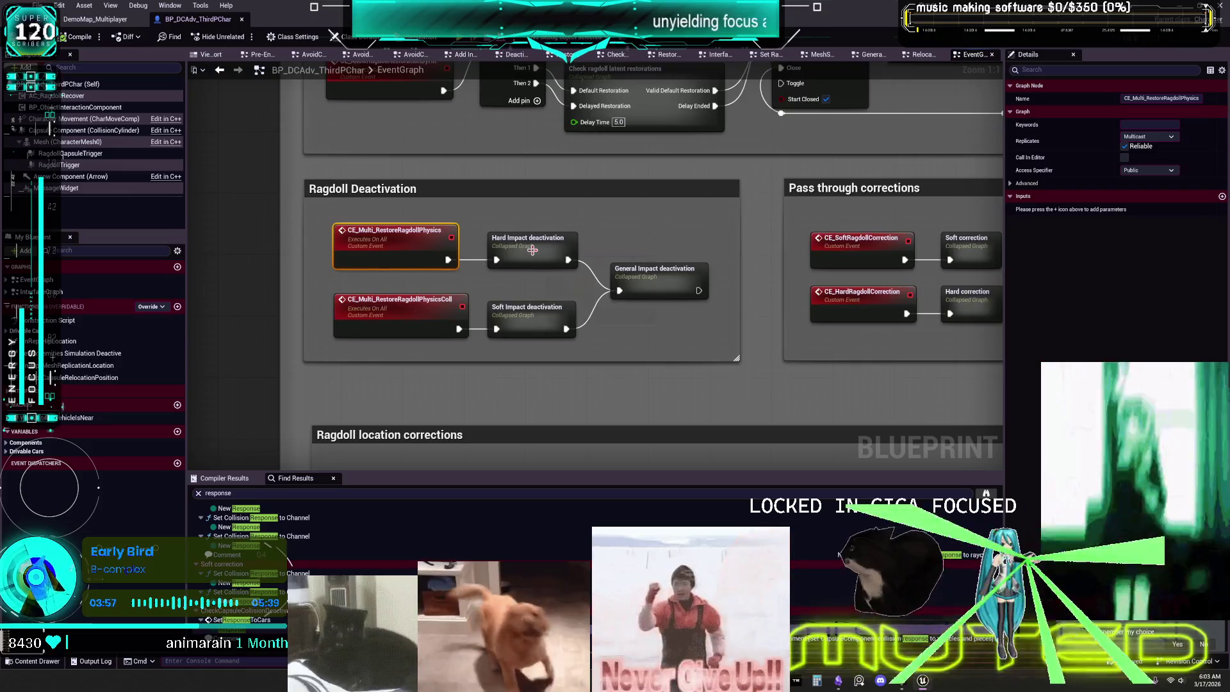
double_click(532, 251)
scroll(255, 252, down, 3)
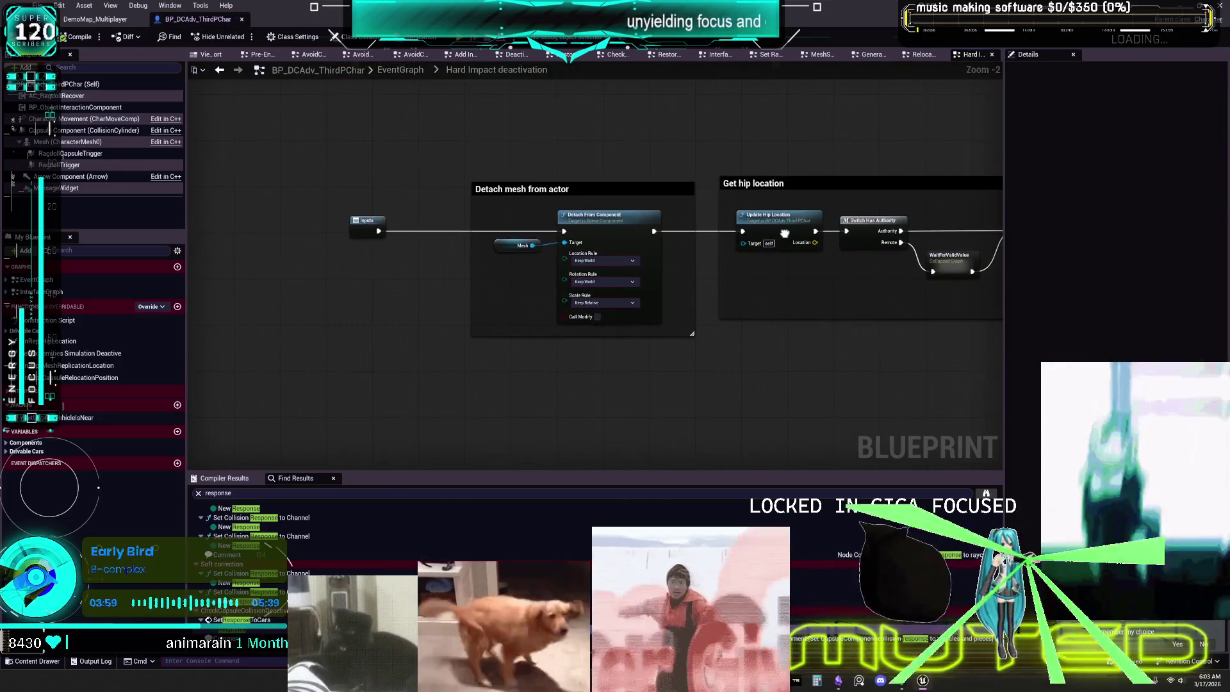
scroll(447, 223, up, 3)
drag(817, 343, 431, 357)
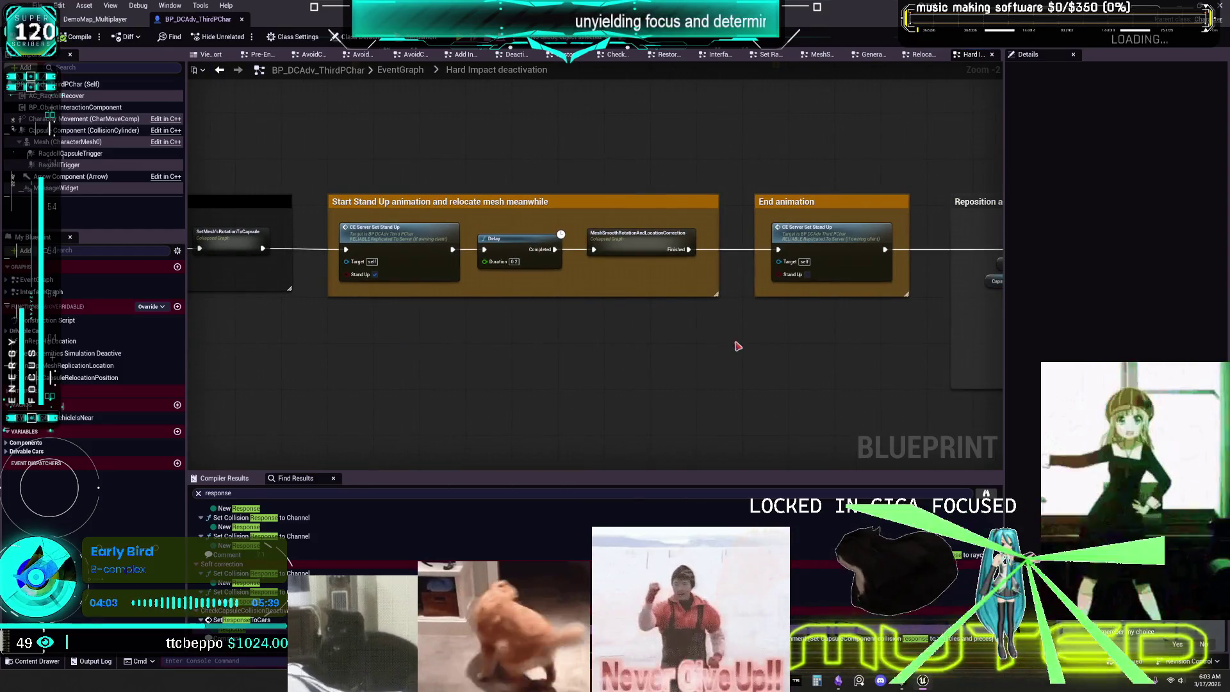
drag(740, 344, 415, 356)
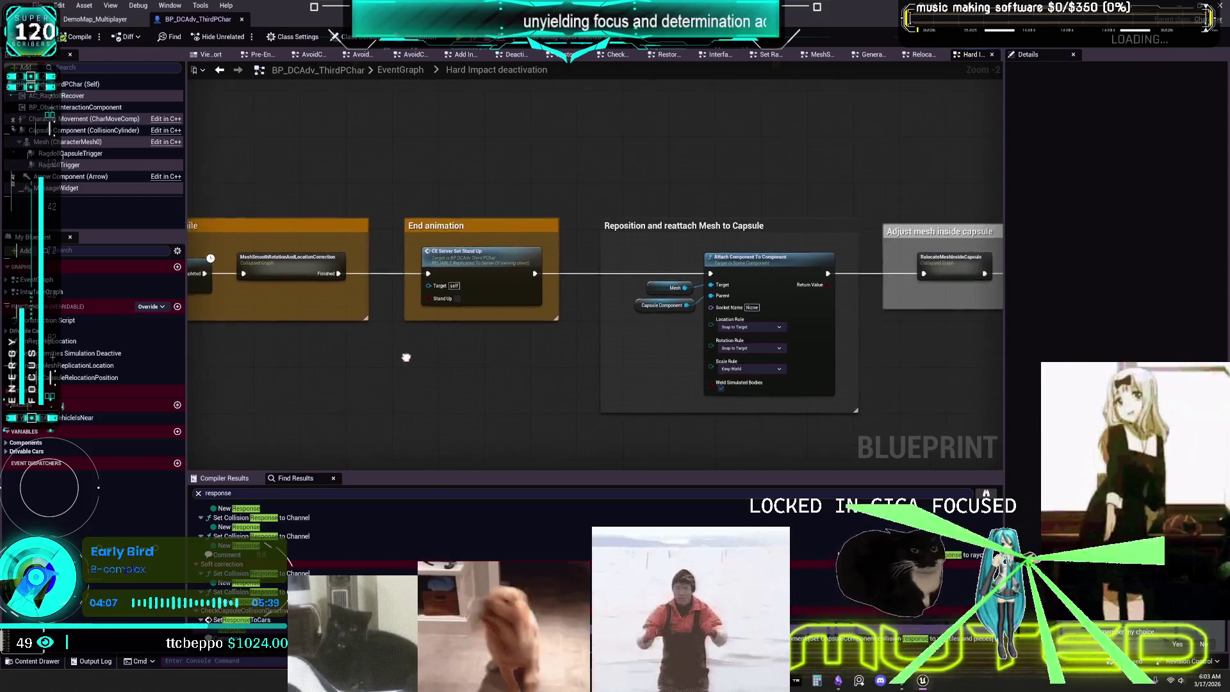
mouse_move(768, 346)
mouse_down()
mouse_move(584, 349)
mouse_move(727, 346)
mouse_move(610, 348)
mouse_up()
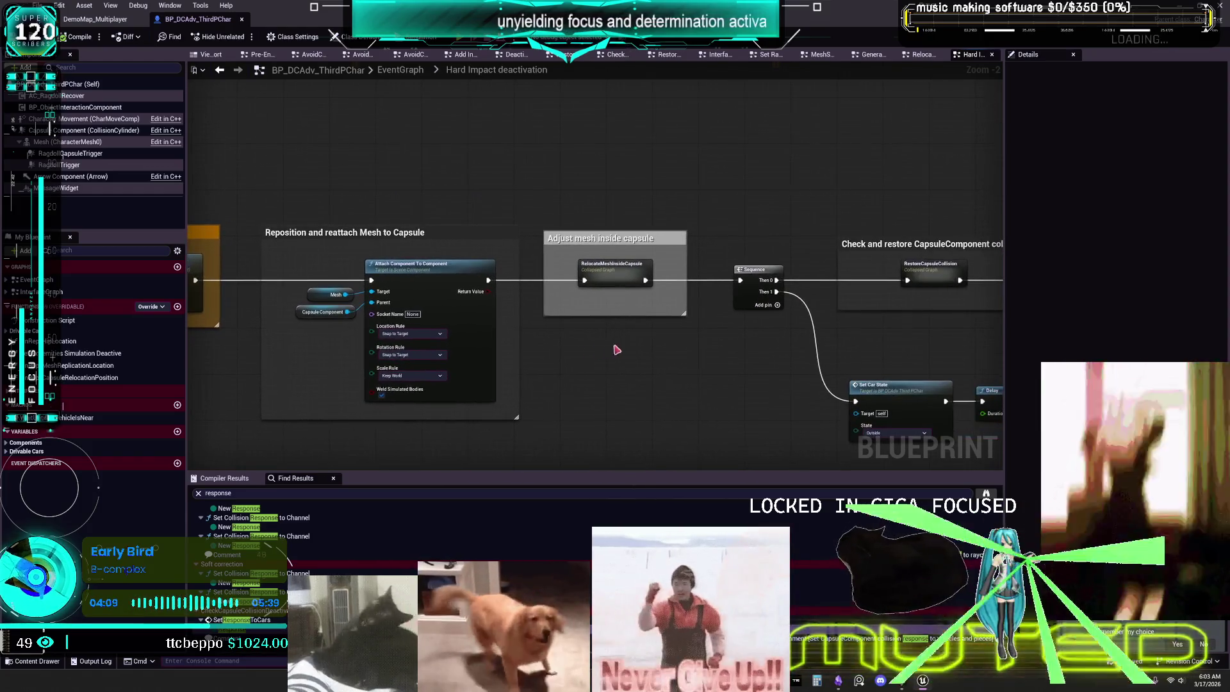
drag(713, 348, 621, 352)
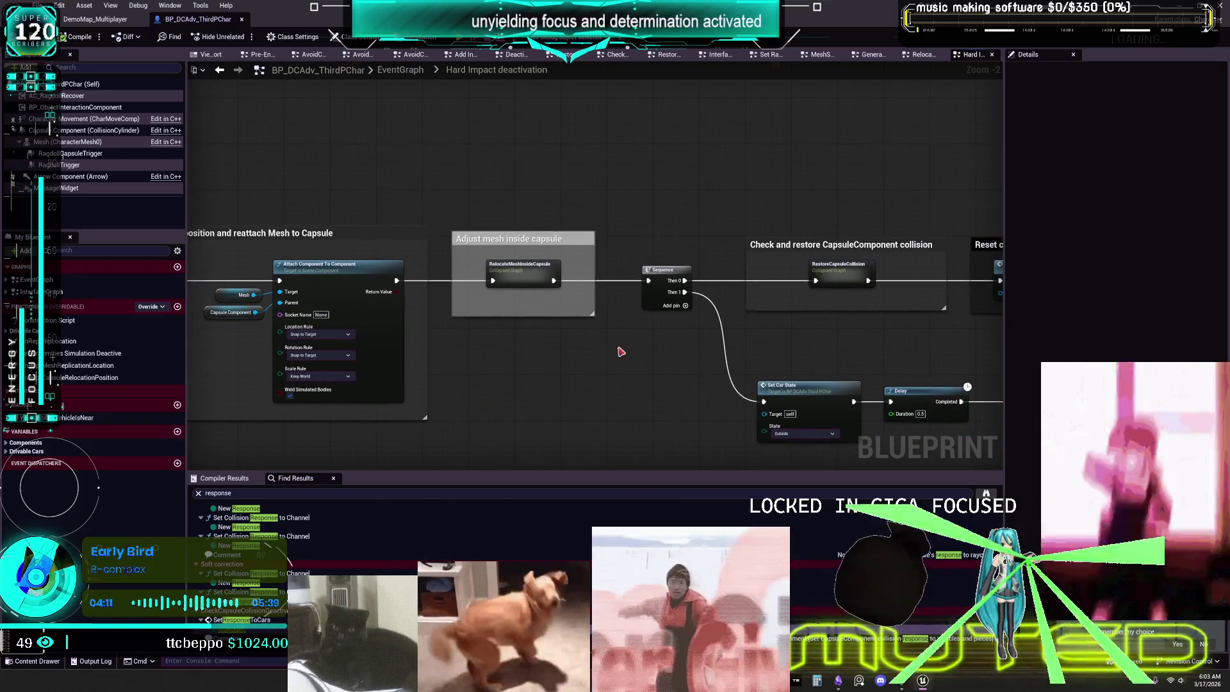
drag(897, 349, 647, 351)
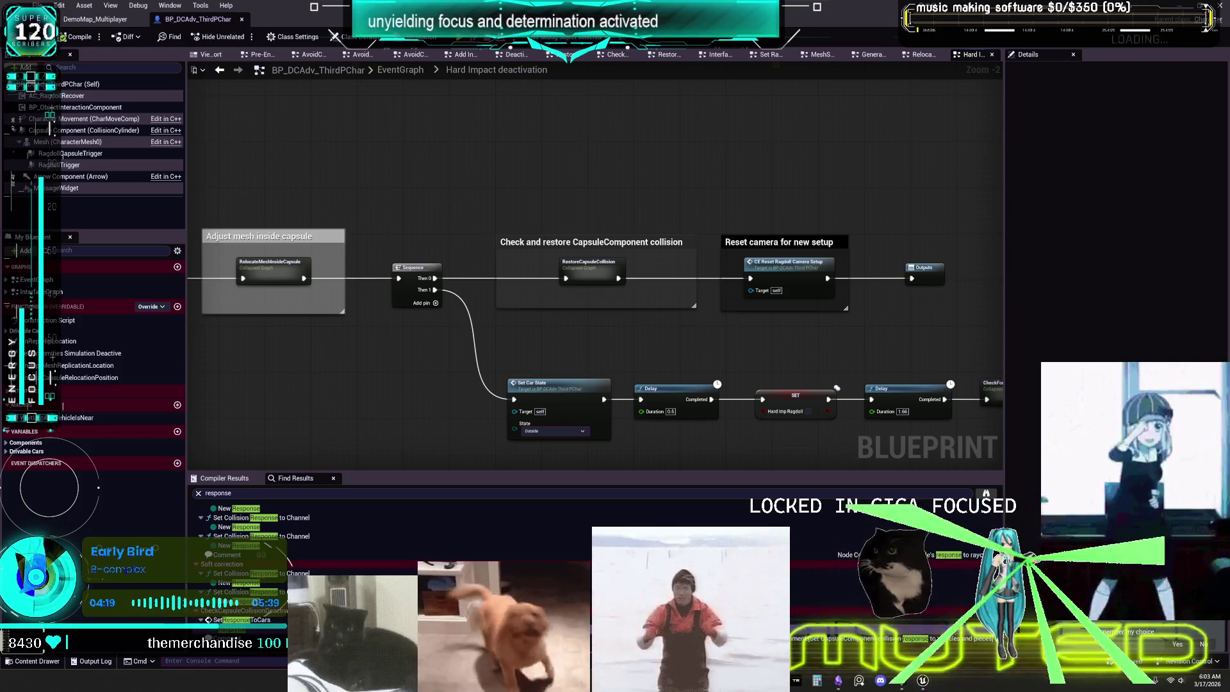
scroll(530, 226, up, 2)
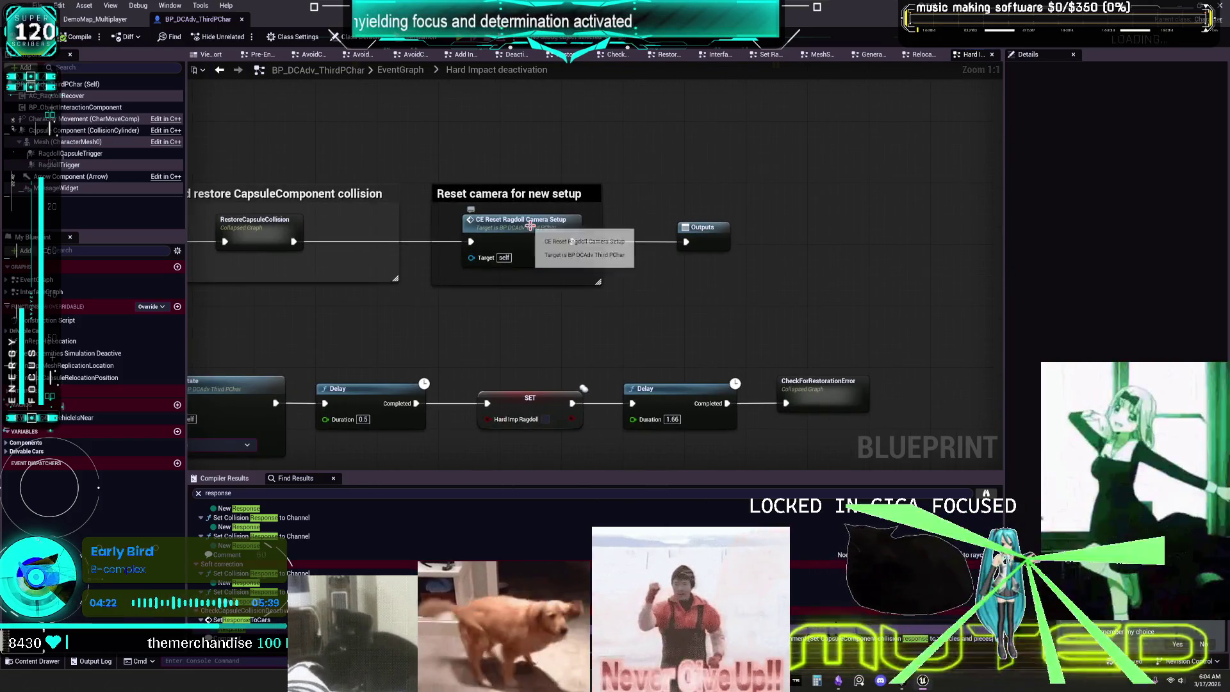
- Inspect CE_ResetRagdollCameraSetup down to its Probe Channel and Do Collision Test setters
double_click(530, 225)
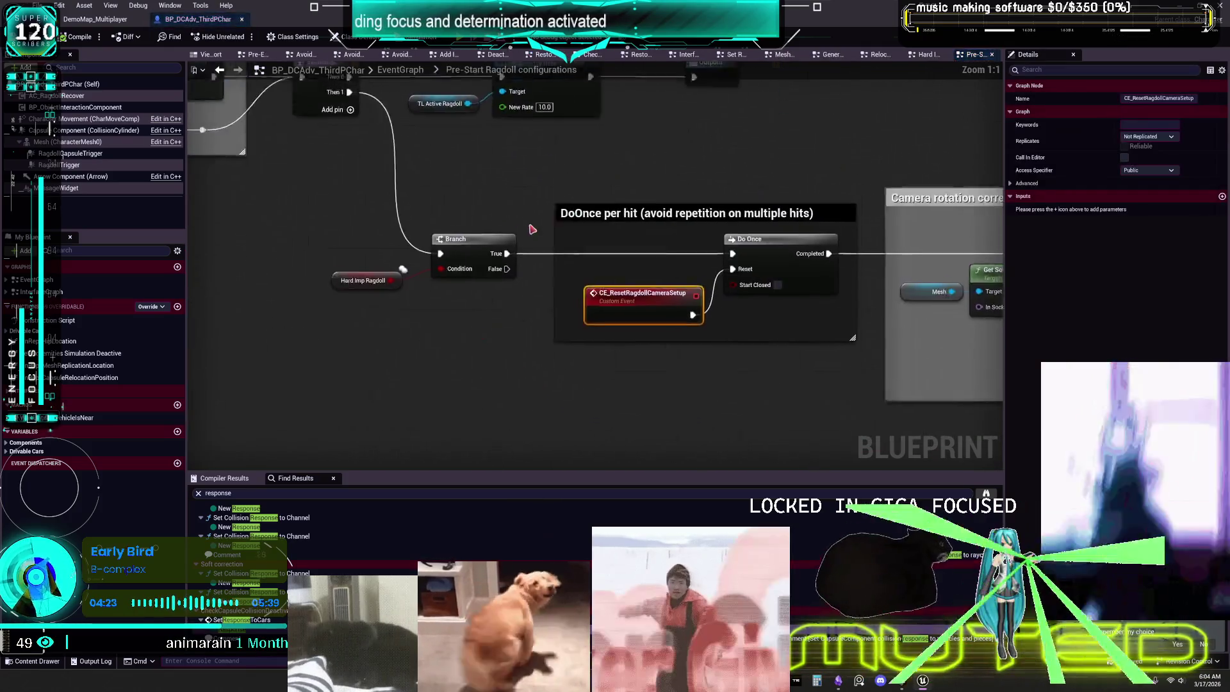
mouse_move(909, 226)
mouse_down()
mouse_move(559, 223)
mouse_move(543, 250)
mouse_up()
drag(730, 222, 848, 290)
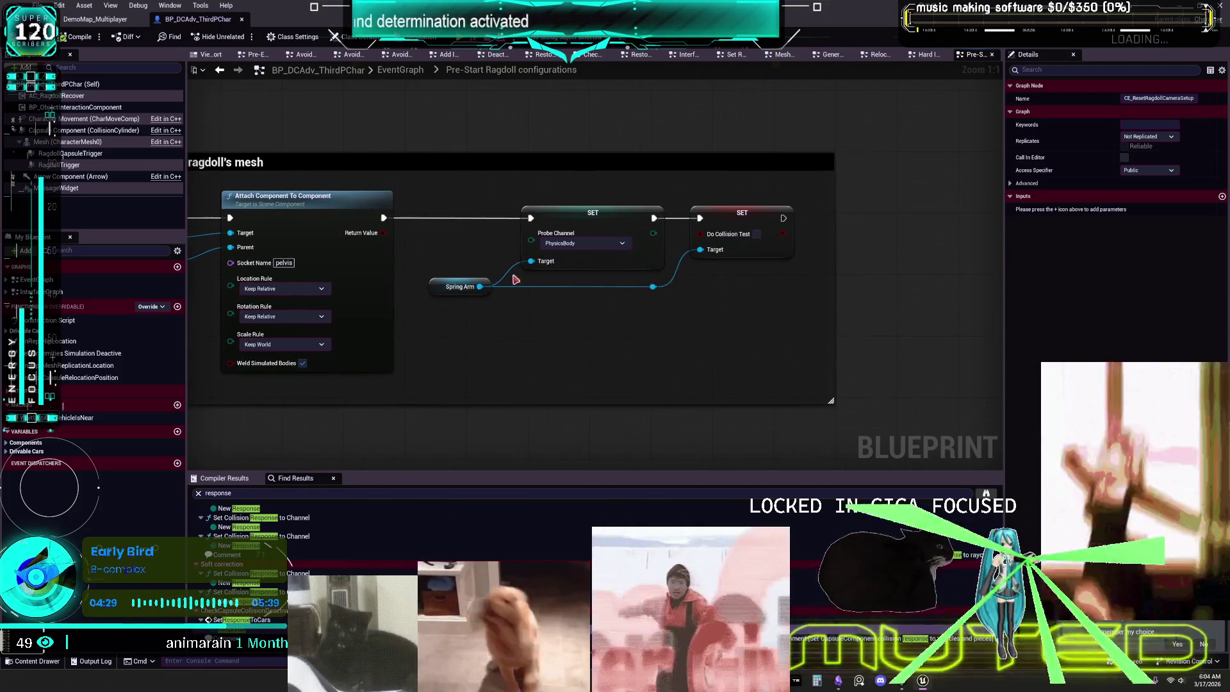
click(219, 69)
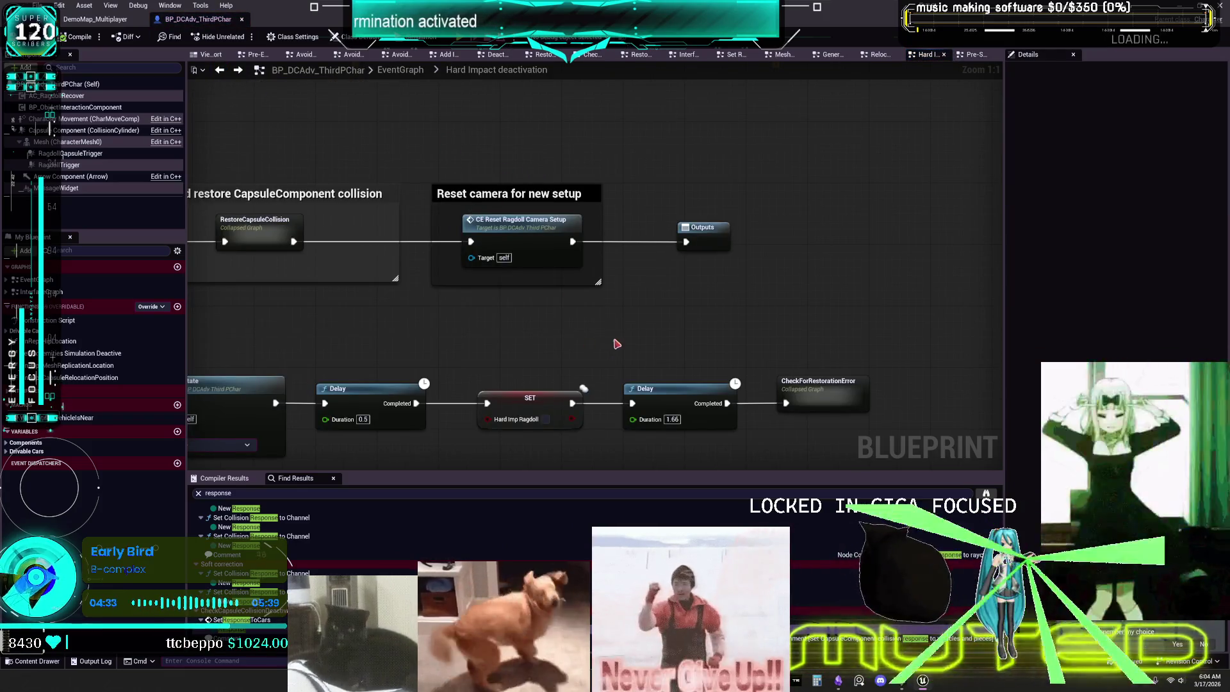
- Open CheckForRestorationError, then return to the main graph's Set Ragdoll Physics events
drag(550, 307, 601, 178)
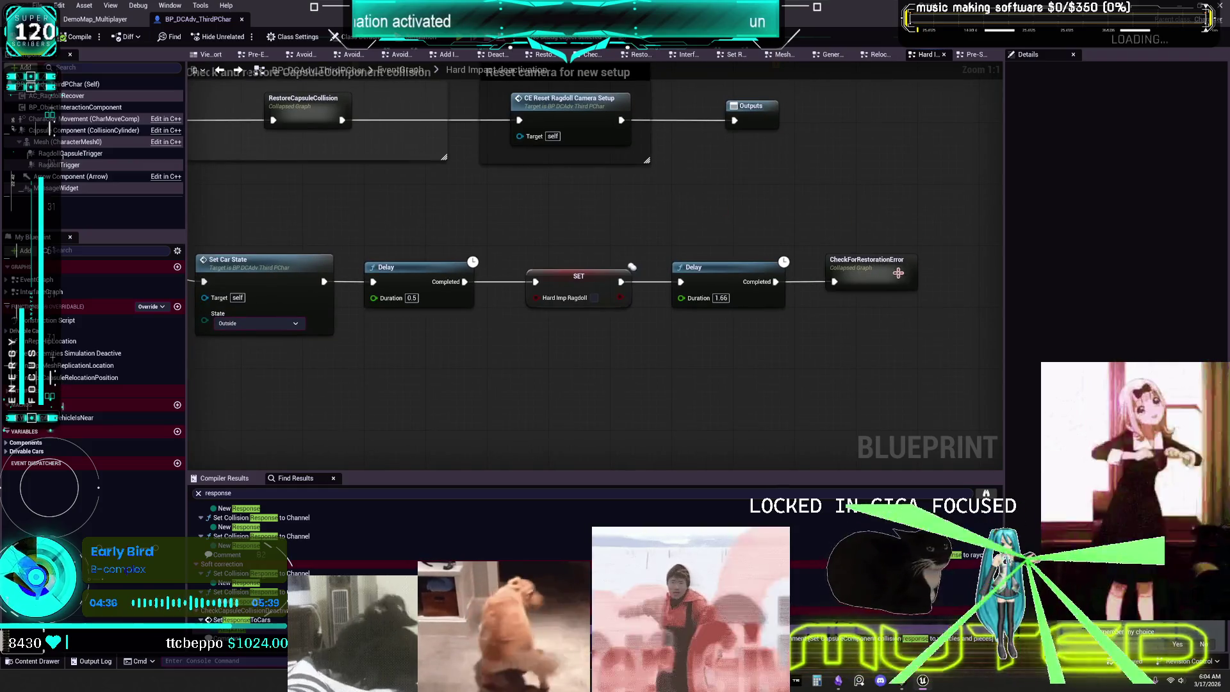
double_click(890, 269)
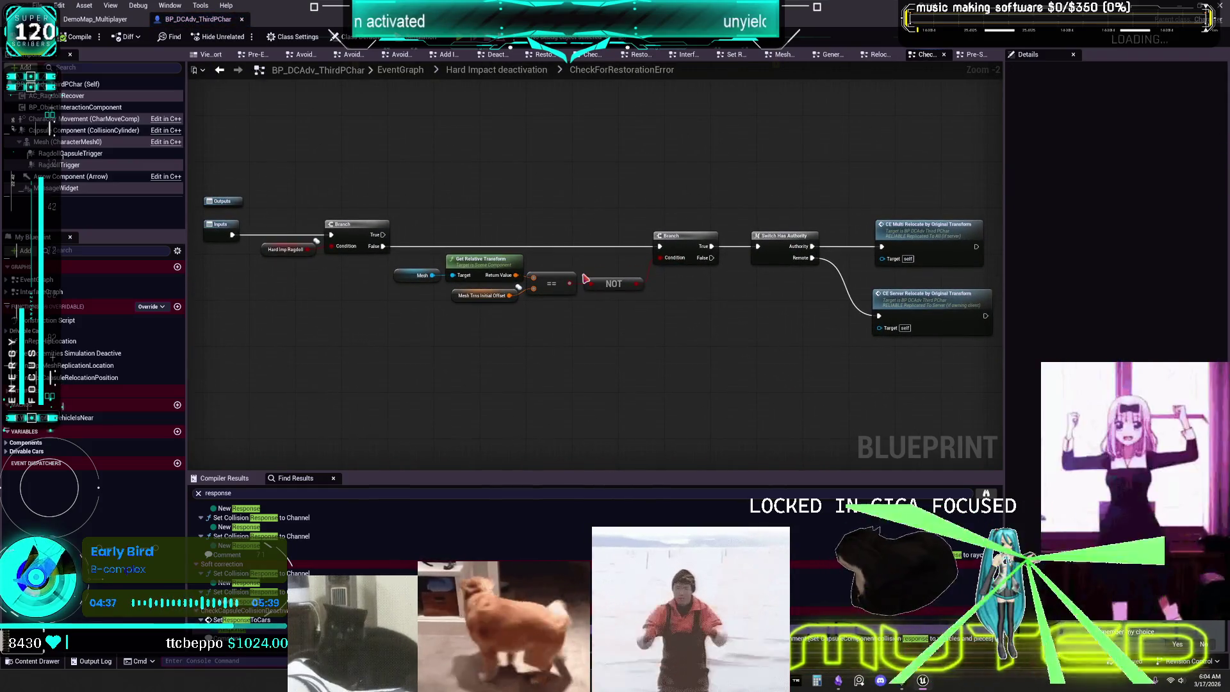
click(219, 73)
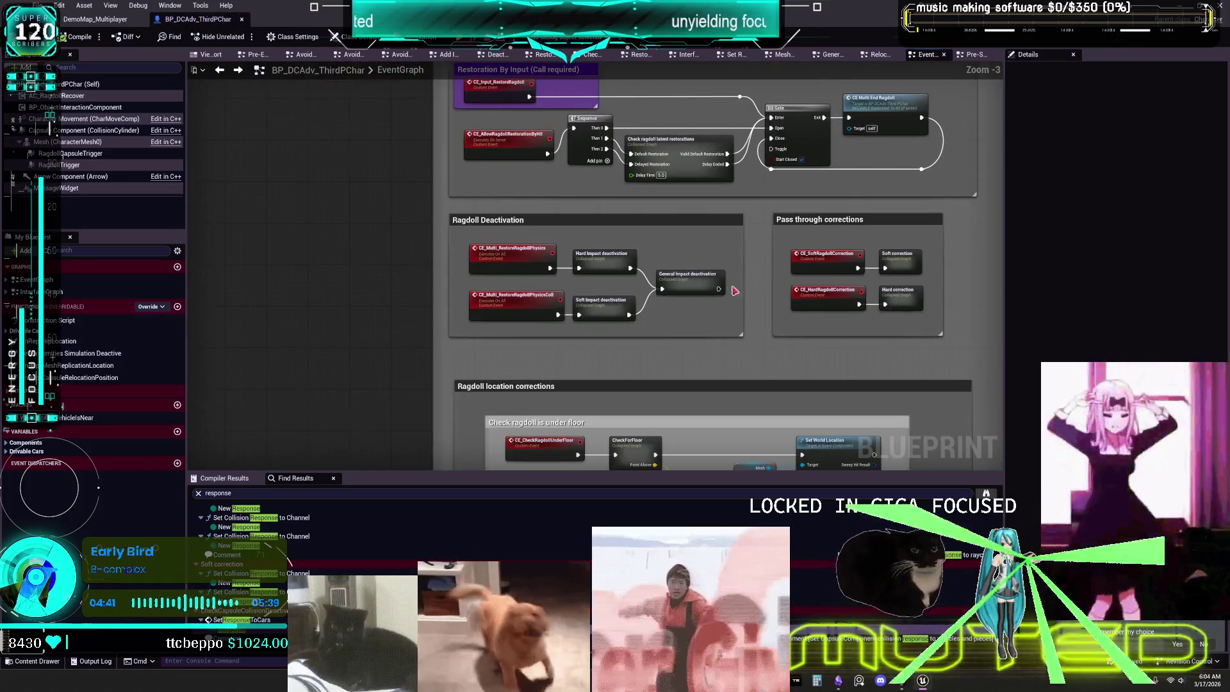
mouse_move(419, 222)
mouse_down()
mouse_move(393, 491)
mouse_move(208, 394)
mouse_move(93, 410)
mouse_up()
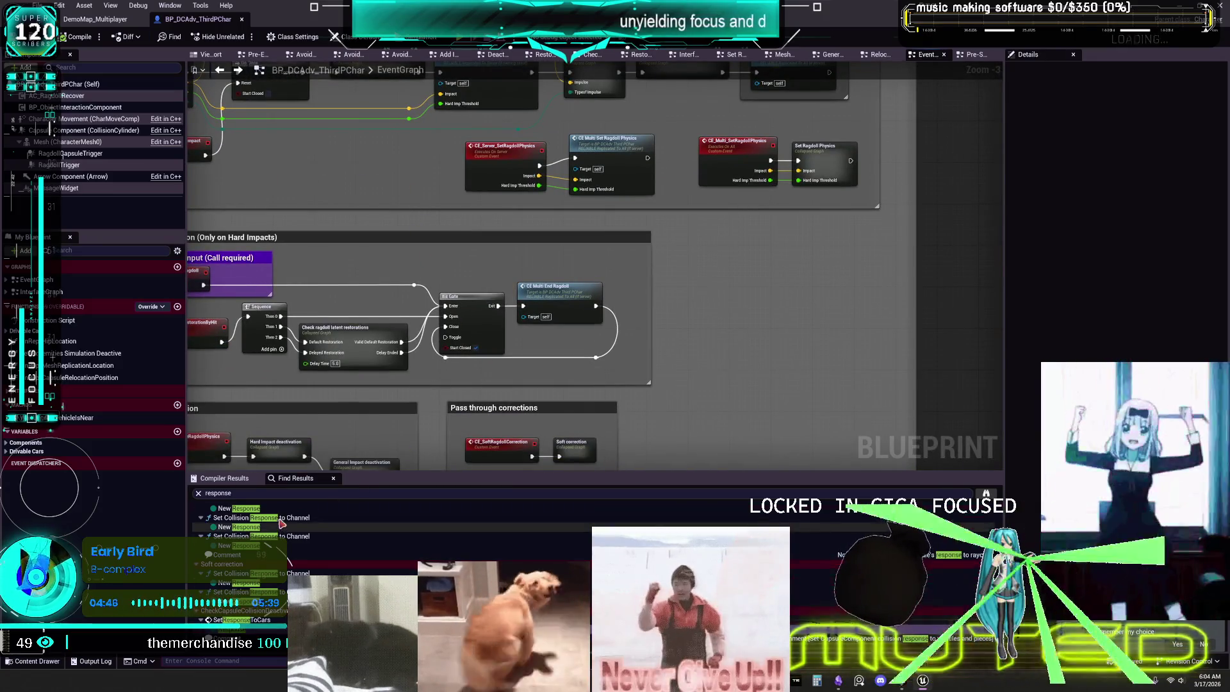
scroll(285, 541, down, 5)
scroll(285, 542, up, 5)
- Visit the Set Response to Cars node and its SetResponseToCars interface implementation
double_click(258, 528)
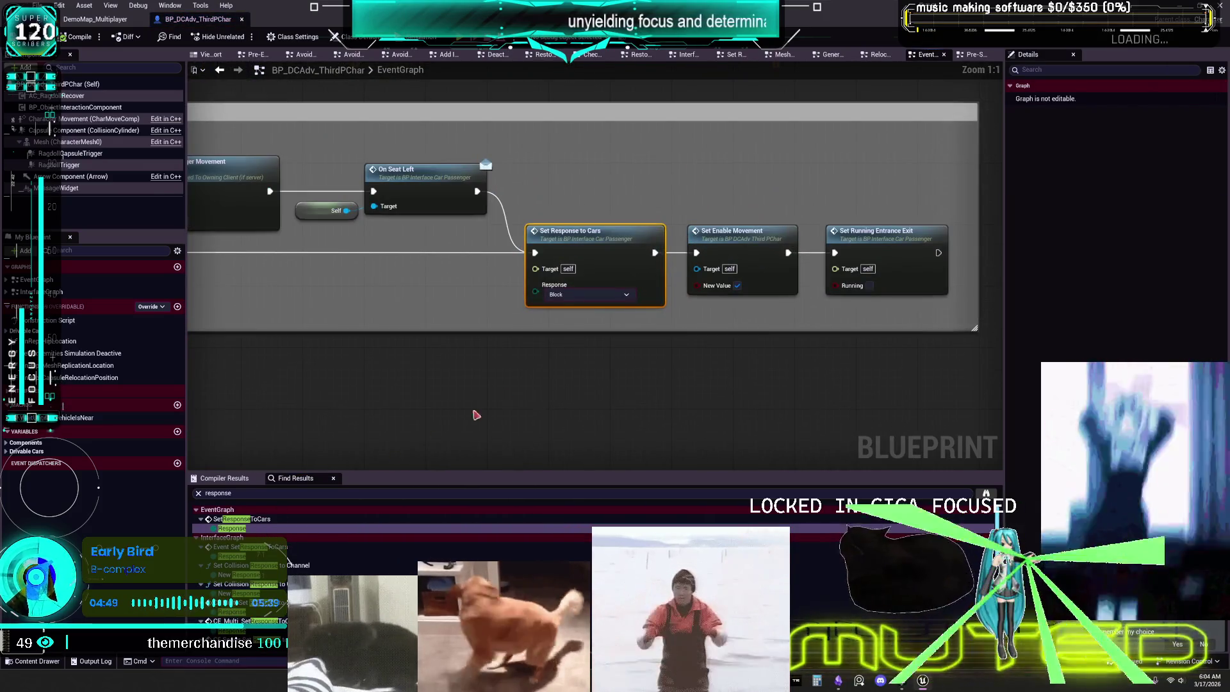
drag(510, 384, 511, 221)
mouse_move(576, 192)
mouse_down()
mouse_move(736, 203)
mouse_move(521, 202)
mouse_up()
double_click(252, 557)
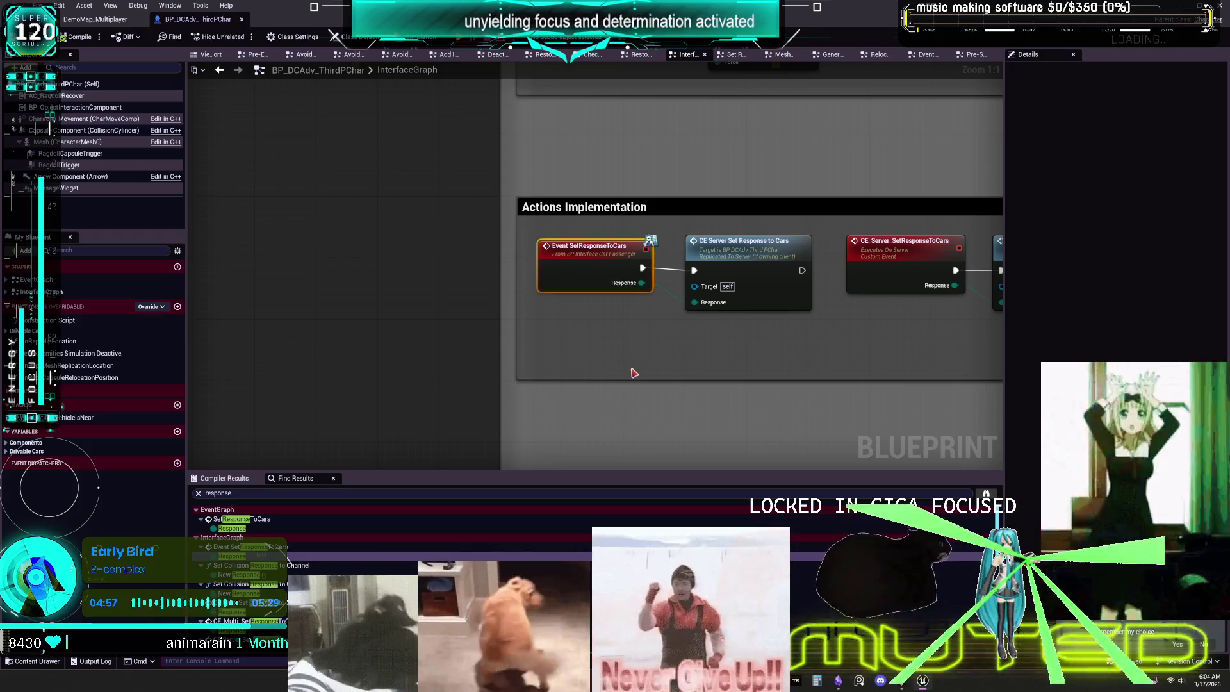
mouse_move(880, 342)
mouse_down()
mouse_move(445, 321)
mouse_move(629, 308)
mouse_up()
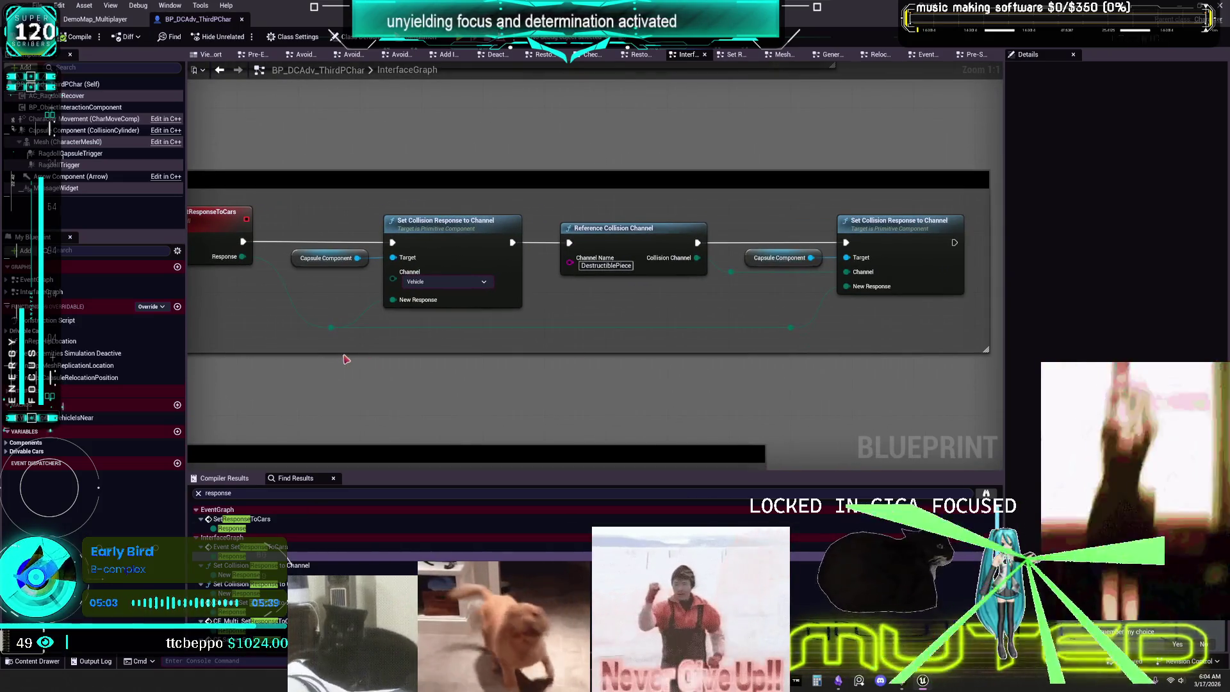
scroll(289, 563, down, 3)
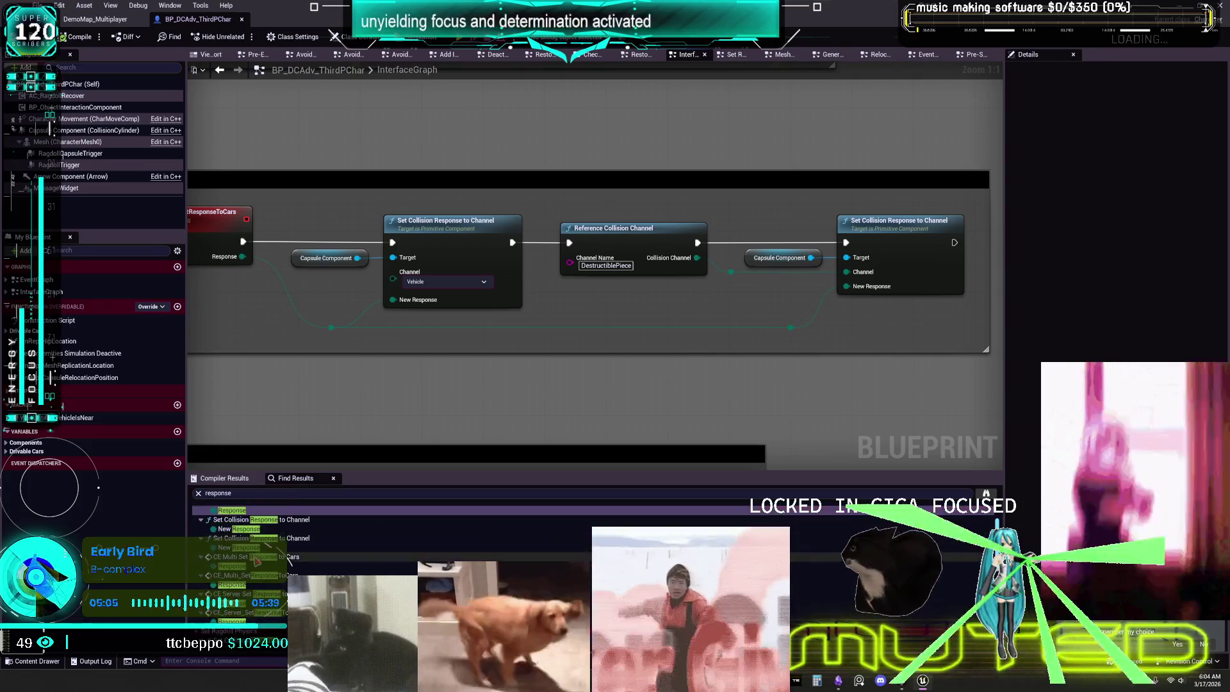
scroll(290, 563, up, 3)
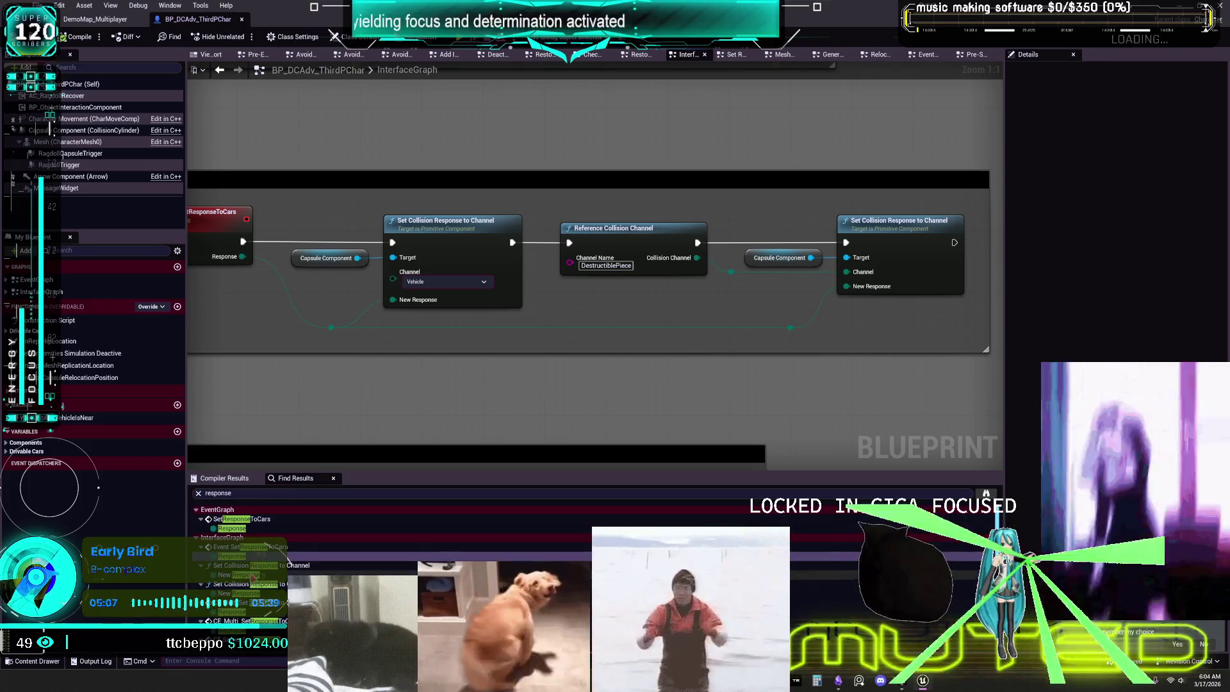
- Visit the CE Multi and CE_Server Set Response to Cars events and Set Ragdoll Physics setters
double_click(290, 565)
double_click(256, 621)
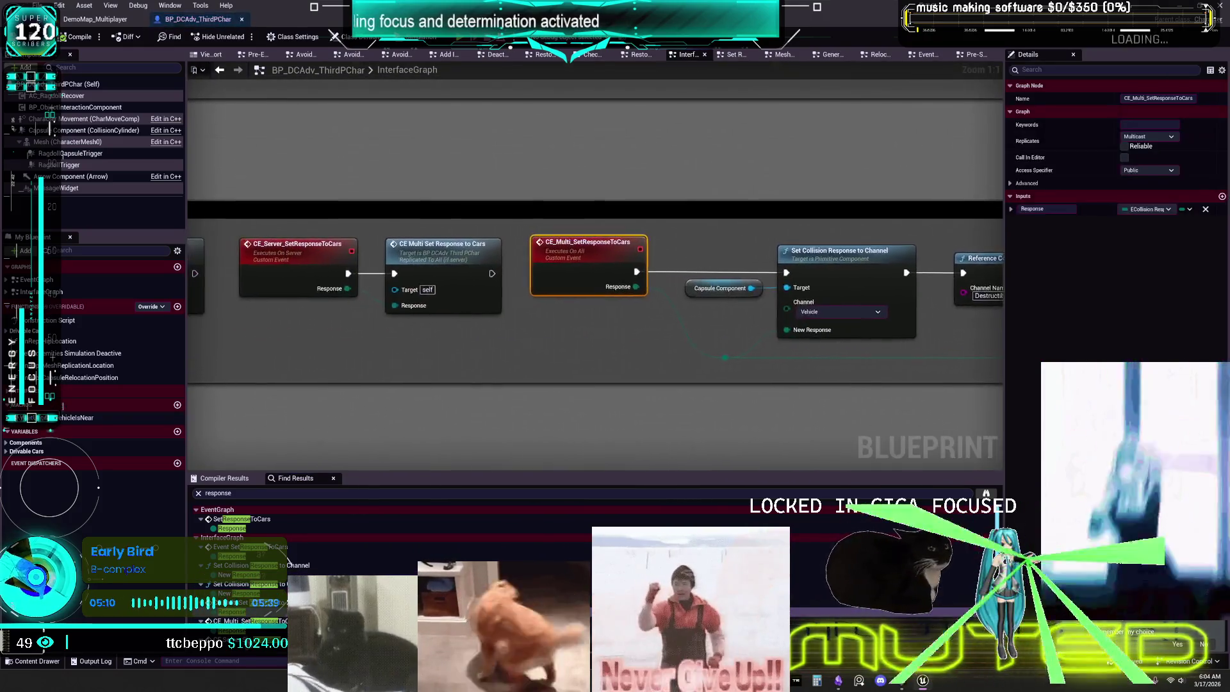
scroll(256, 621, down, 3)
double_click(237, 575)
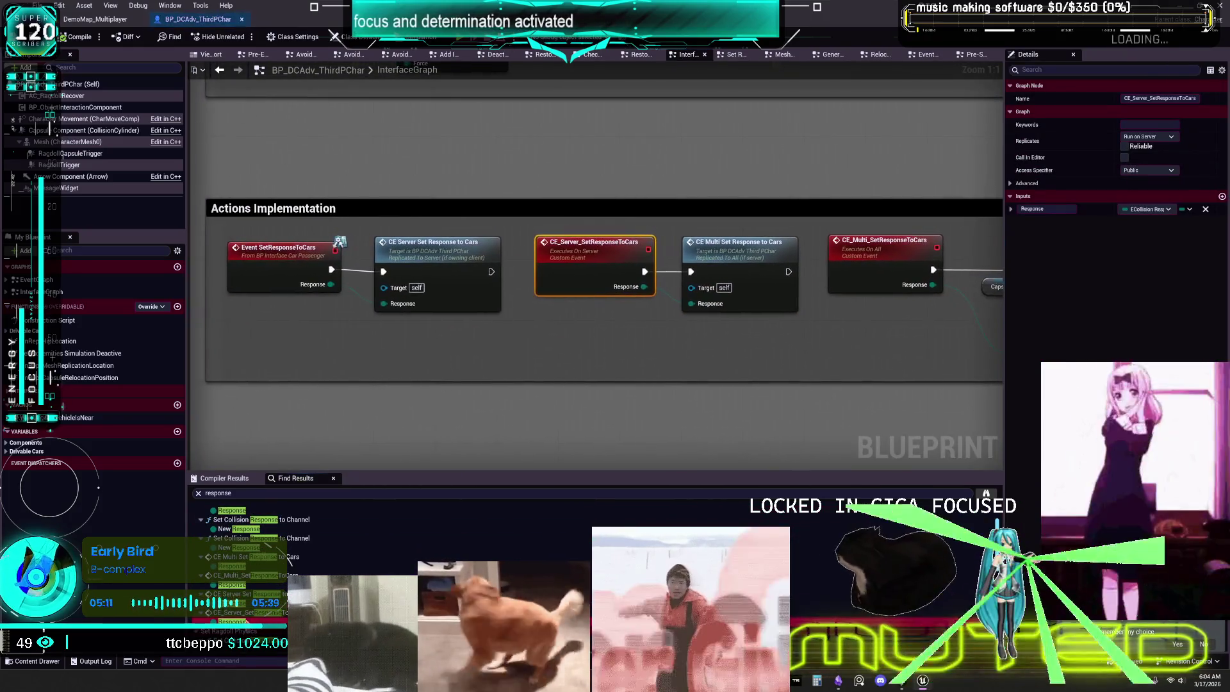
scroll(243, 558, down, 3)
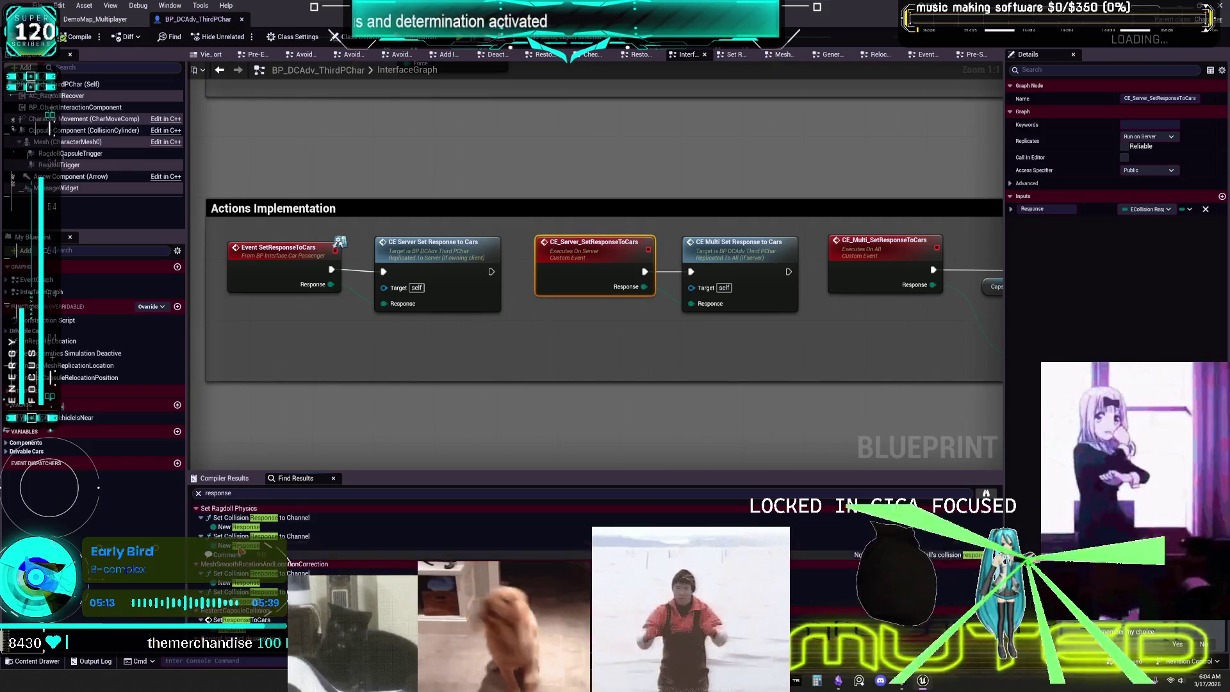
double_click(241, 527)
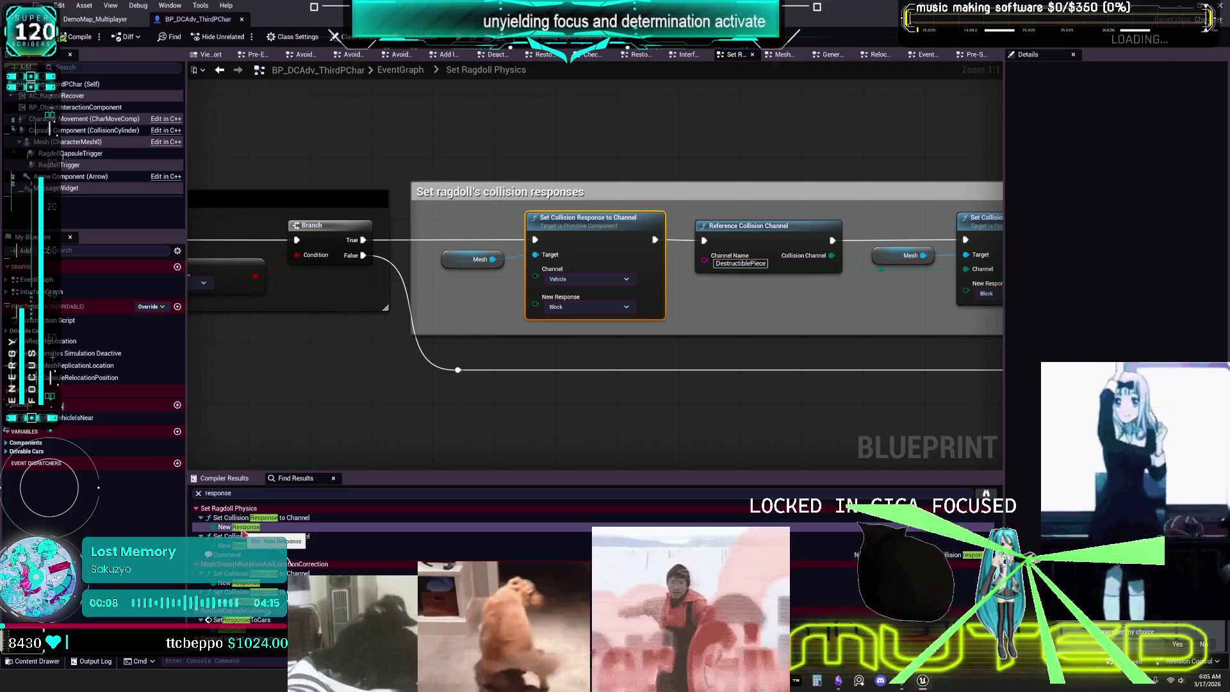
double_click(261, 545)
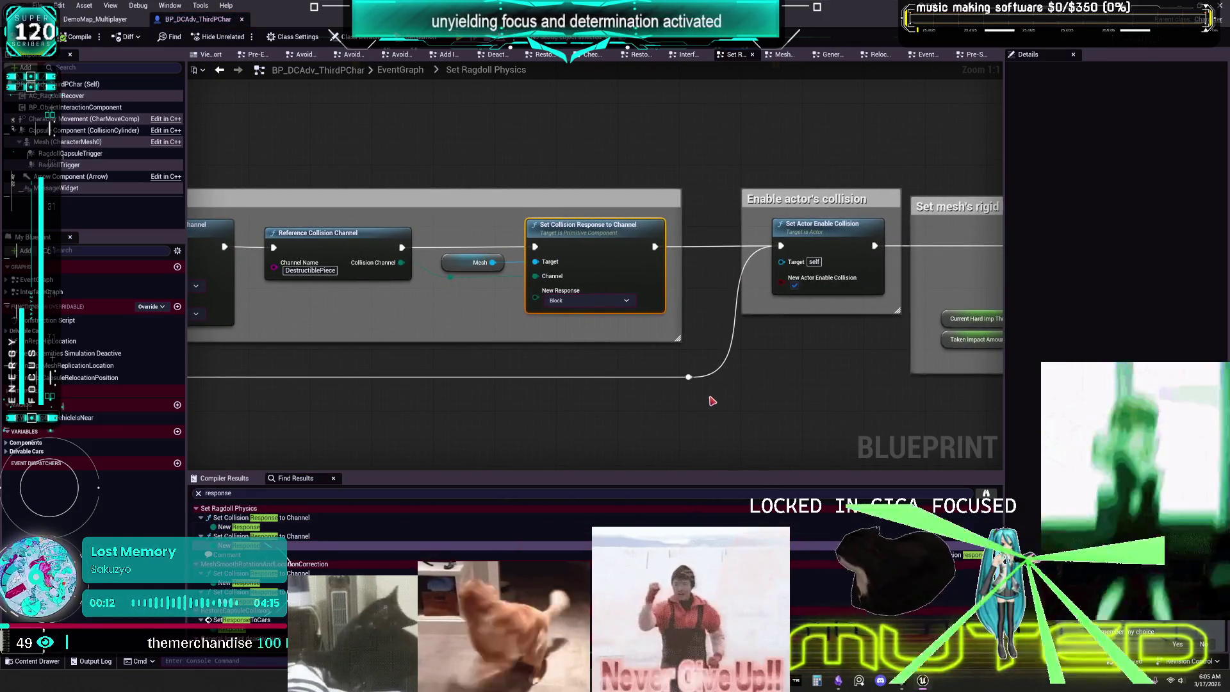
mouse_move(589, 354)
mouse_down()
mouse_move(678, 346)
mouse_move(627, 346)
mouse_up()
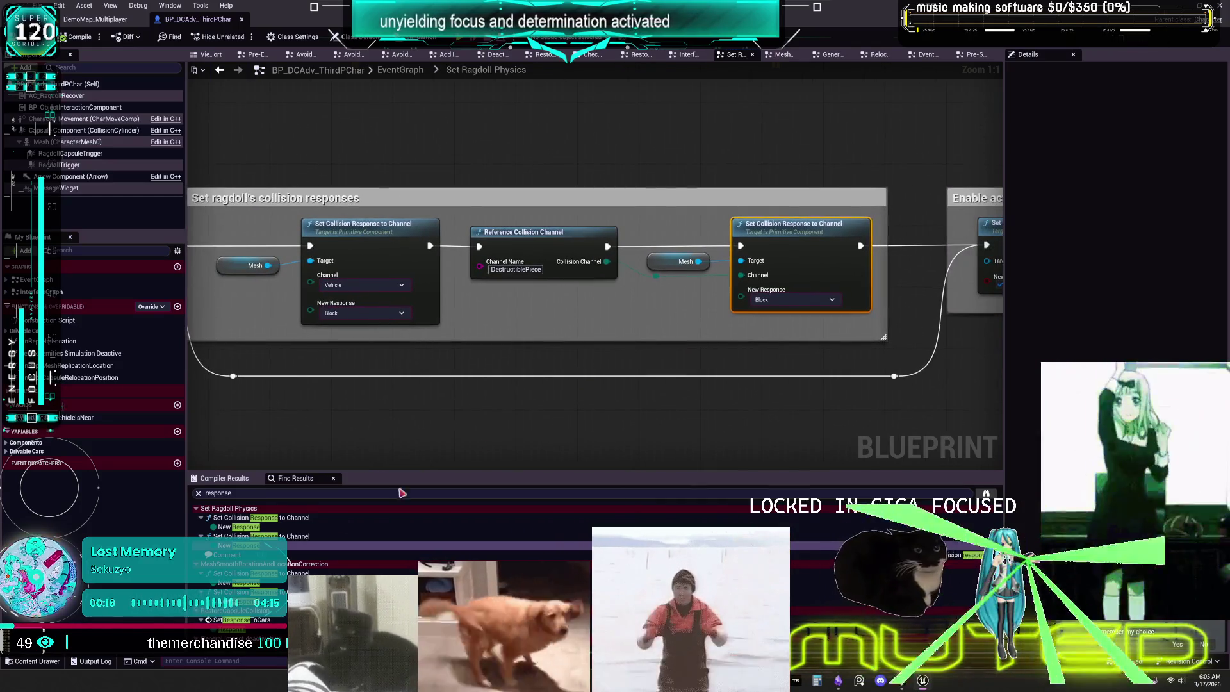
- Step through response setters in smooth correction, RestoreCapsuleCollision, General Impact deactivation and Soft correction
click(255, 566)
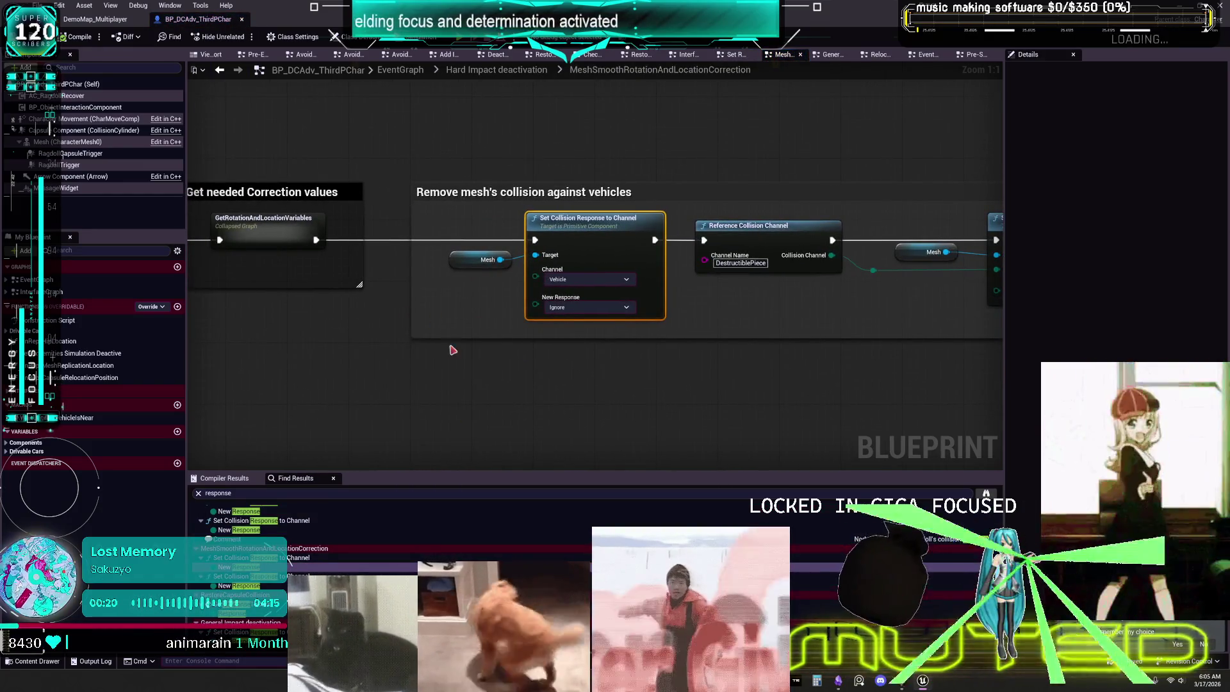
mouse_move(452, 350)
mouse_down()
mouse_move(628, 307)
mouse_move(332, 288)
mouse_move(323, 274)
mouse_up()
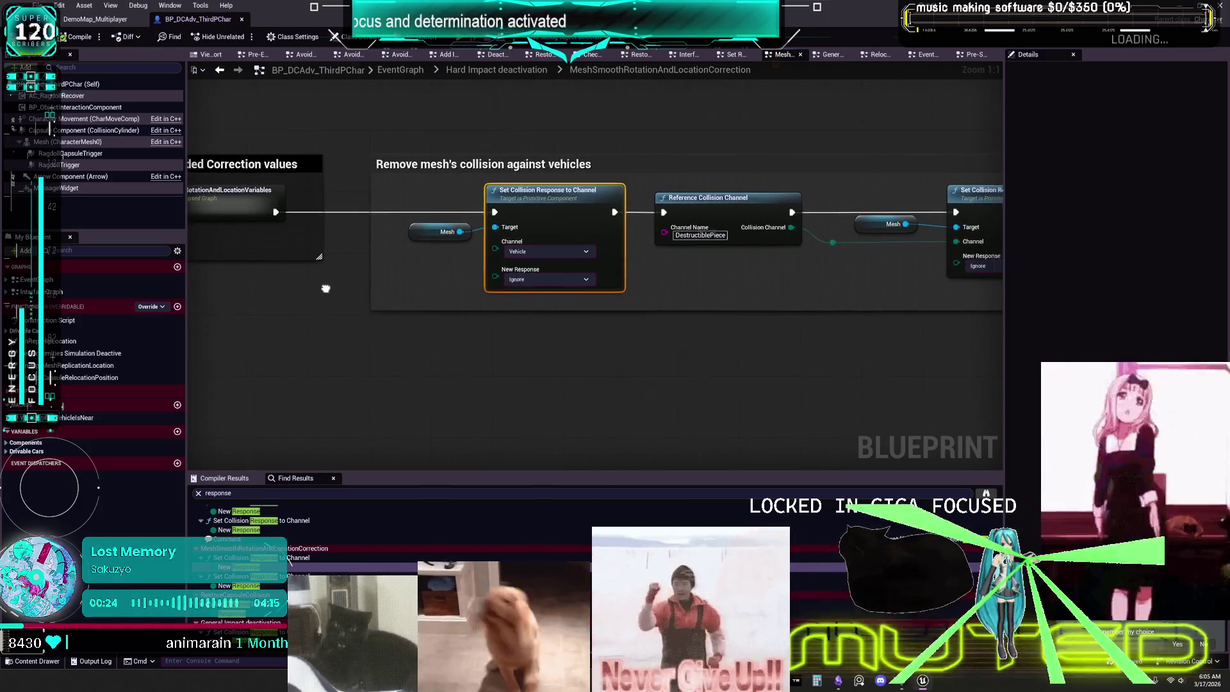
drag(521, 286, 399, 295)
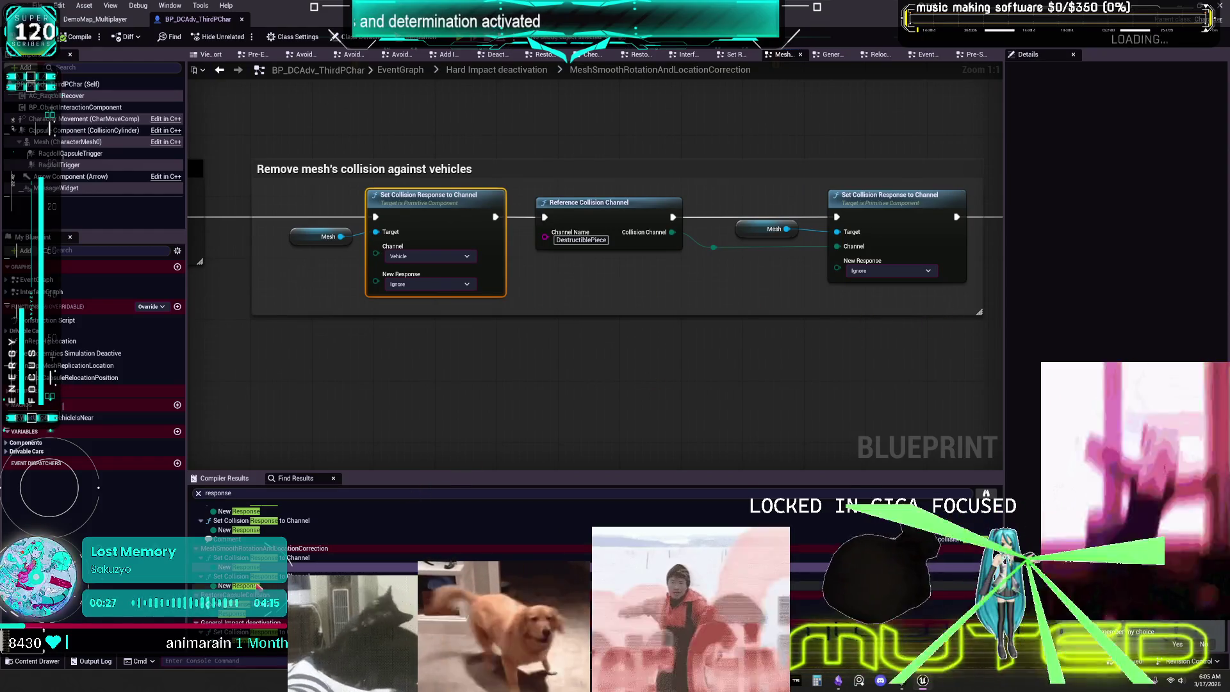
click(255, 585)
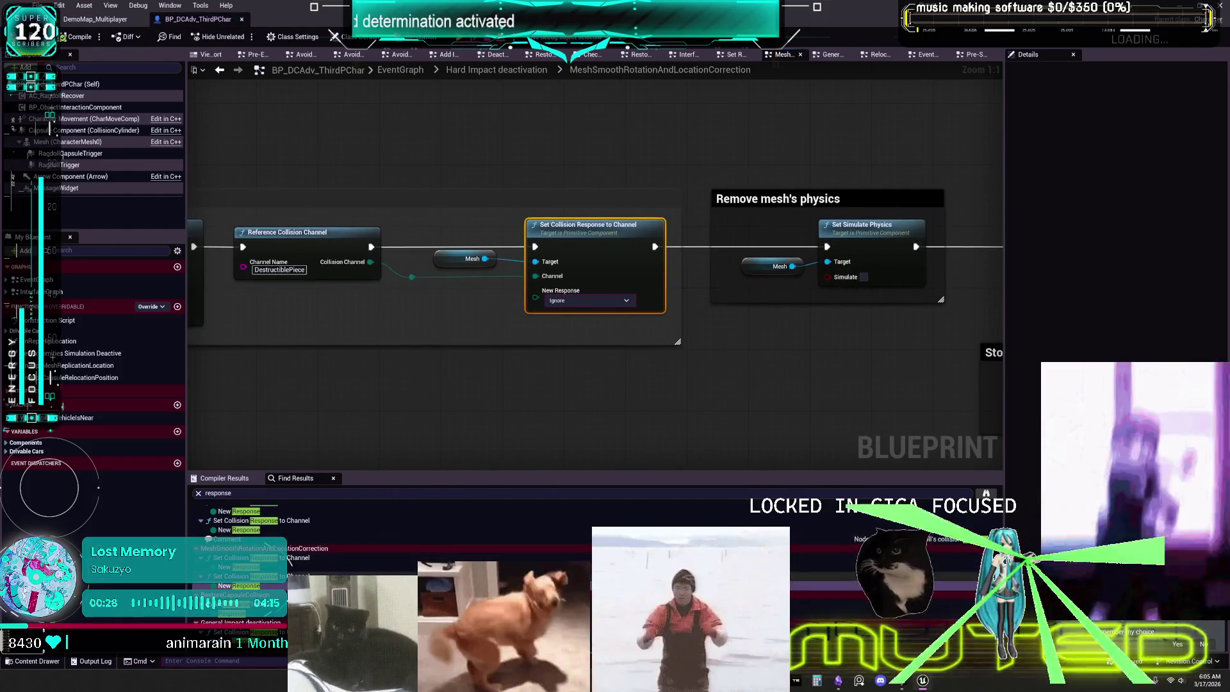
click(255, 613)
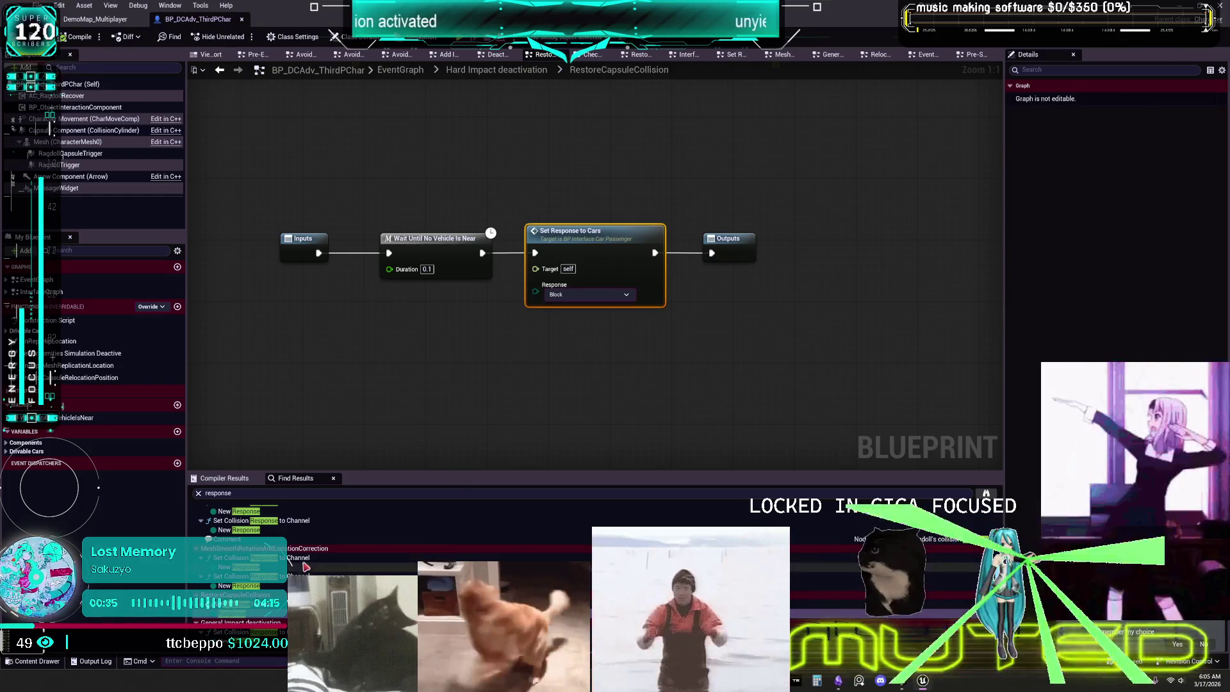
scroll(306, 567, down, 3)
click(239, 587)
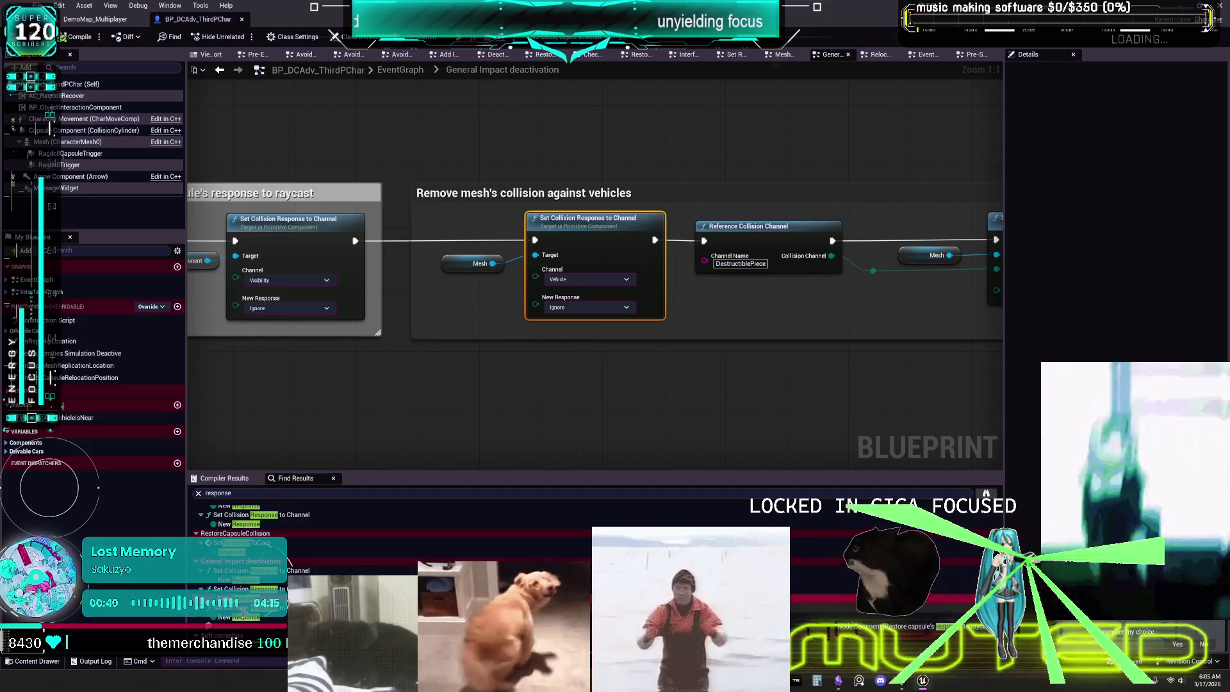
click(243, 588)
click(239, 616)
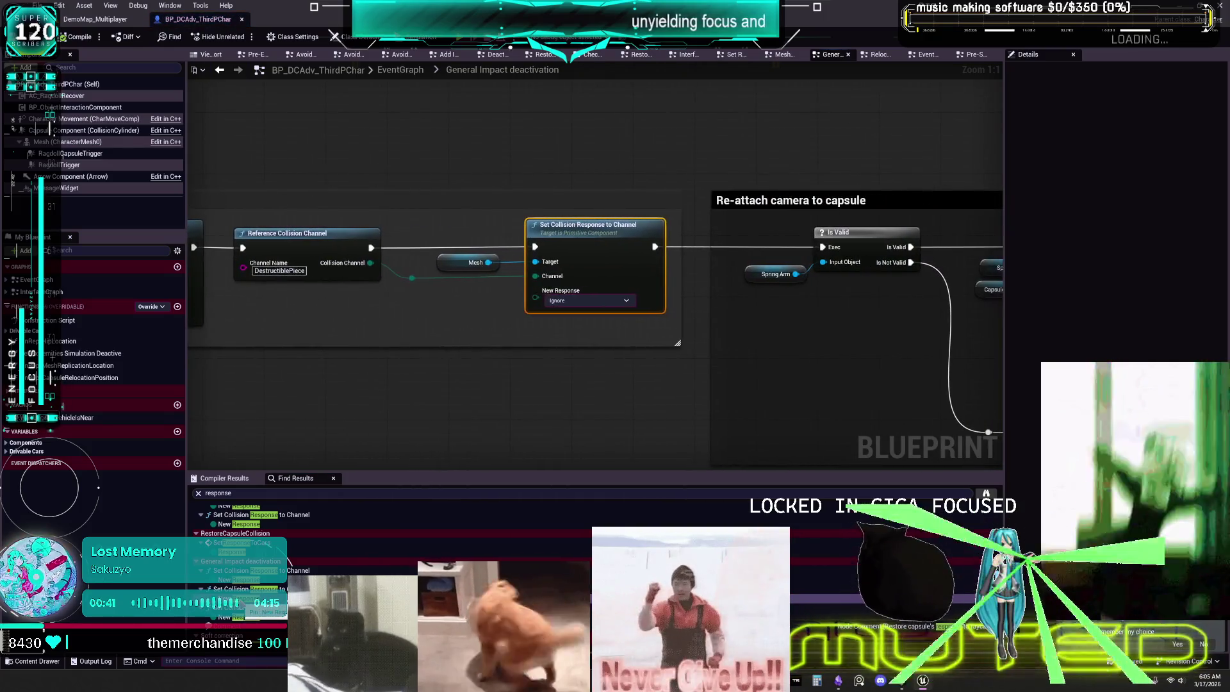
scroll(250, 564, down, 3)
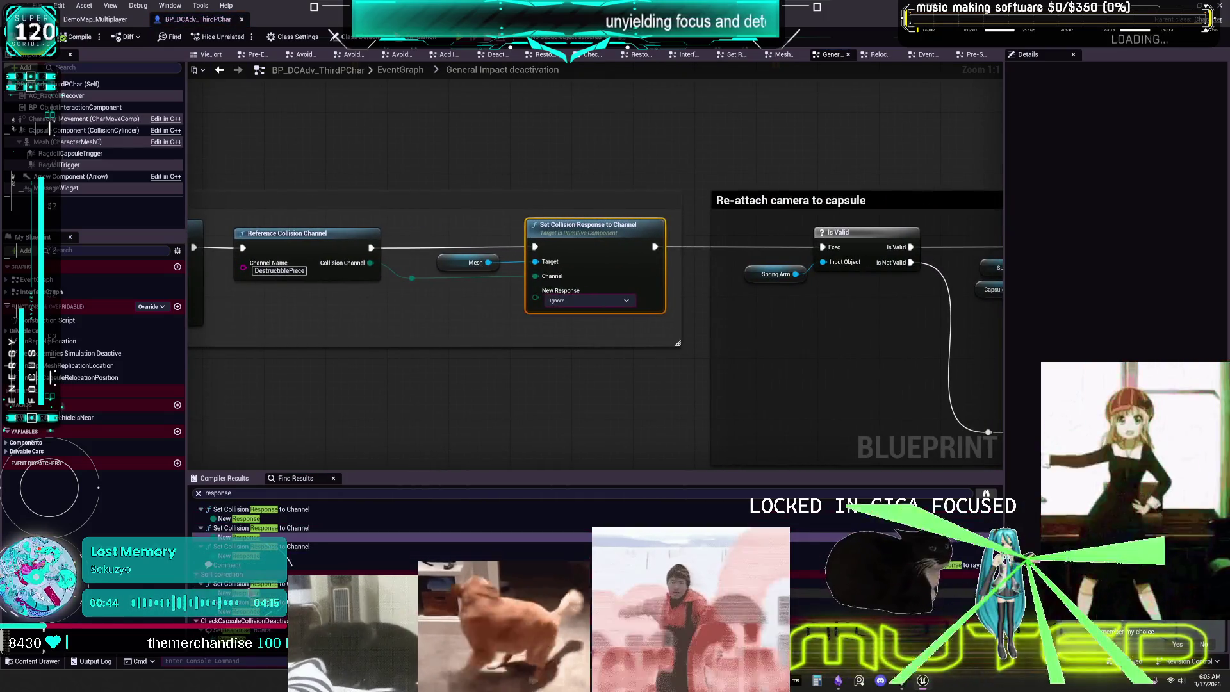
click(246, 593)
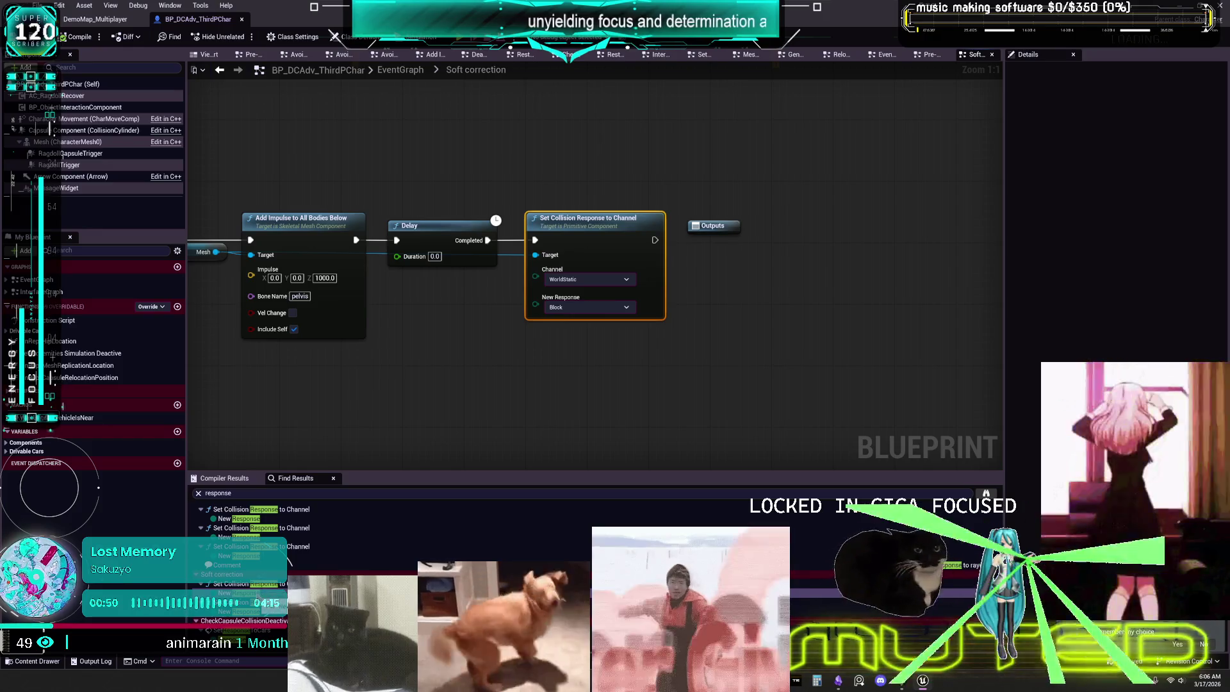
- Review the Soft correction chain, including its collision response node set to Ignore
drag(471, 446, 588, 435)
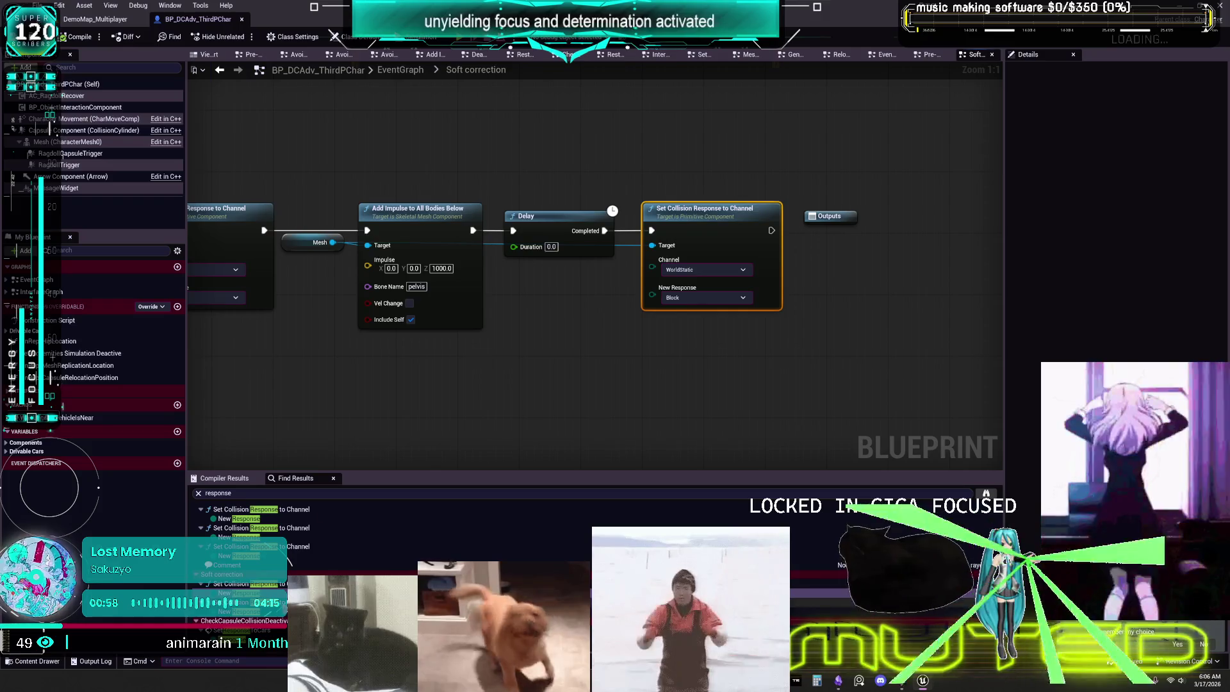
click(256, 528)
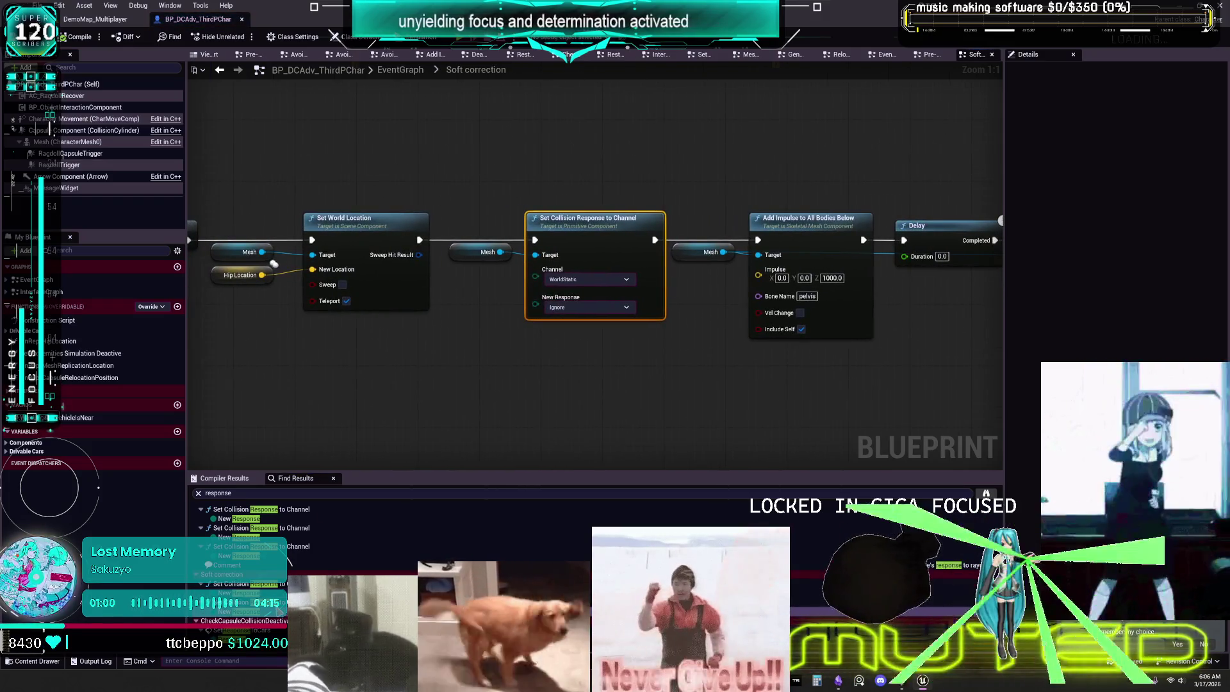
mouse_move(715, 387)
mouse_down()
mouse_move(390, 371)
mouse_move(599, 329)
mouse_up()
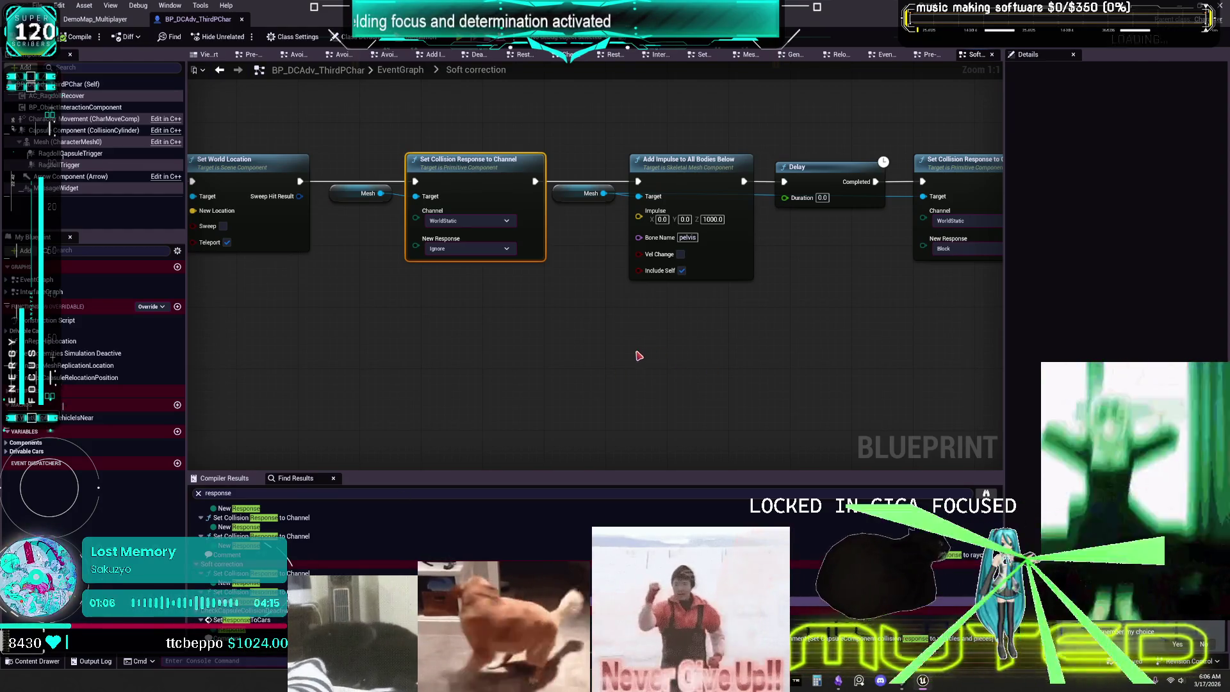
scroll(502, 432, down, 2)
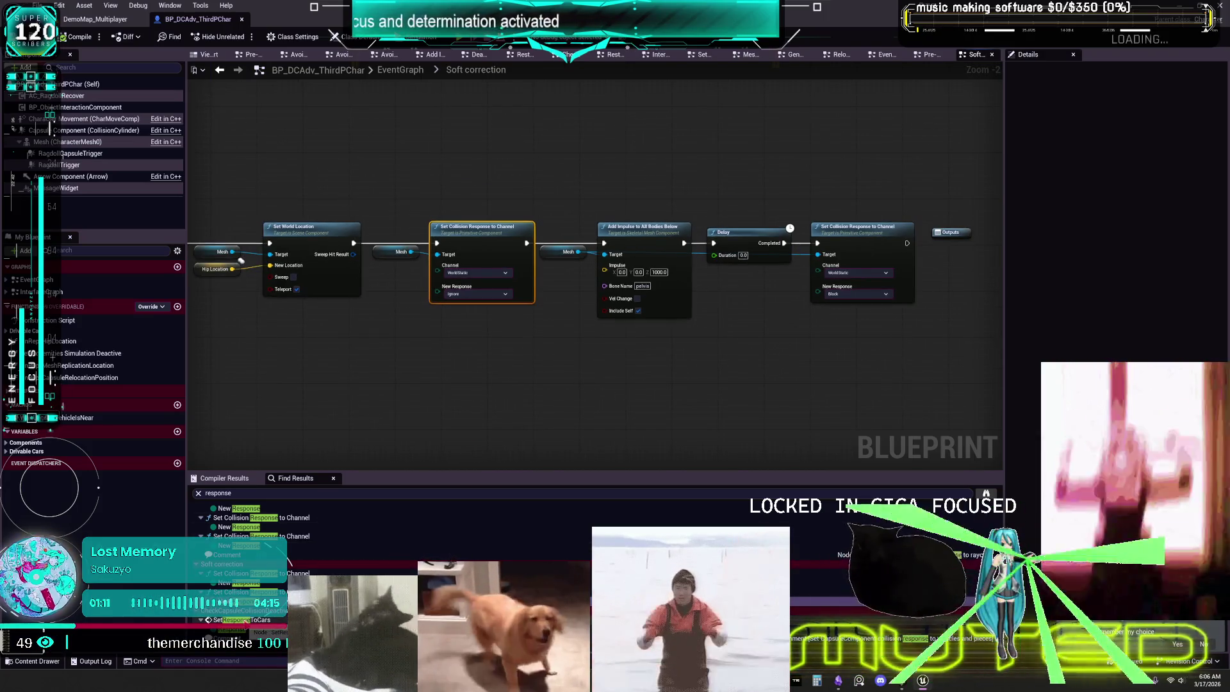
- View CheckCapsuleCollisionDeactivation's Set Response to Cars at Overlap, then snap the editor aside
mouse_move(250, 427)
mouse_down()
mouse_move(508, 401)
mouse_move(249, 415)
mouse_up()
click(242, 619)
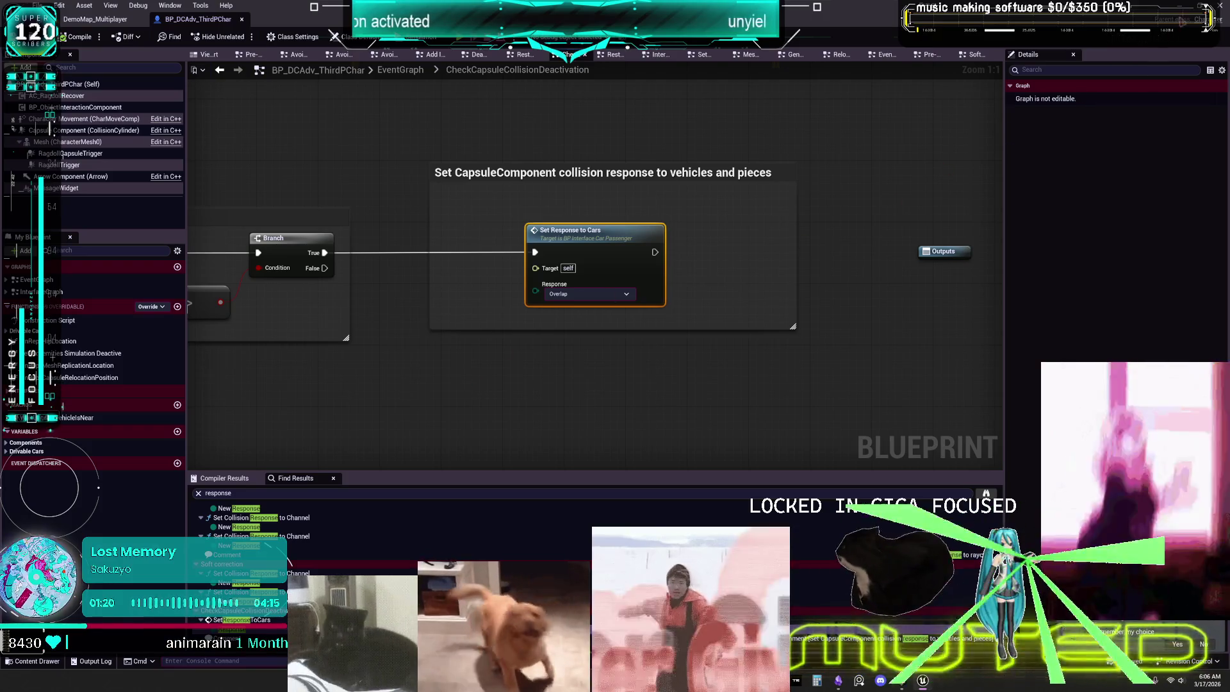
drag(810, 9, 1227, 3)
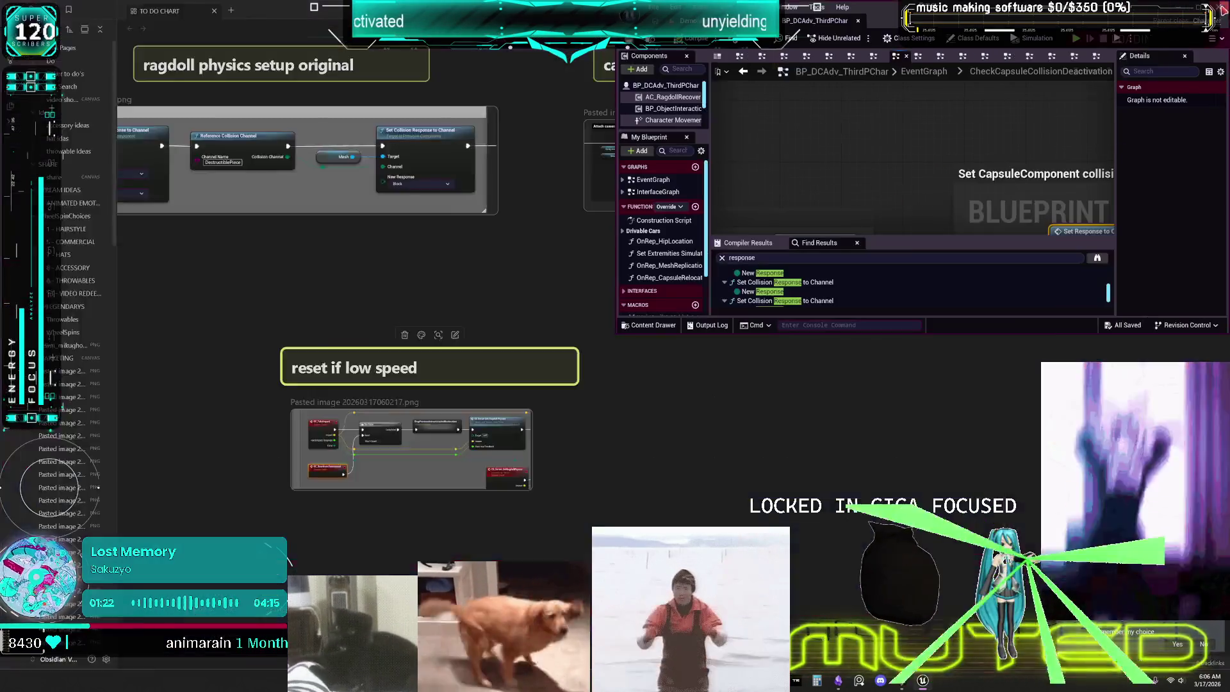
- Dismiss the layout suggestions and bring Obsidian's TO DO CHART canvas to the front
click(824, 156)
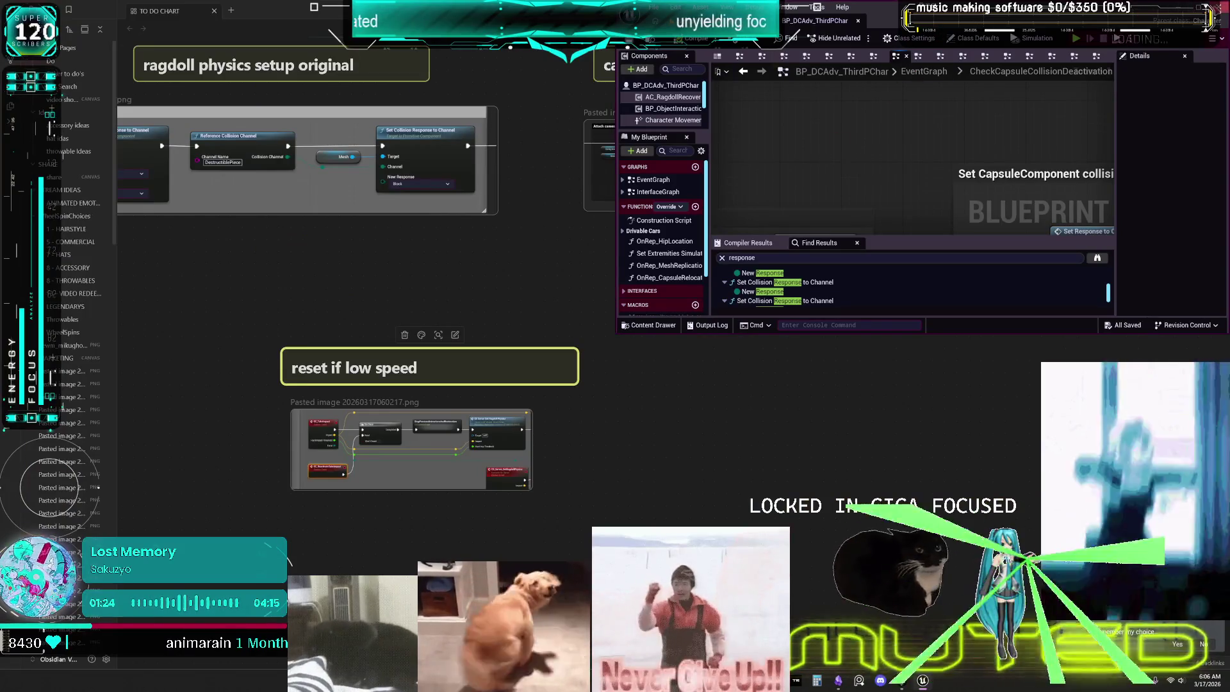
click(789, 378)
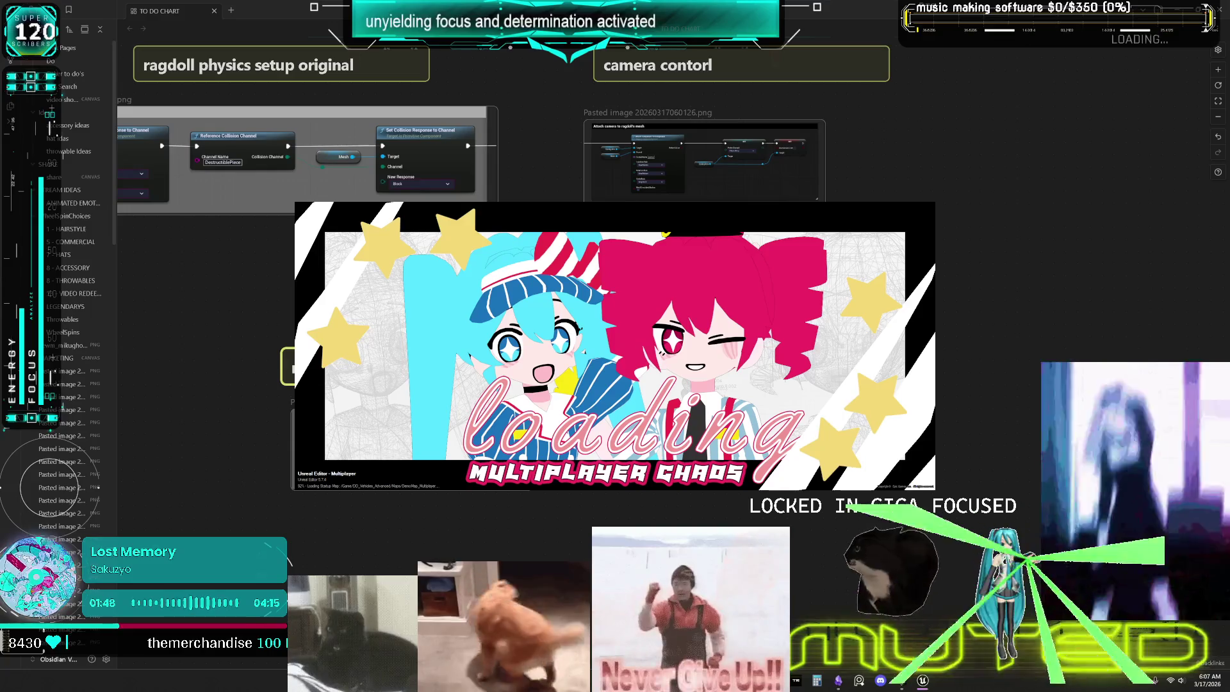
- Switch back to the reloading Unreal Editor with Alt+Tab
key(alt+Tab)
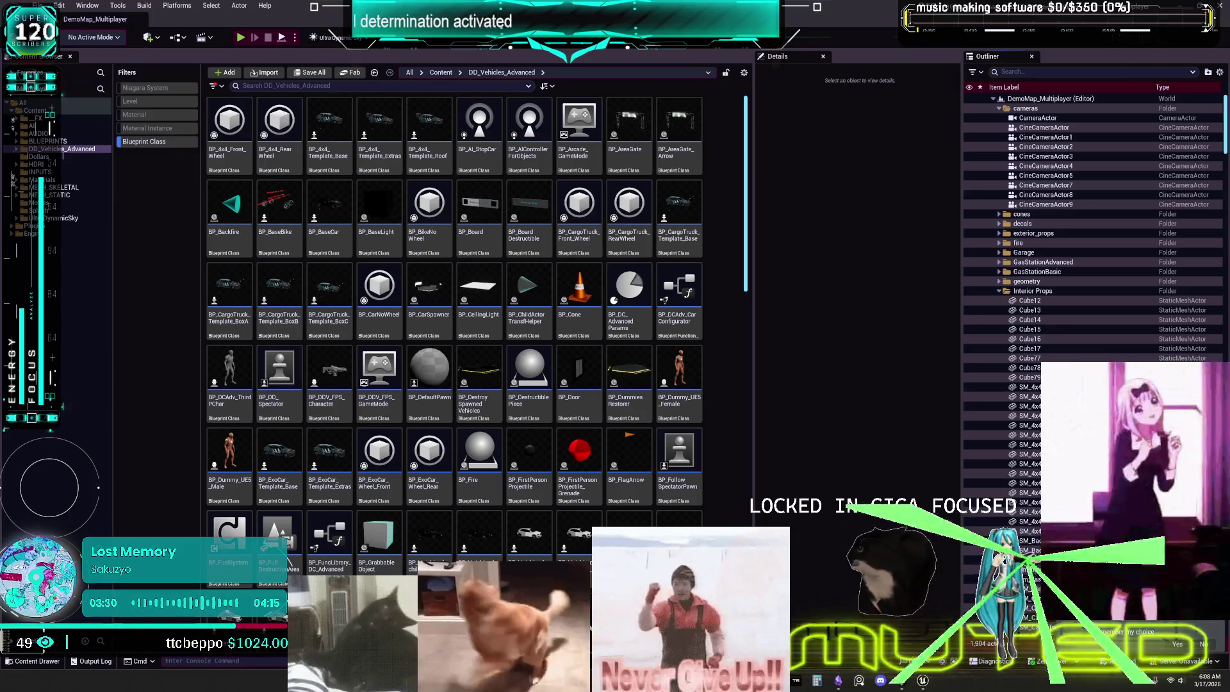
- Open BP_DCAdv_ThirdPChar and pan past Capsule collision down to the Ragdoll Activation section
click(252, 363)
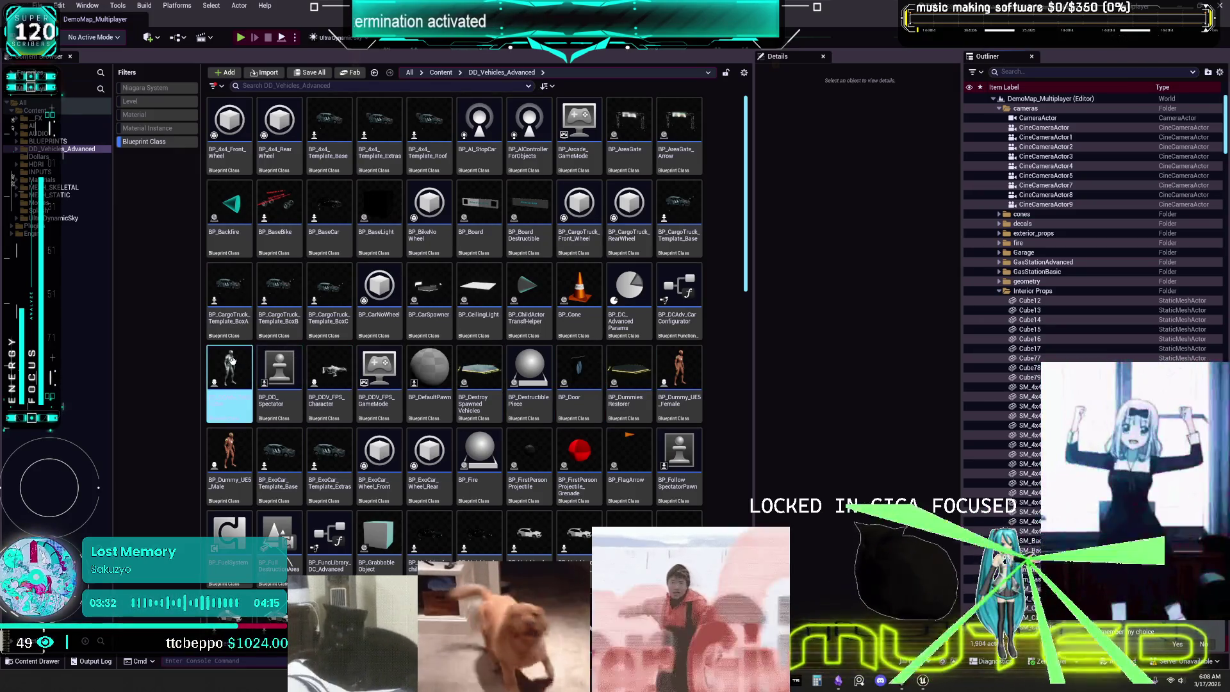
mouse_move(254, 364)
mouse_down()
mouse_move(549, 292)
mouse_move(686, 219)
mouse_move(672, 261)
mouse_up()
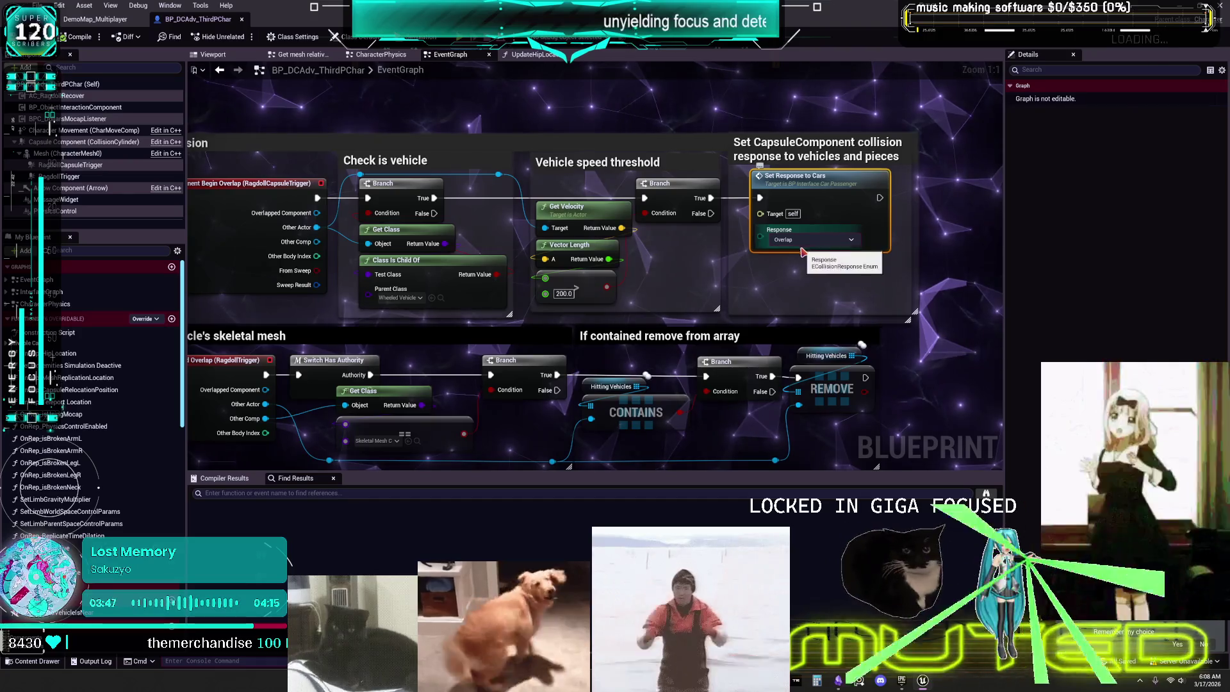
drag(701, 275, 815, 276)
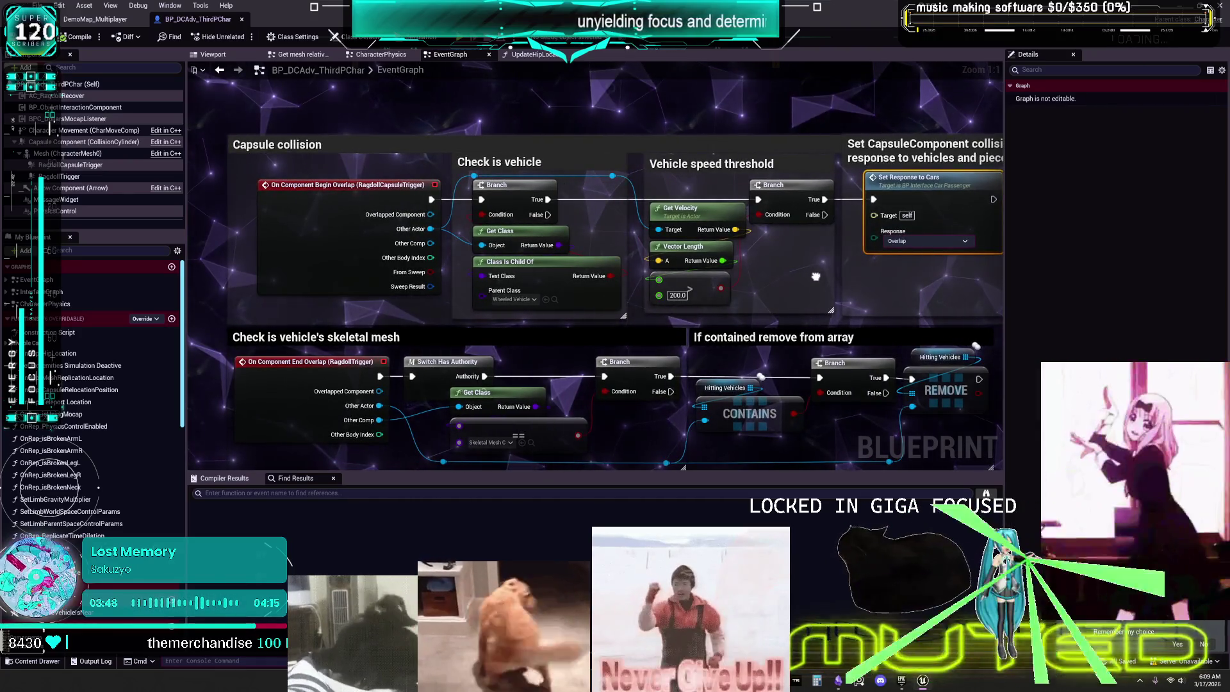
mouse_move(815, 276)
mouse_down()
mouse_move(786, 210)
mouse_move(733, 237)
mouse_up()
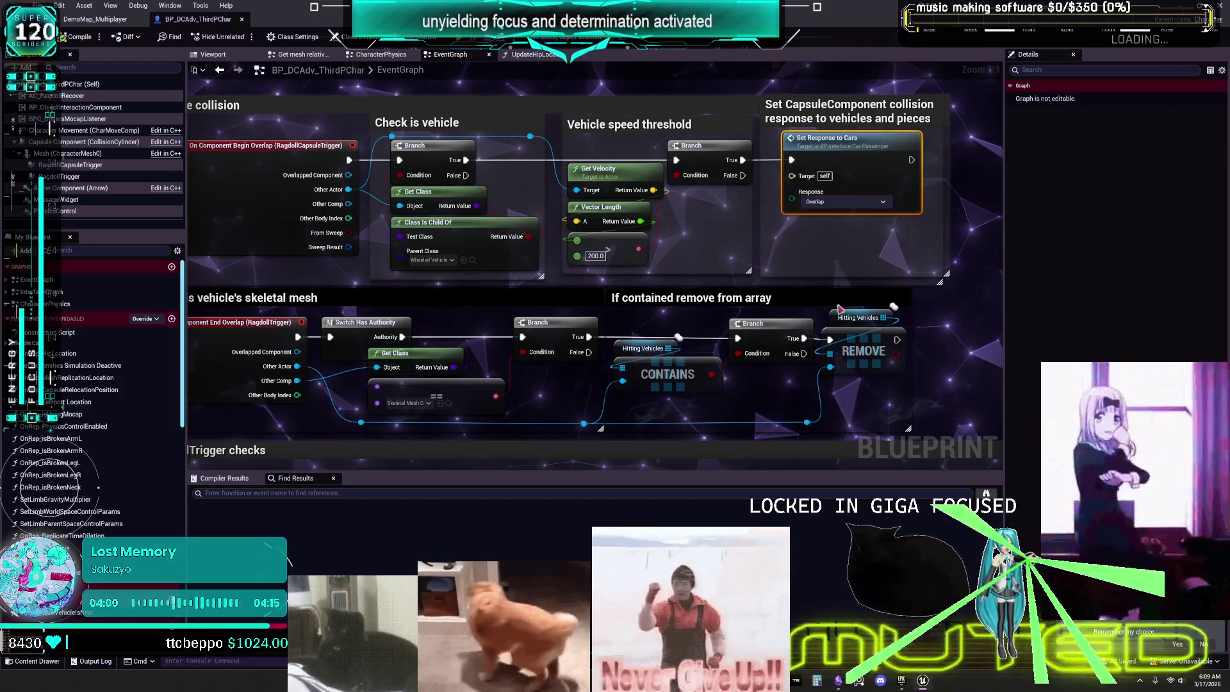
scroll(744, 299, down, 1)
scroll(829, 326, down, 1)
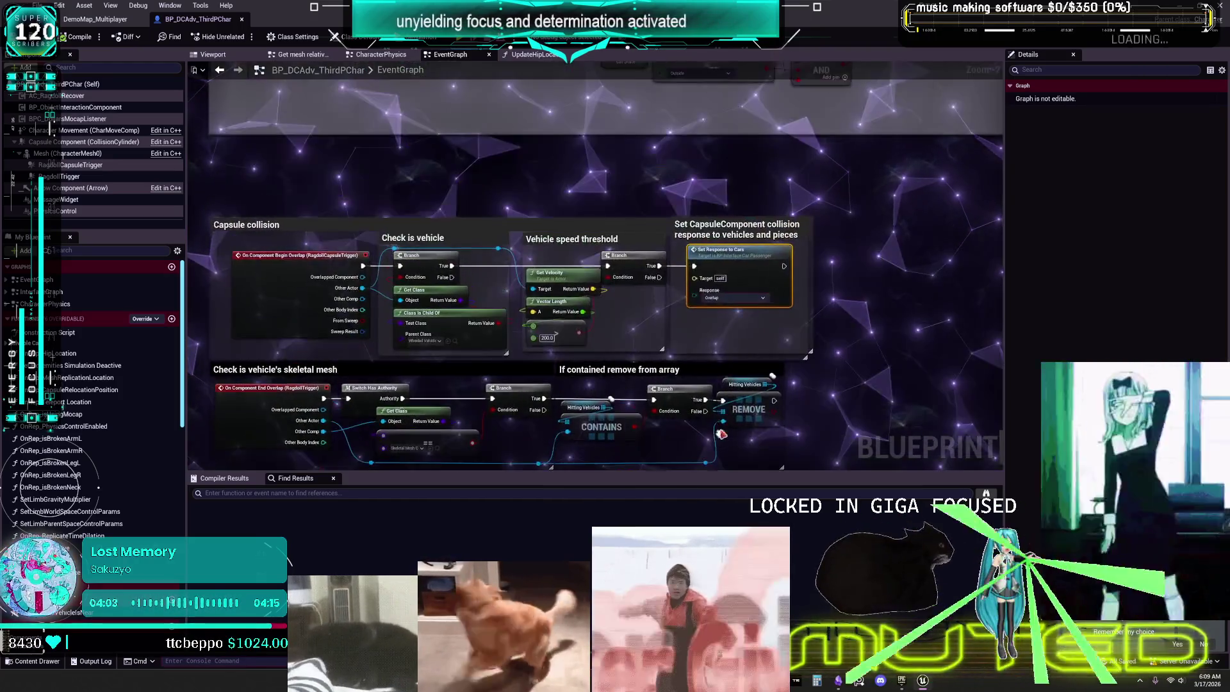
scroll(825, 246, down, 3)
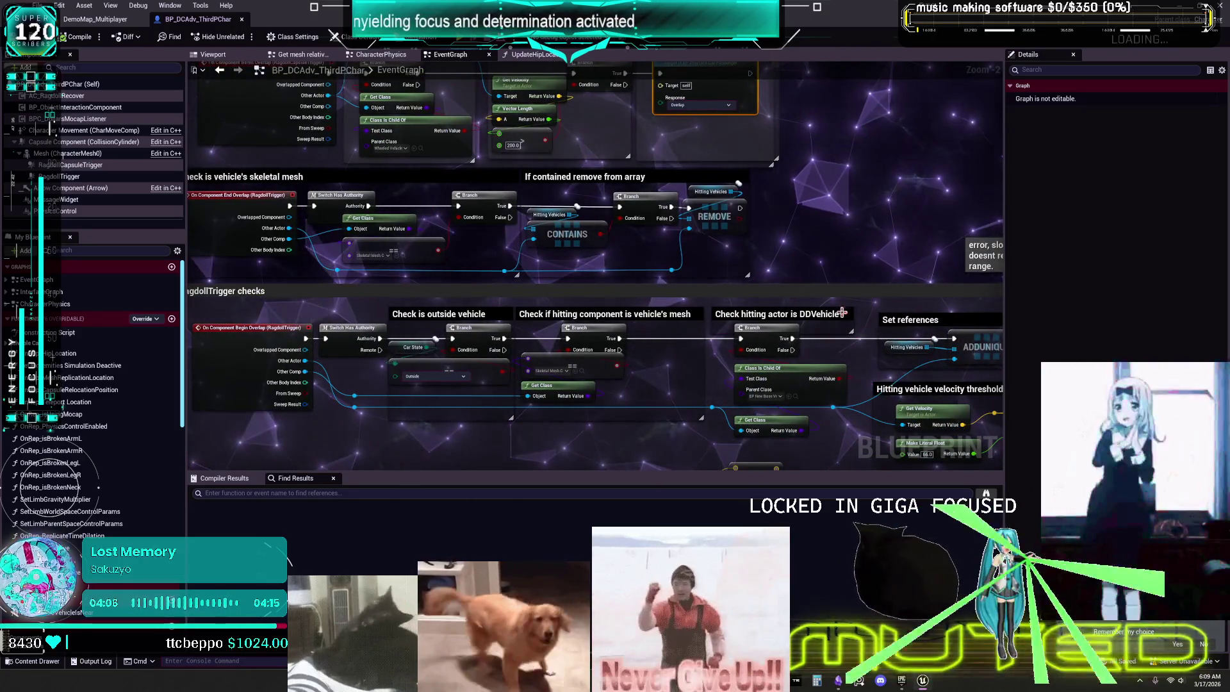
mouse_move(823, 344)
mouse_down()
mouse_move(675, 296)
mouse_move(549, 289)
mouse_move(560, 274)
mouse_move(587, 347)
mouse_up()
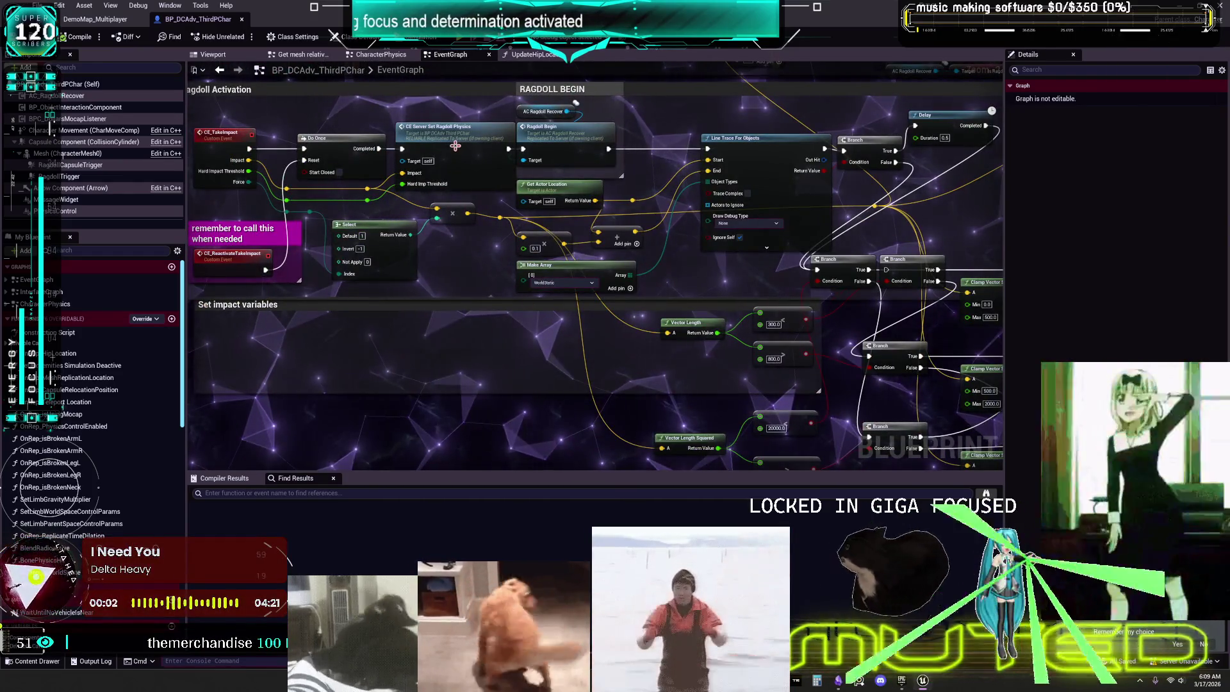
- Paste the Mesh/Set Collision Response nodes into the ragdoll events and wire the Branch False path
double_click(455, 145)
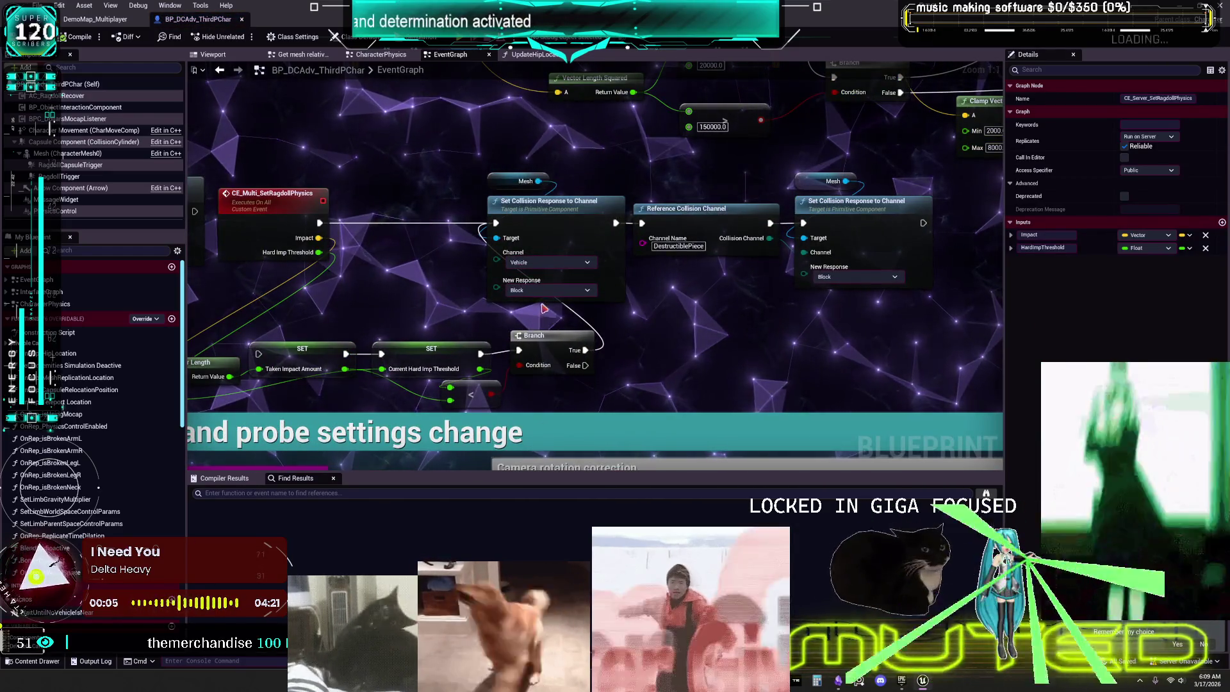
scroll(578, 251, down, 1)
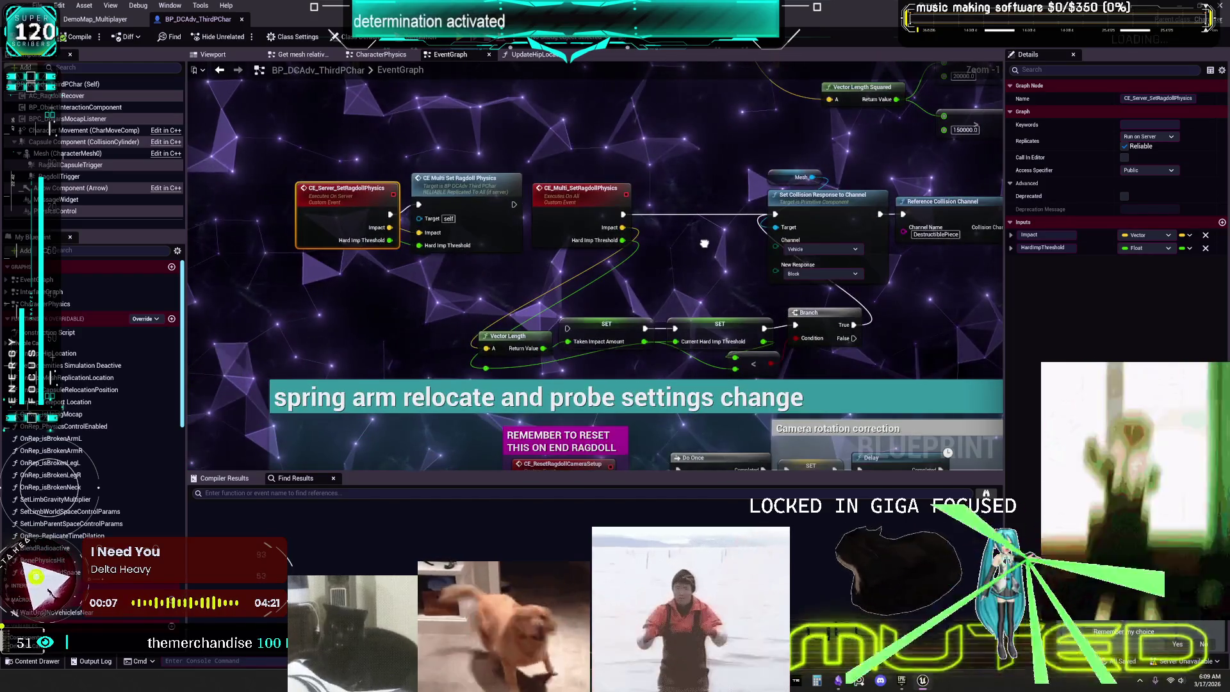
mouse_move(703, 243)
mouse_down()
mouse_move(575, 270)
mouse_move(534, 234)
mouse_move(408, 225)
mouse_up()
drag(681, 325, 656, 330)
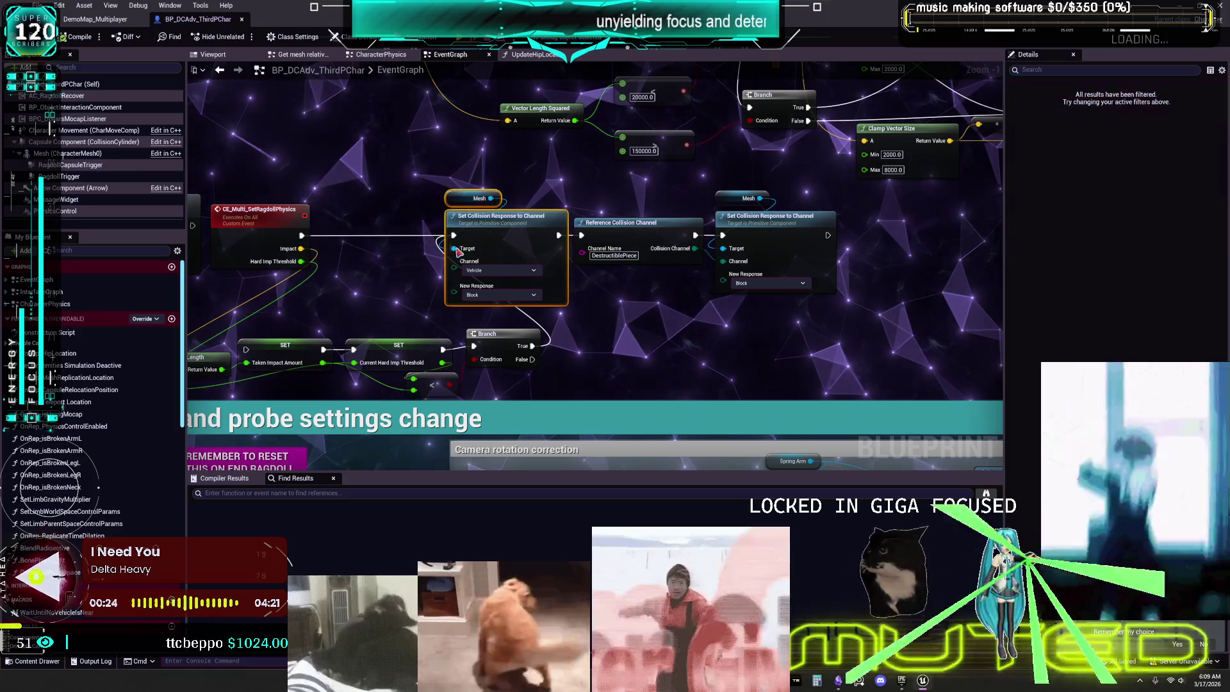
key(ctrl+v)
mouse_move(533, 359)
mouse_down()
mouse_move(607, 386)
mouse_move(646, 355)
mouse_move(616, 315)
mouse_up()
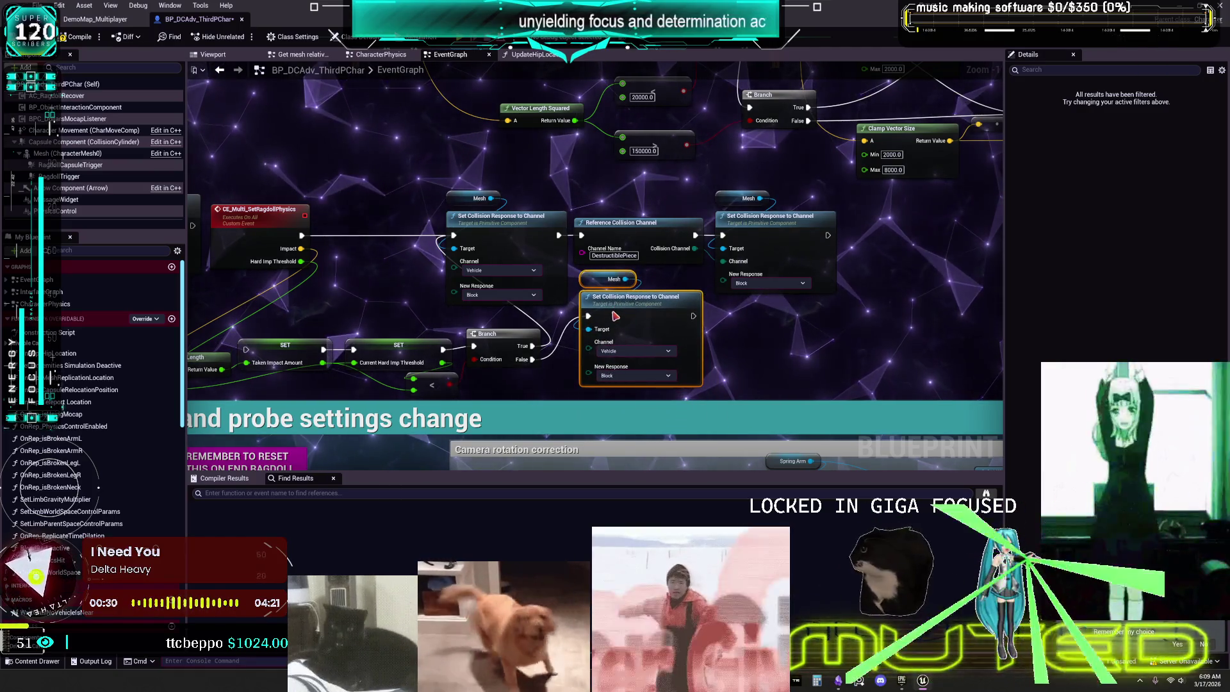
click(788, 338)
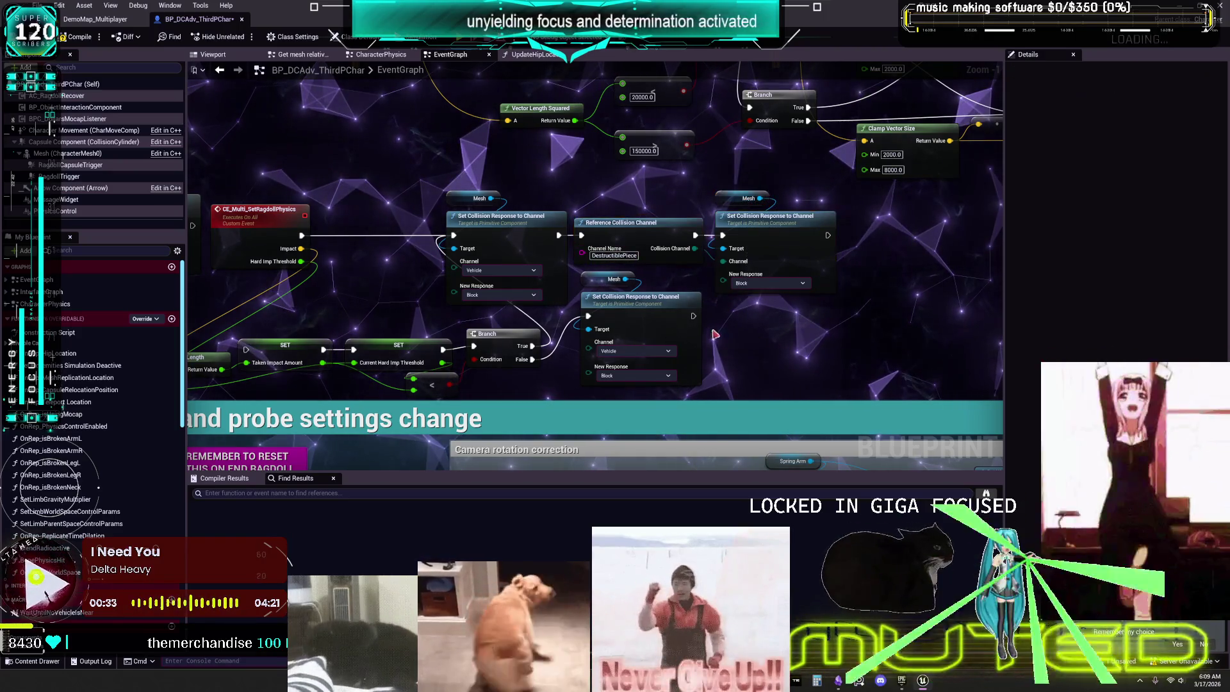
- Paste another Reference Collision Channel group, set its New Response to Overlap, and compile
key(ctrl+v)
drag(756, 348, 763, 315)
click(931, 365)
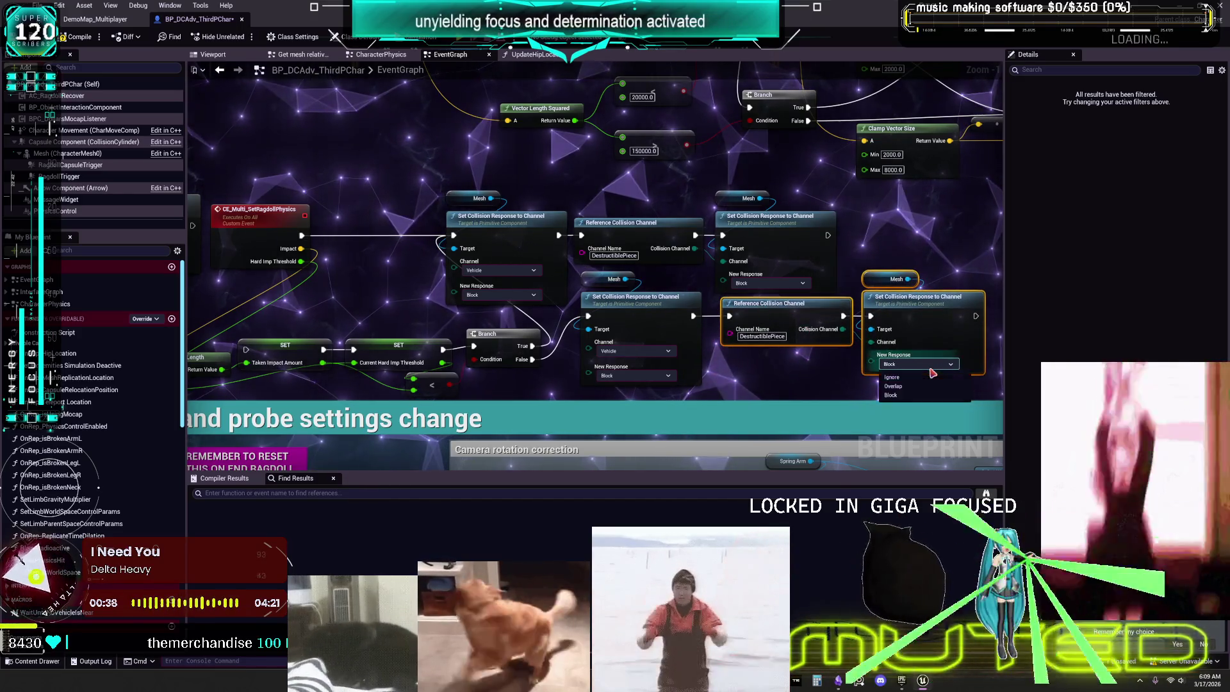
click(894, 386)
click(781, 379)
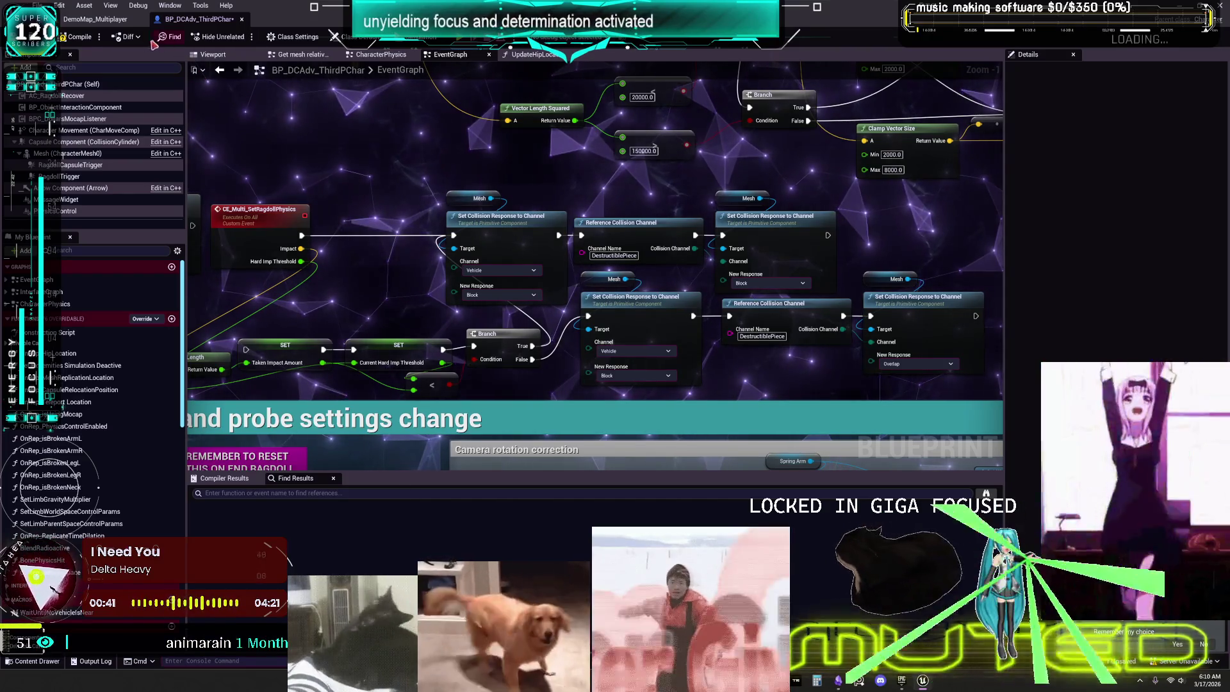
click(74, 39)
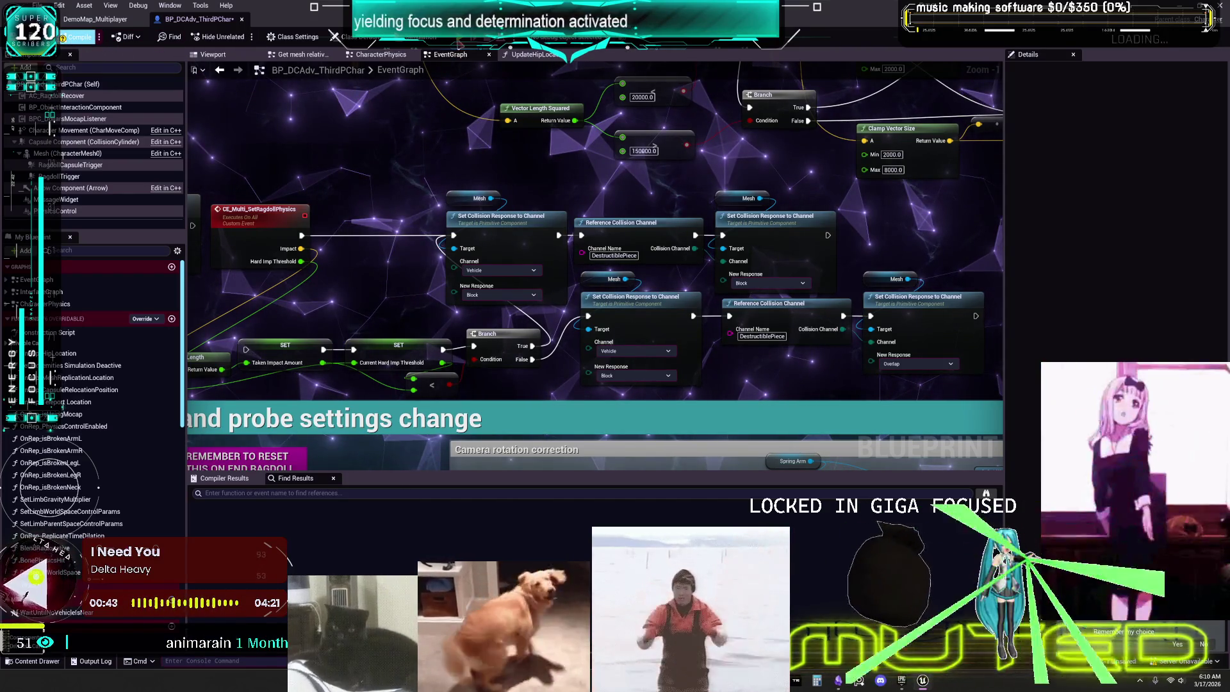
click(95, 18)
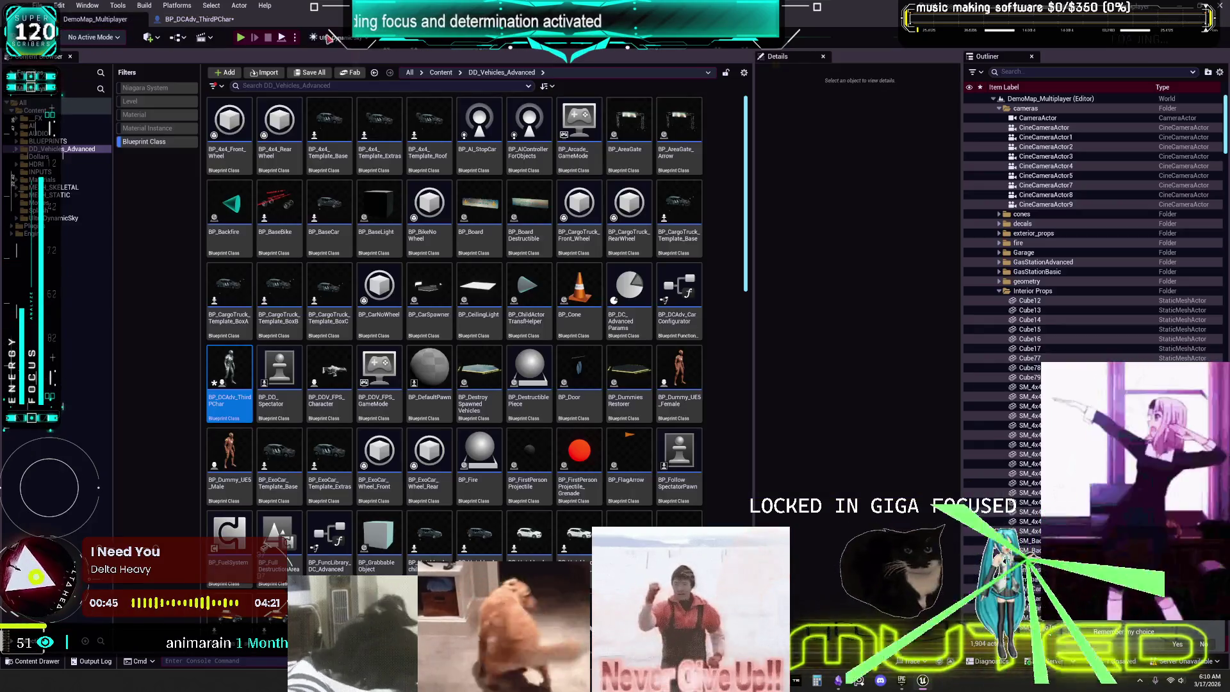
- Run a two-client Multiplayer Preview and drive the car with W, A, S into the character
key(alt+p)
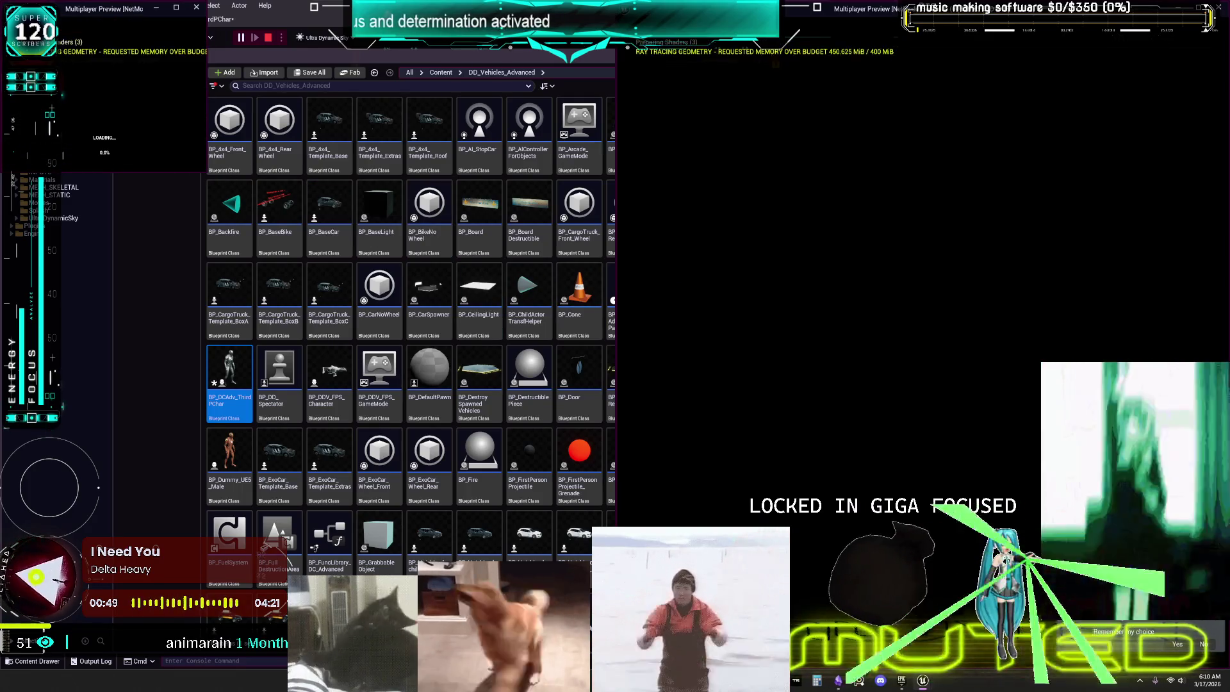
key(alt+Tab)
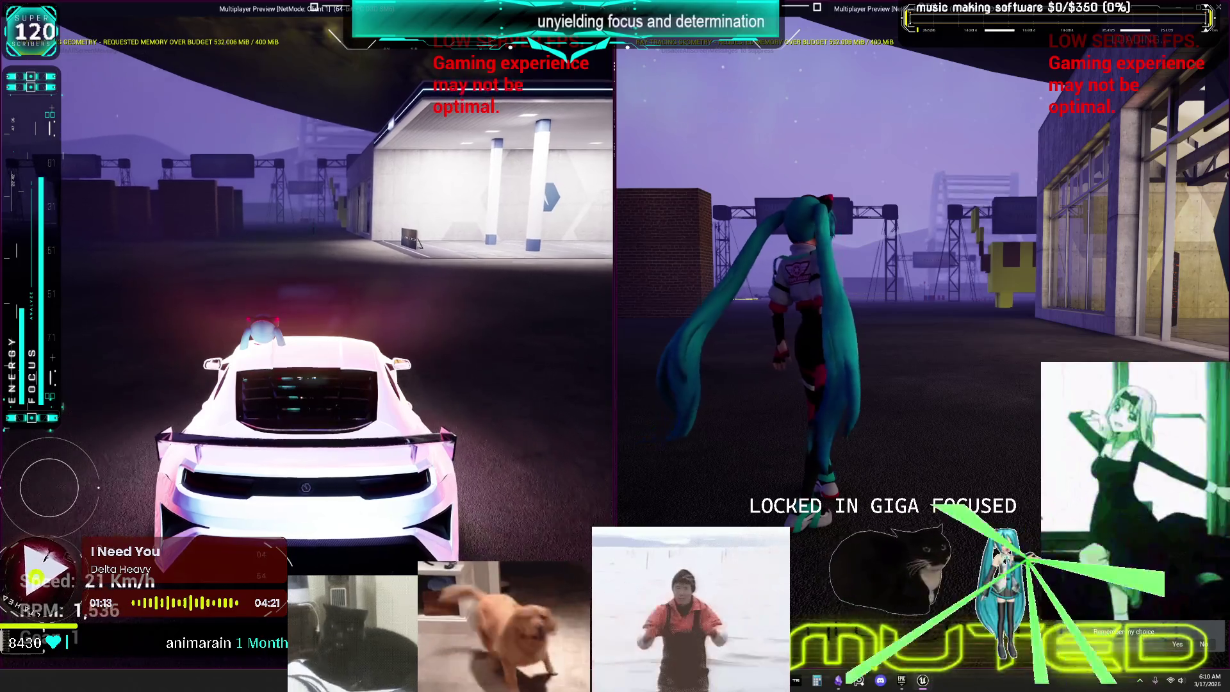
key(w)
key(w)
key(a)
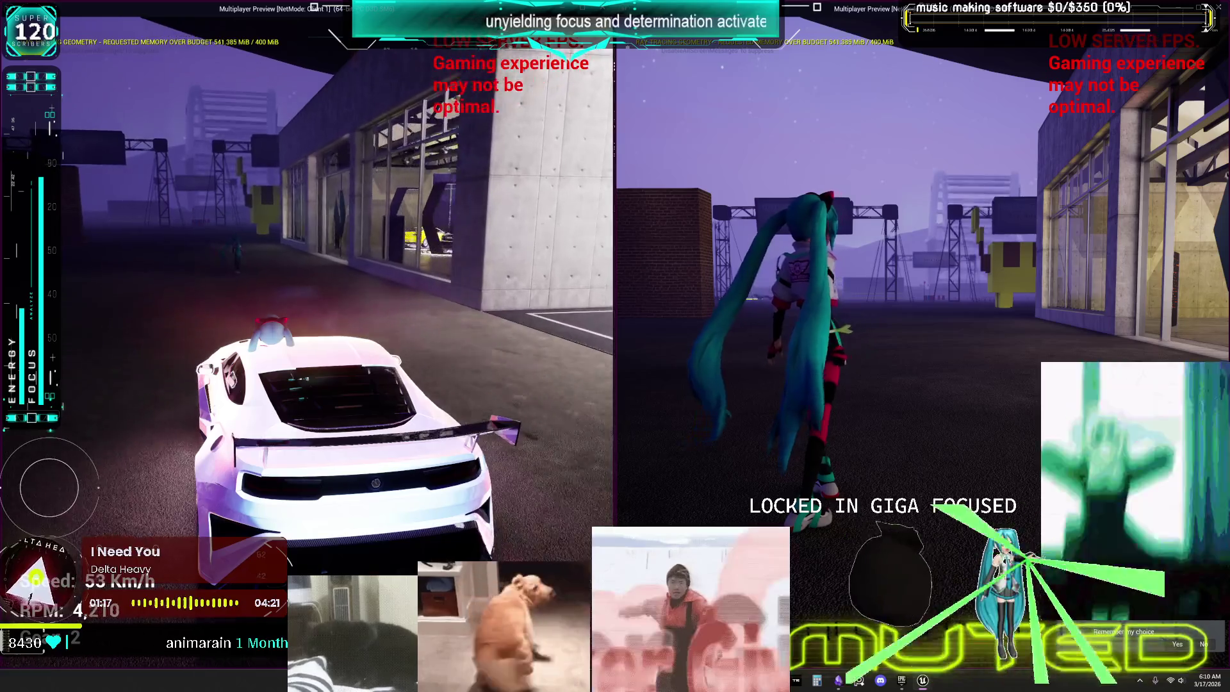
key(s)
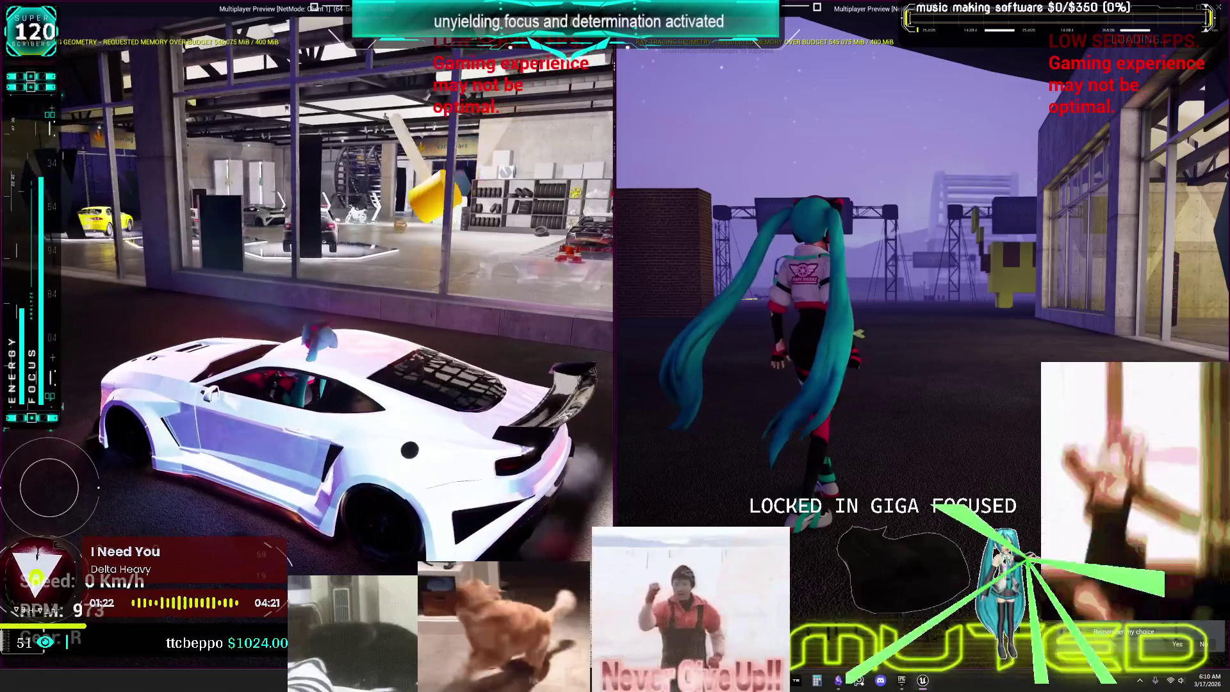
key(w)
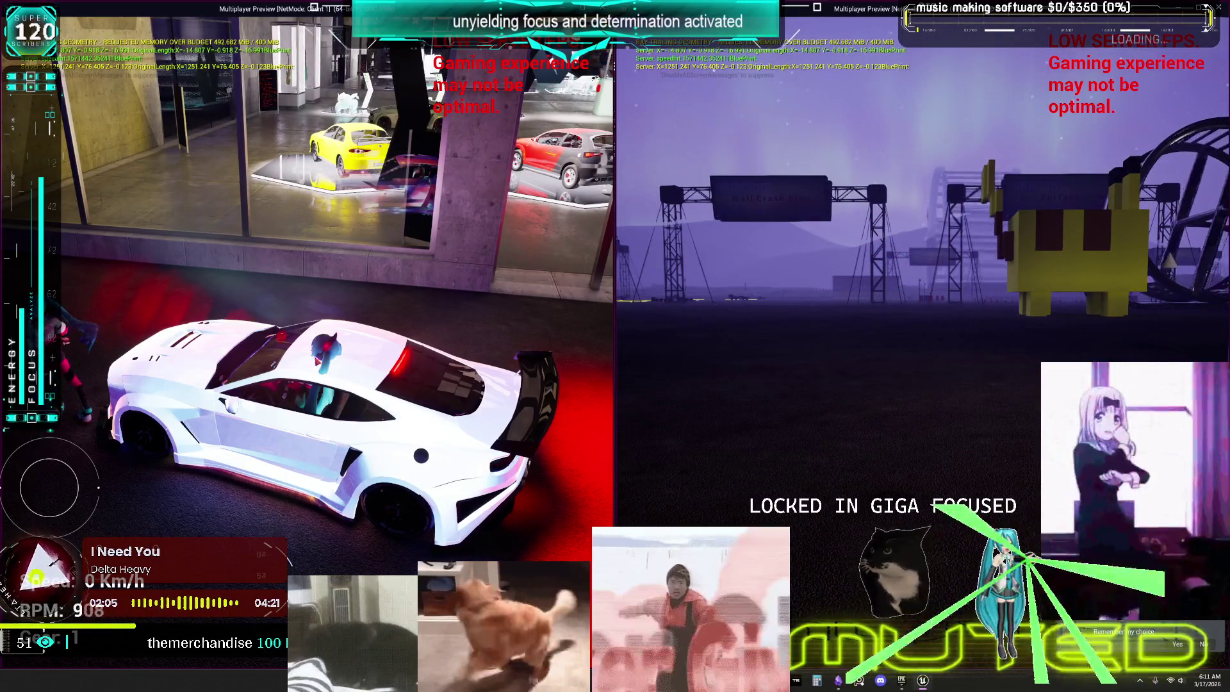
key(alt+Tab)
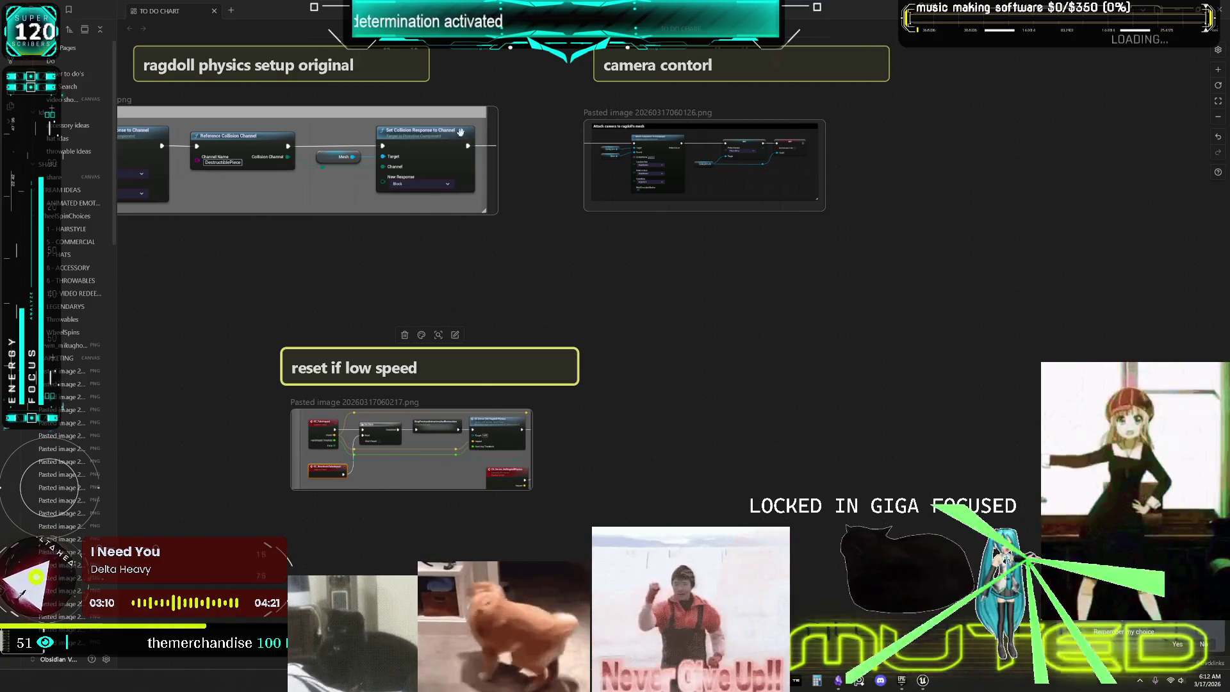
mouse_move(471, 414)
mouse_down()
mouse_move(634, 405)
mouse_move(630, 387)
mouse_move(529, 429)
mouse_move(632, 390)
mouse_move(750, 452)
mouse_move(590, 394)
mouse_move(847, 335)
mouse_move(770, 340)
mouse_move(831, 363)
mouse_move(666, 450)
mouse_move(662, 428)
mouse_move(701, 524)
mouse_move(788, 488)
mouse_move(715, 510)
mouse_move(505, 442)
mouse_move(863, 484)
mouse_move(768, 462)
mouse_move(630, 493)
mouse_move(547, 479)
mouse_move(624, 510)
mouse_move(666, 504)
mouse_move(602, 526)
mouse_move(578, 518)
mouse_move(682, 513)
mouse_move(679, 522)
mouse_move(597, 458)
mouse_move(688, 508)
mouse_move(781, 477)
mouse_move(722, 490)
mouse_move(619, 446)
mouse_move(715, 486)
mouse_move(823, 488)
mouse_move(673, 456)
mouse_move(709, 415)
mouse_move(899, 457)
mouse_move(723, 452)
mouse_move(630, 434)
mouse_move(627, 461)
mouse_move(681, 498)
mouse_move(684, 474)
mouse_move(761, 510)
mouse_move(857, 463)
mouse_move(740, 412)
mouse_move(756, 440)
mouse_up()
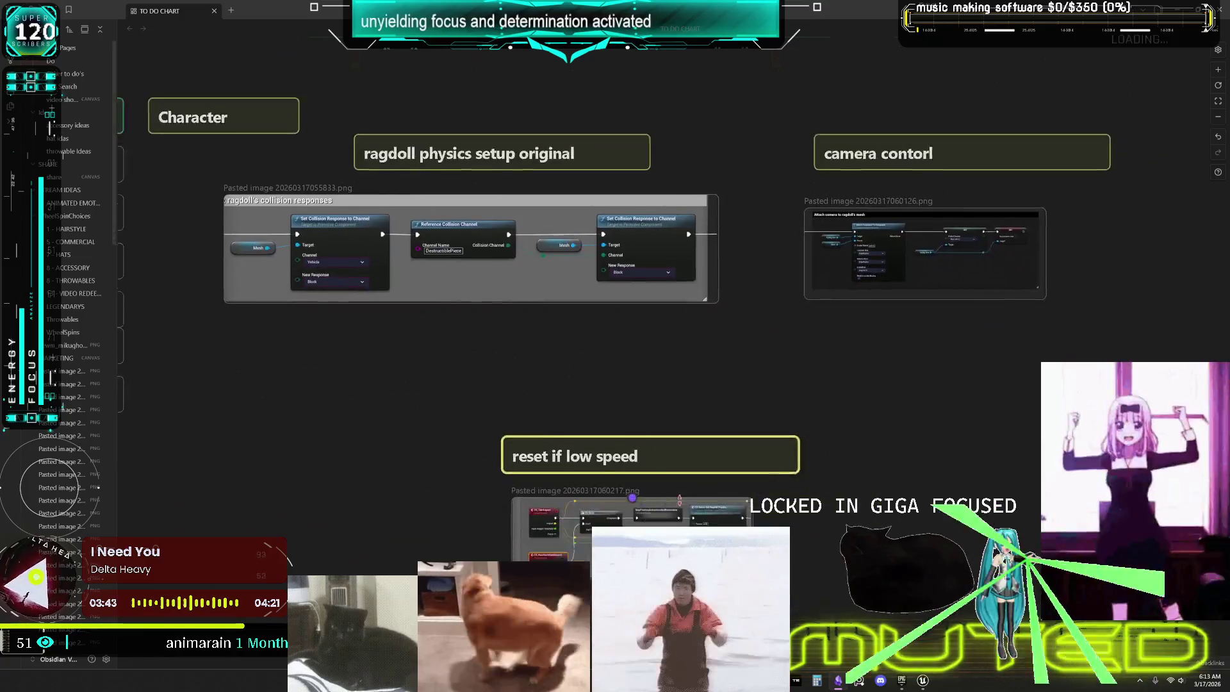
mouse_move(756, 440)
mouse_down()
mouse_move(884, 451)
mouse_move(856, 431)
mouse_move(932, 421)
mouse_move(904, 399)
mouse_move(788, 407)
mouse_move(859, 432)
mouse_up()
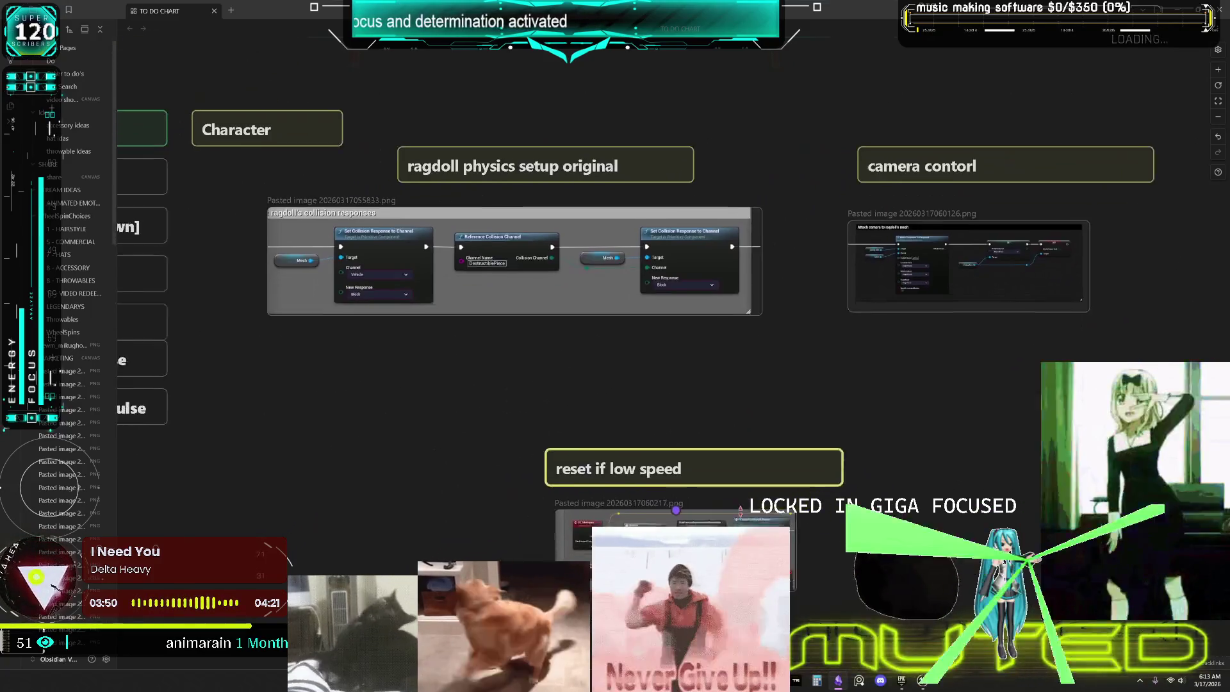
mouse_move(734, 517)
mouse_down()
mouse_move(661, 536)
mouse_move(741, 525)
mouse_move(762, 544)
mouse_move(639, 549)
mouse_move(640, 535)
mouse_move(693, 539)
mouse_up()
scroll(647, 523, right, 3)
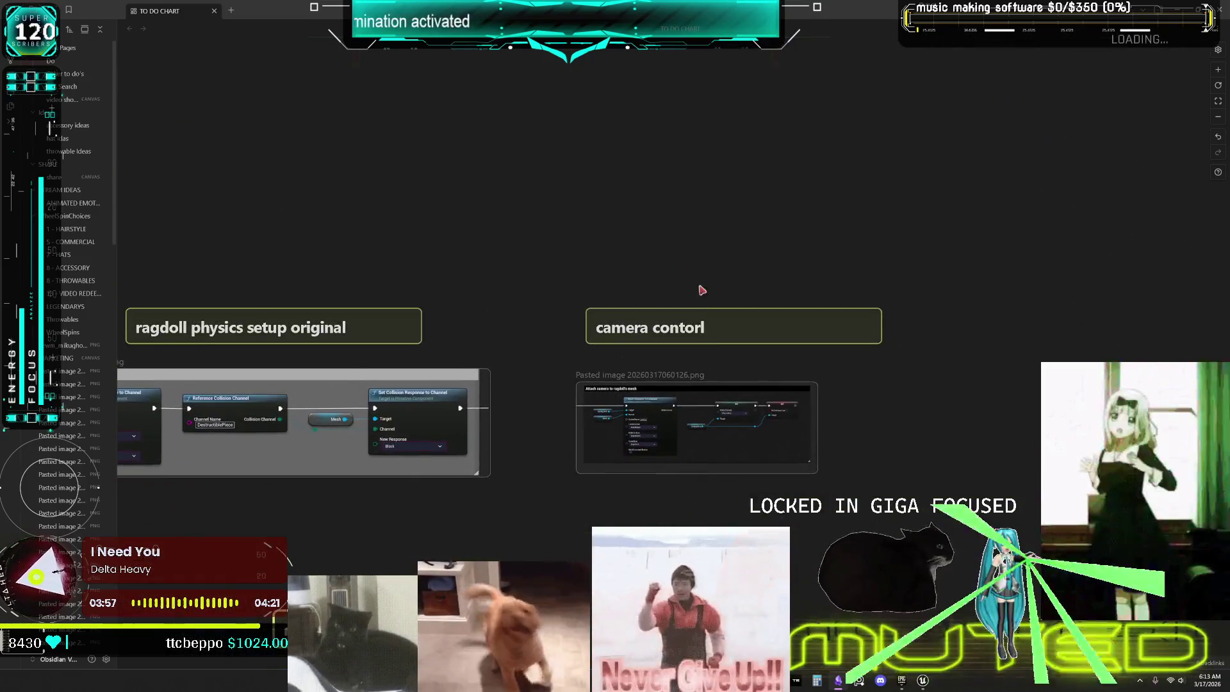
scroll(664, 244, down, 5)
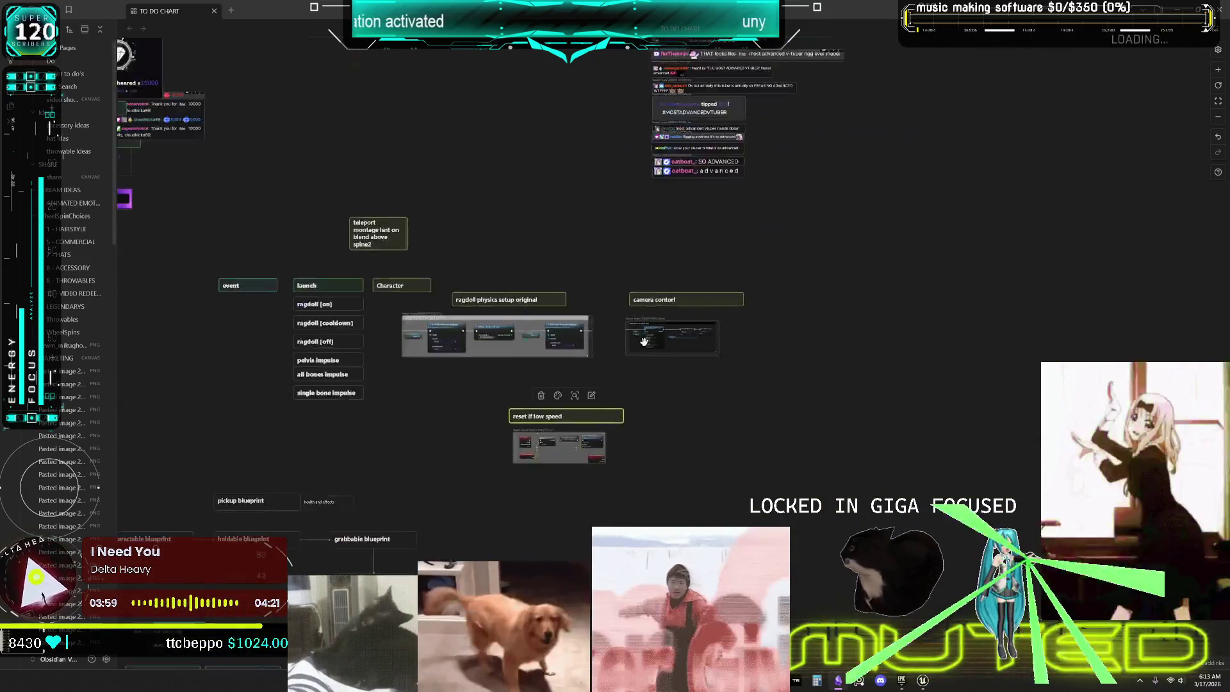
scroll(661, 344, up, 4)
scroll(661, 344, up, 4)
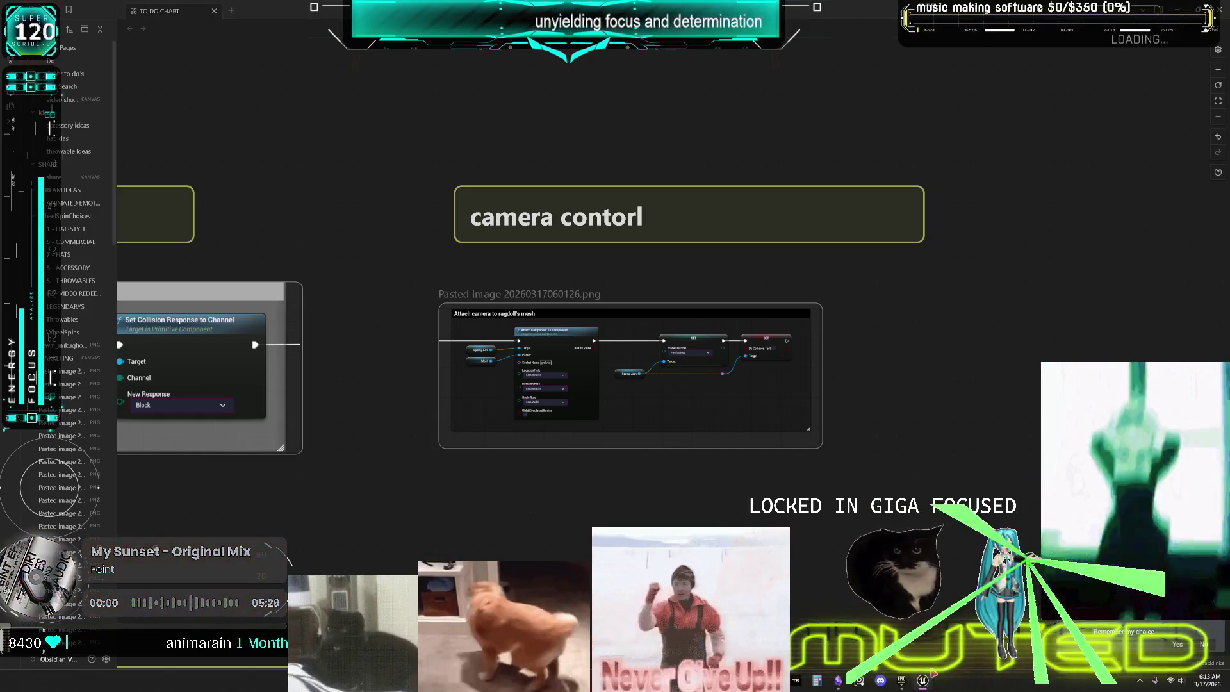
- Return to BP_DCAdv_ThirdPChar's EventGraph and pan to the collision response nodes
click(922, 680)
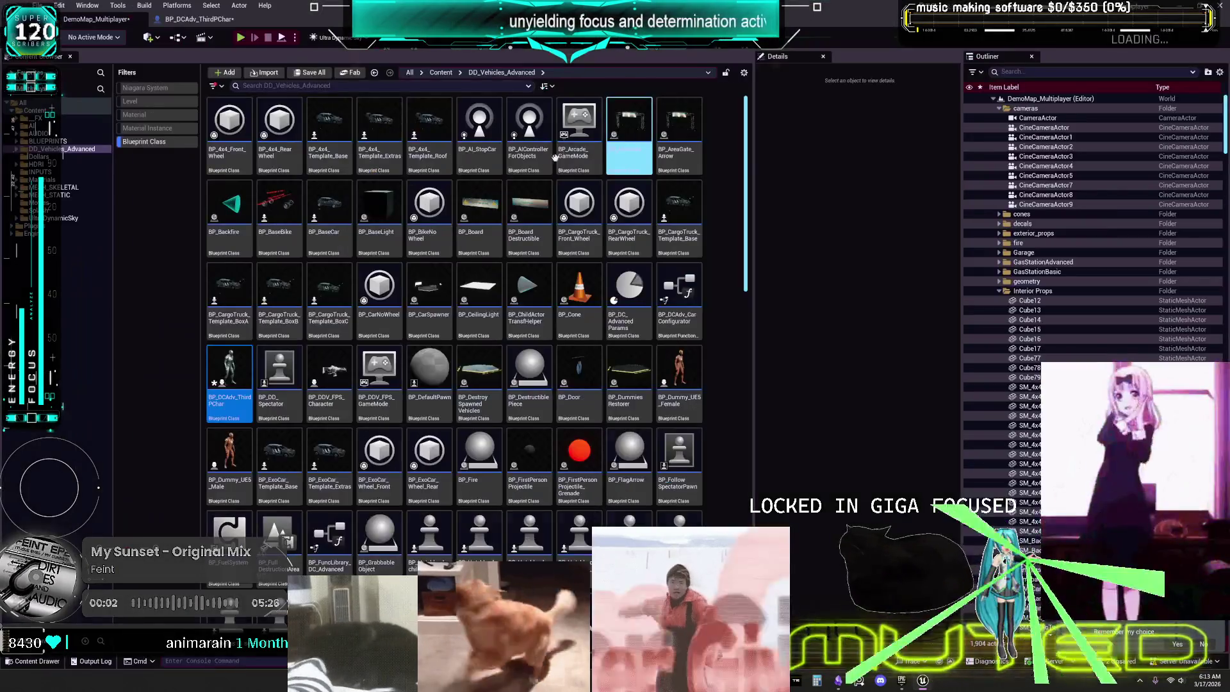
click(209, 26)
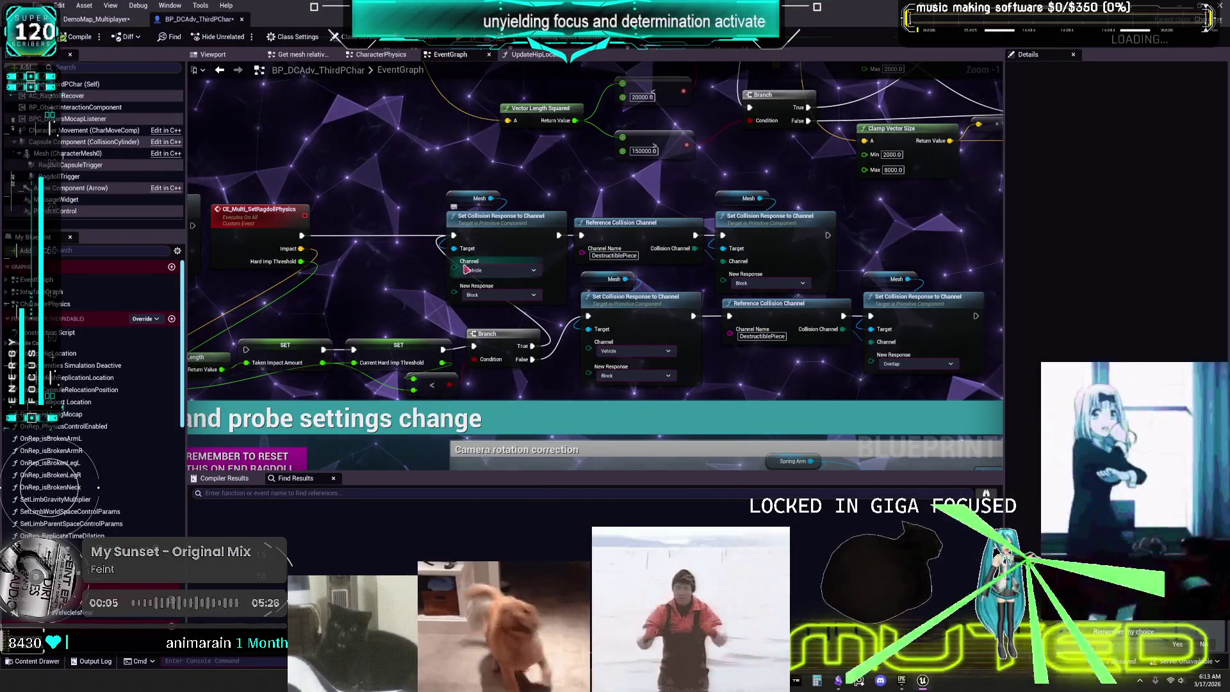
scroll(856, 242, up, 2)
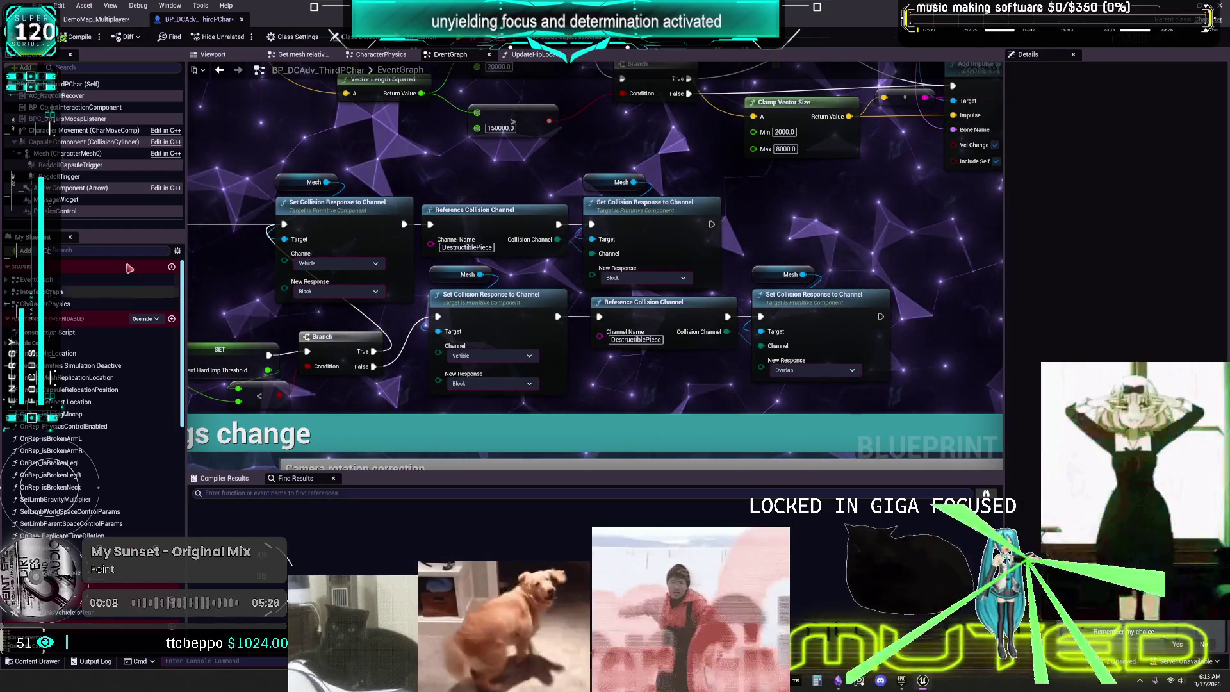
scroll(550, 220, down, 3)
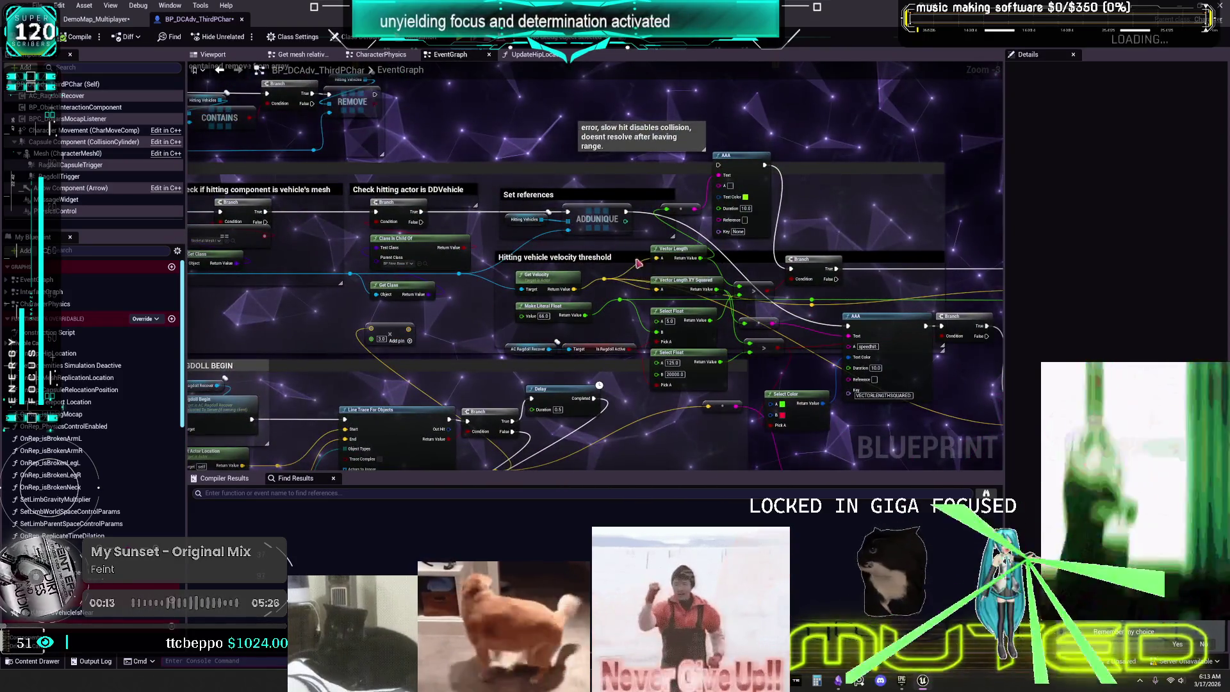
drag(613, 257, 569, 335)
scroll(564, 326, up, 2)
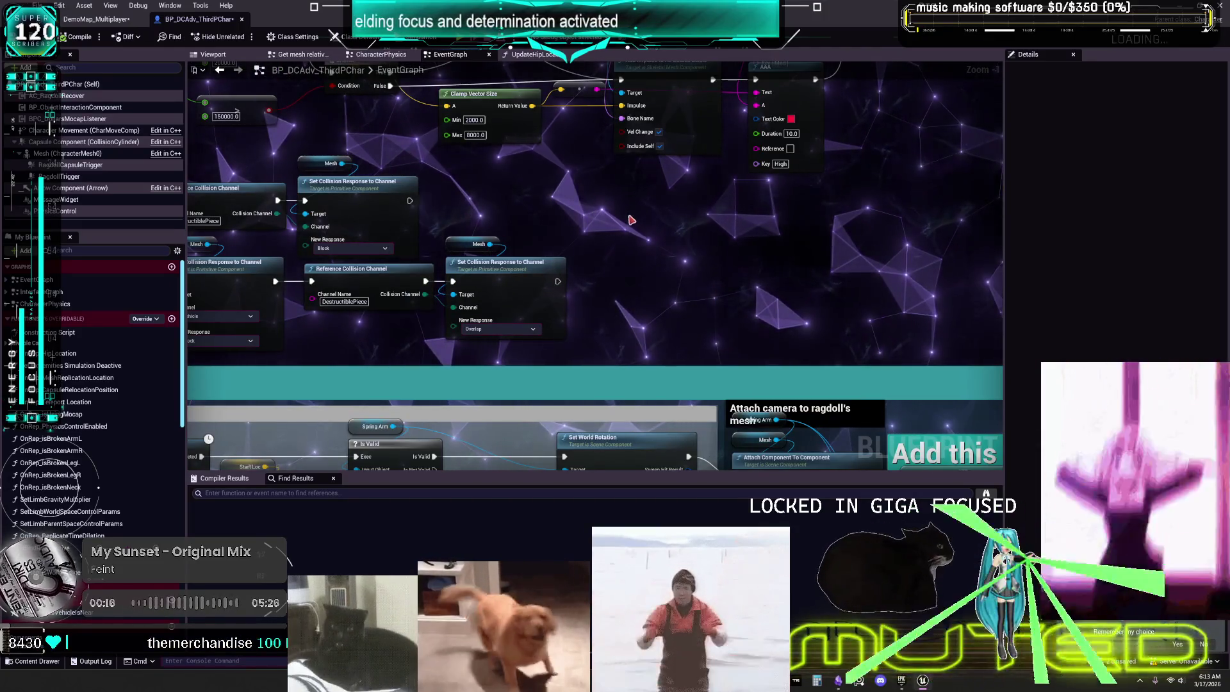
scroll(560, 268, down, 3)
scroll(532, 339, up, 3)
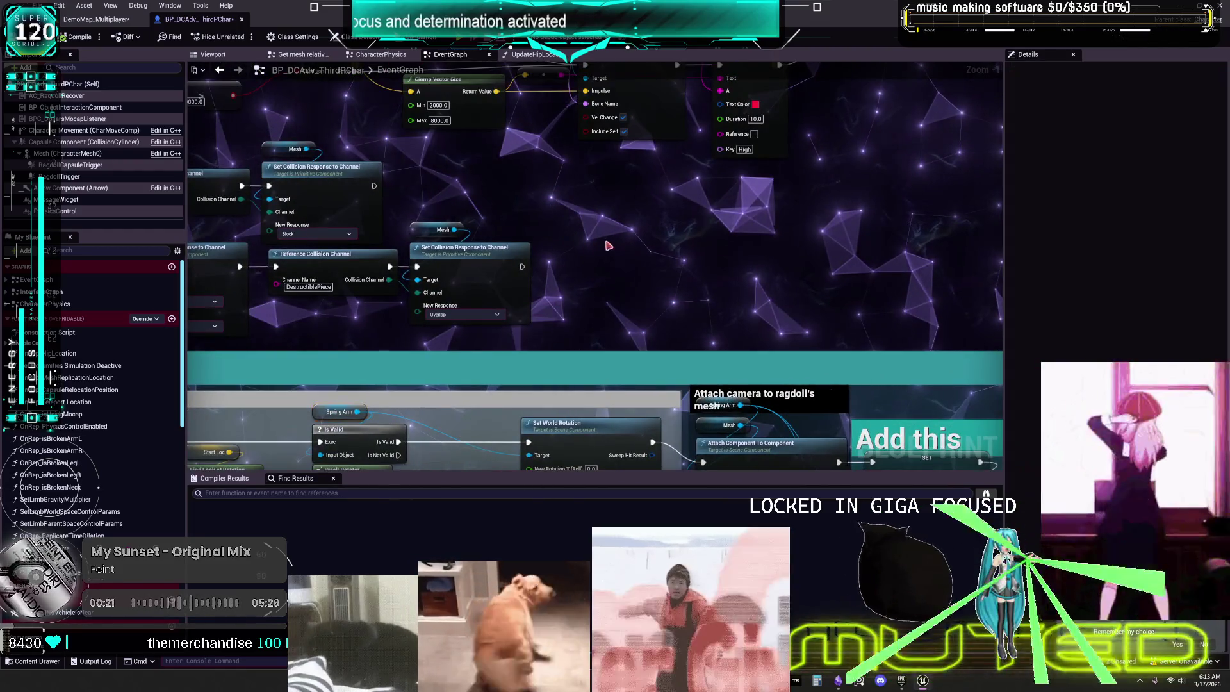
- Paste a Spring Arm reference beside the collision nodes and search its actions for 'probe'
key(ctrl+v)
drag(507, 241, 581, 235)
text(probe)
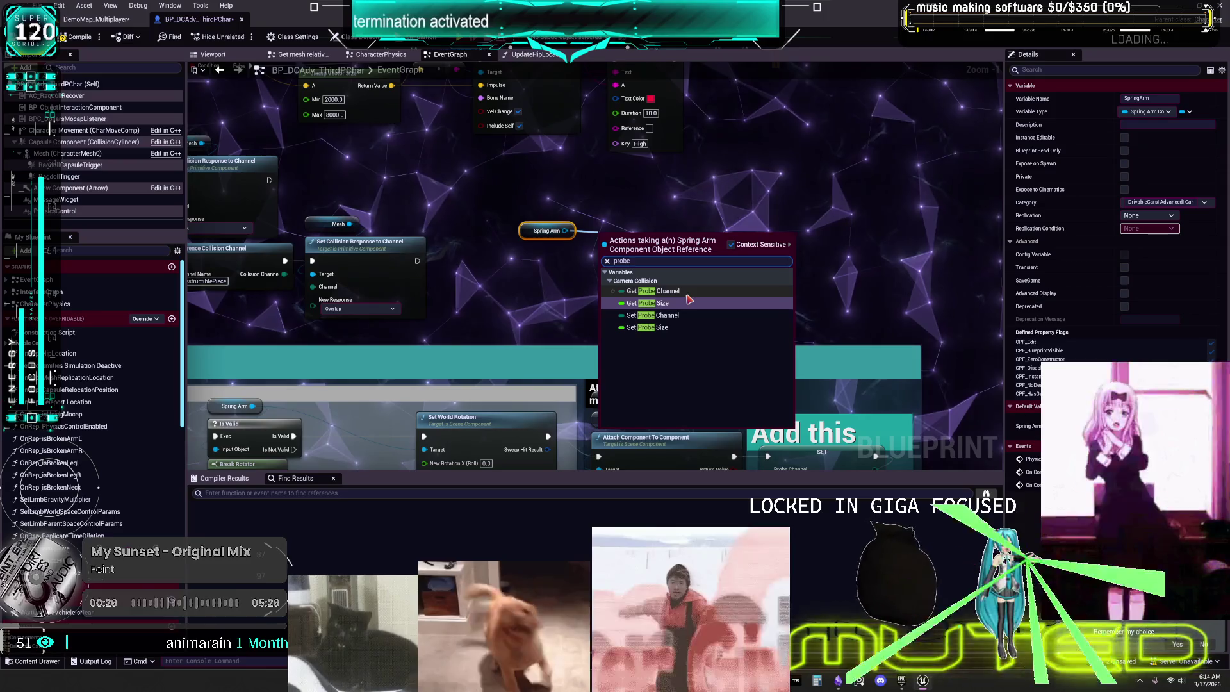
- Add a Spring Arm Probe Channel setter, then a Set Do Collision Test node from the Spring Arm pin
click(660, 315)
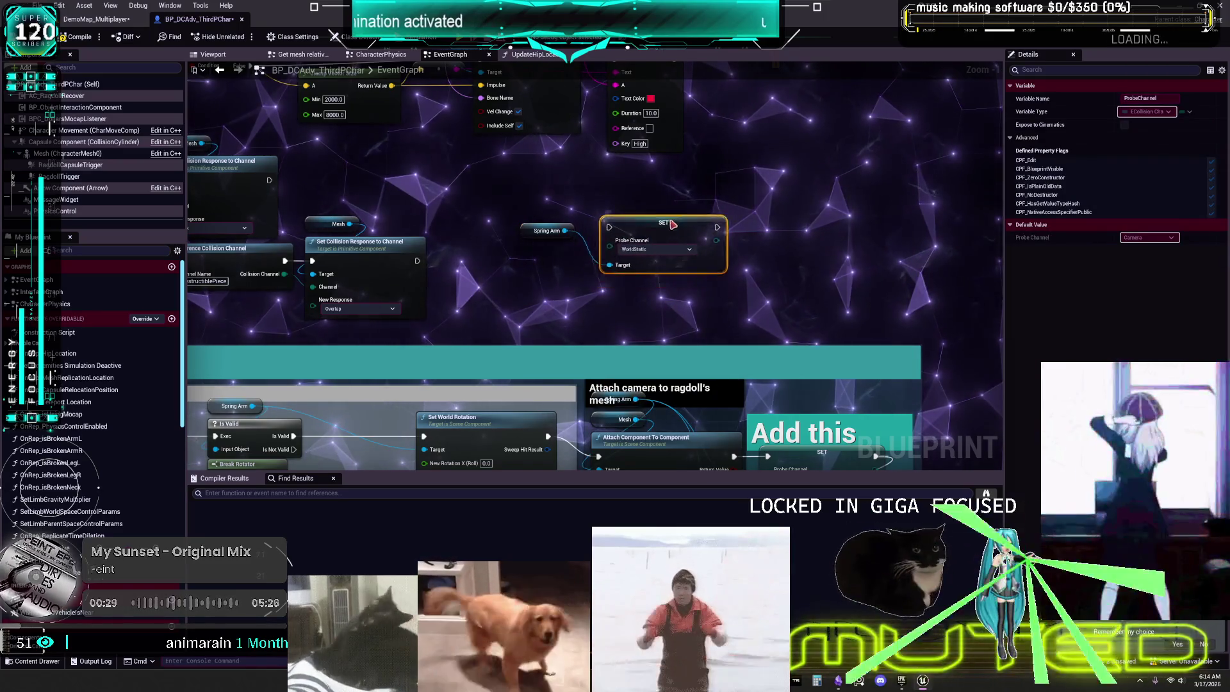
drag(671, 228, 678, 203)
drag(564, 230, 607, 282)
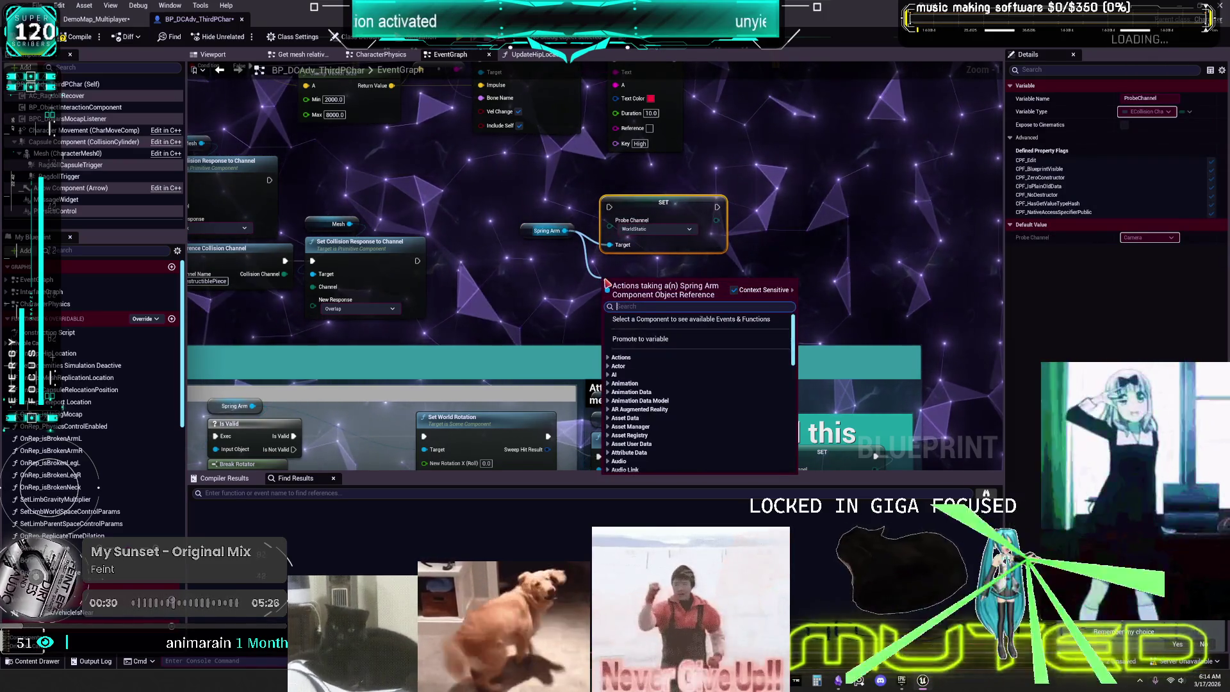
text(set)
scroll(736, 371, down, 10)
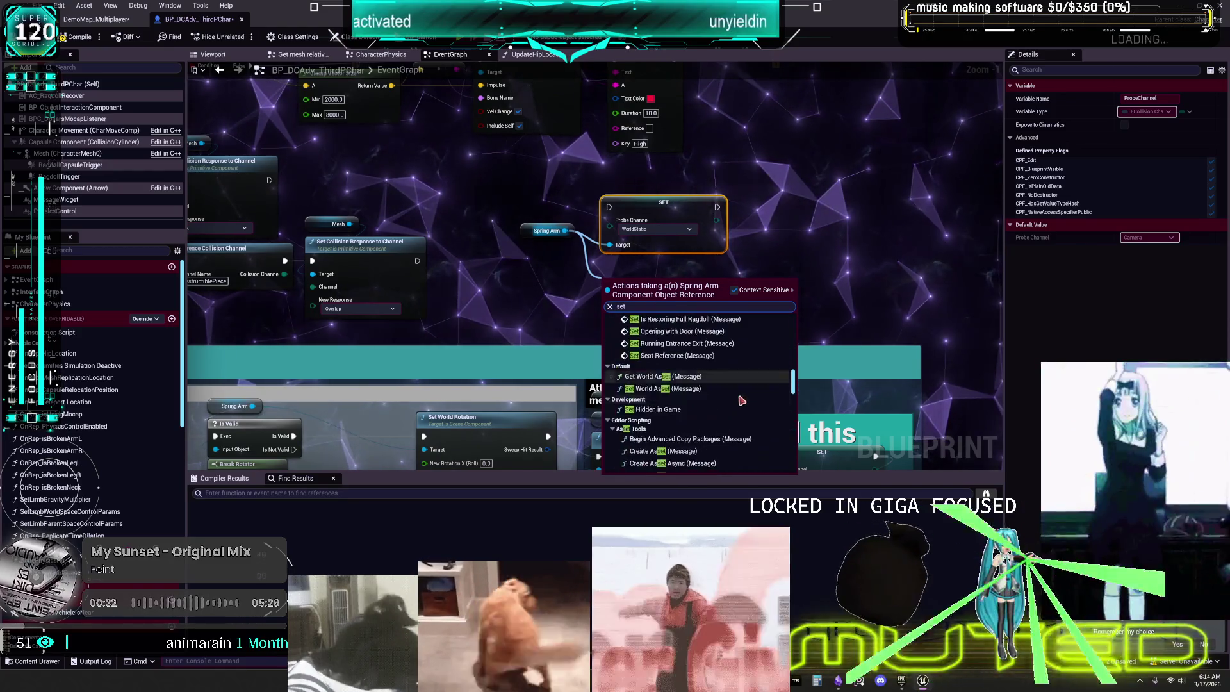
scroll(750, 404, down, 10)
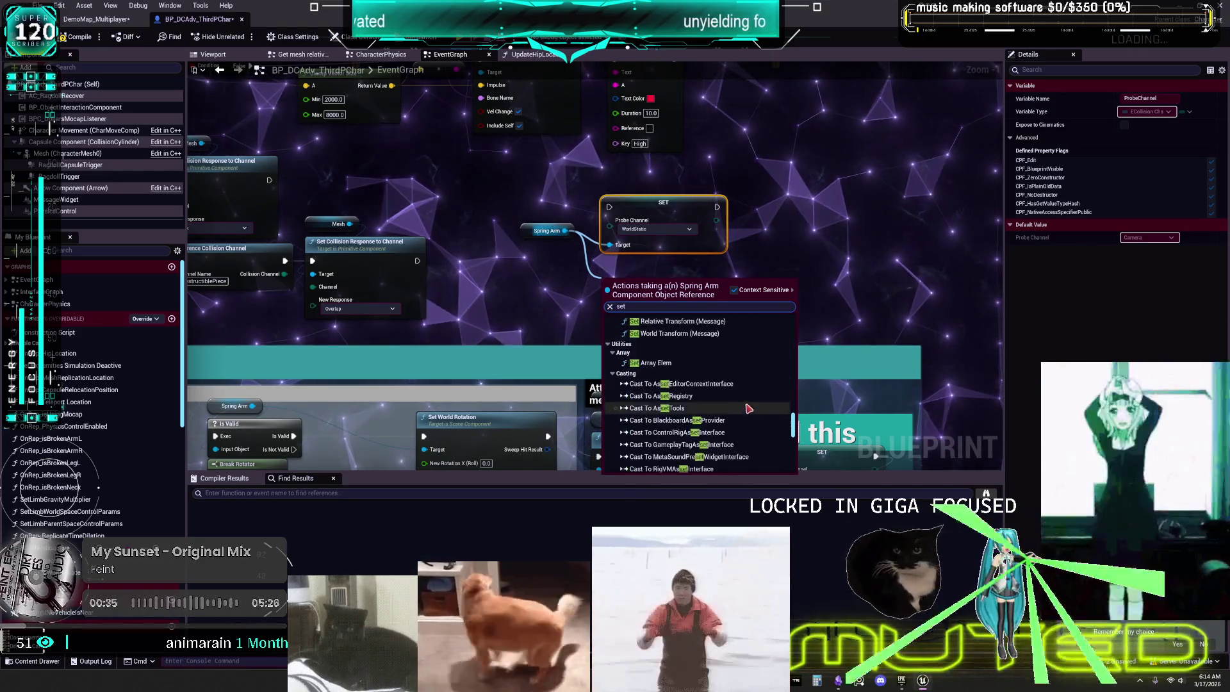
scroll(751, 400, down, 10)
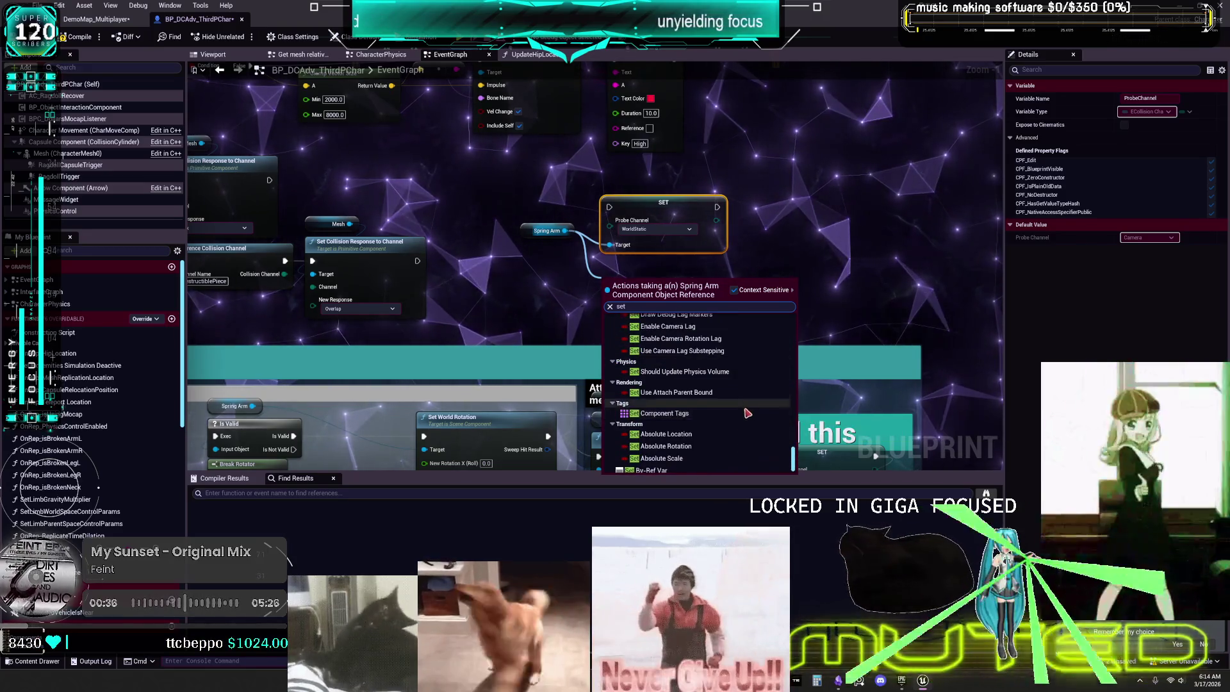
scroll(724, 419, up, 5)
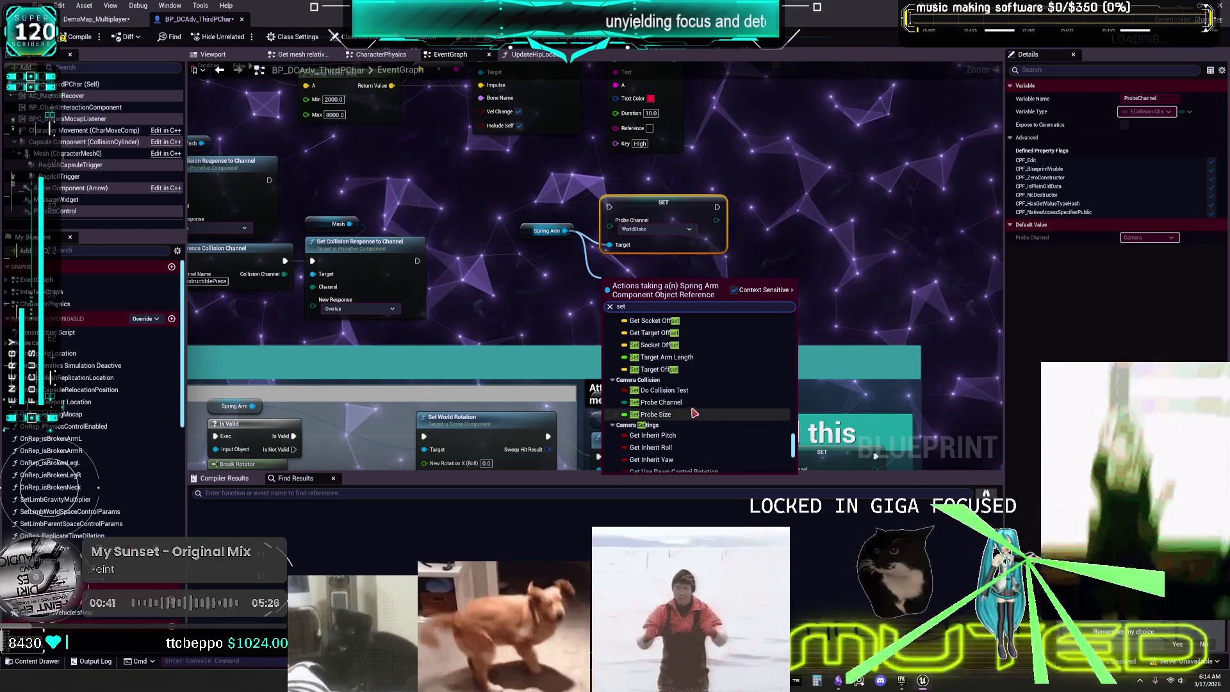
scroll(694, 391, up, 1)
click(694, 390)
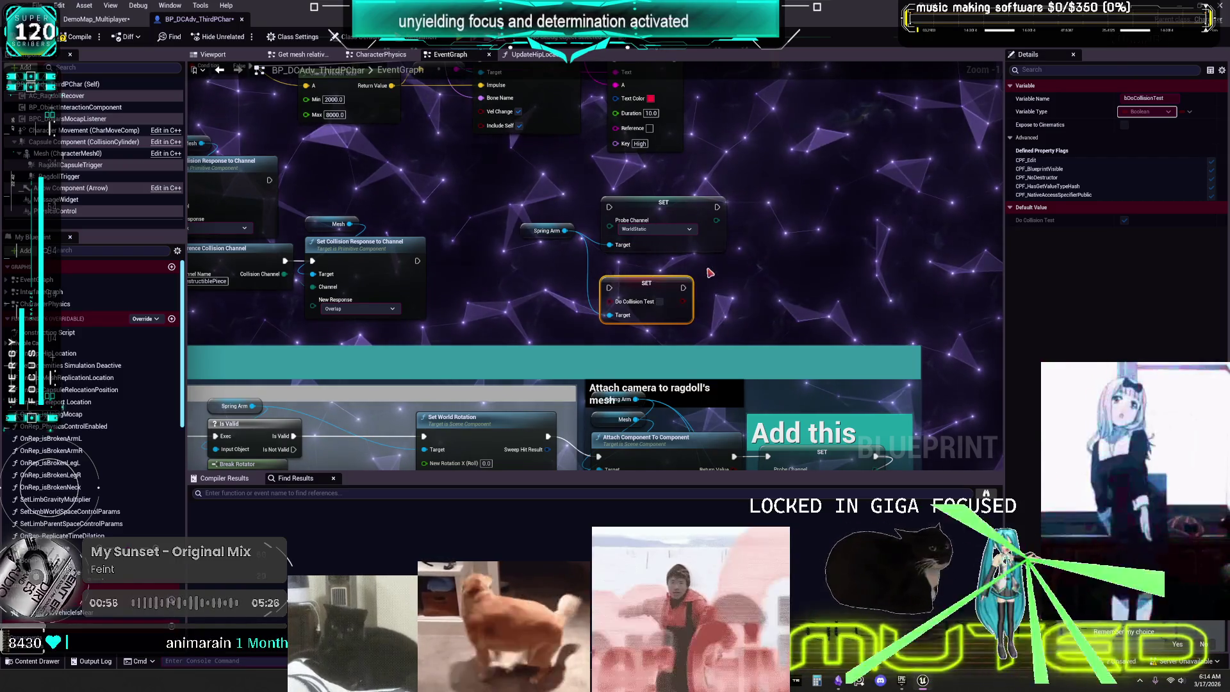
scroll(665, 250, up, 1)
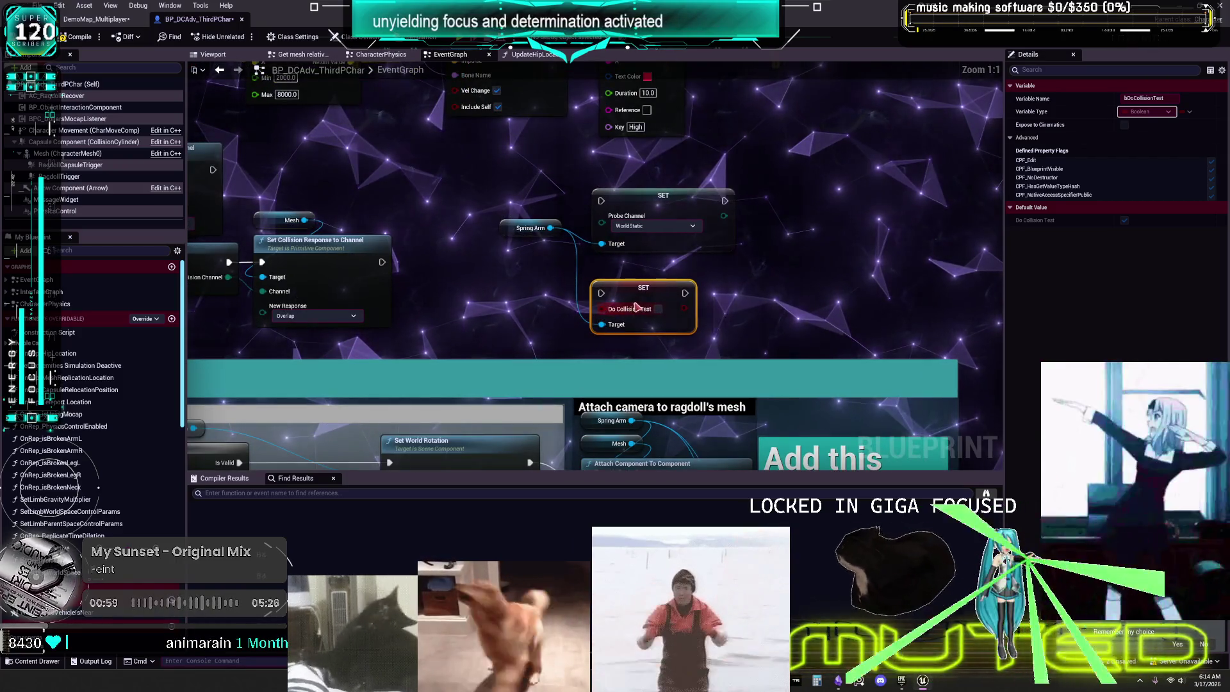
scroll(636, 307, down, 3)
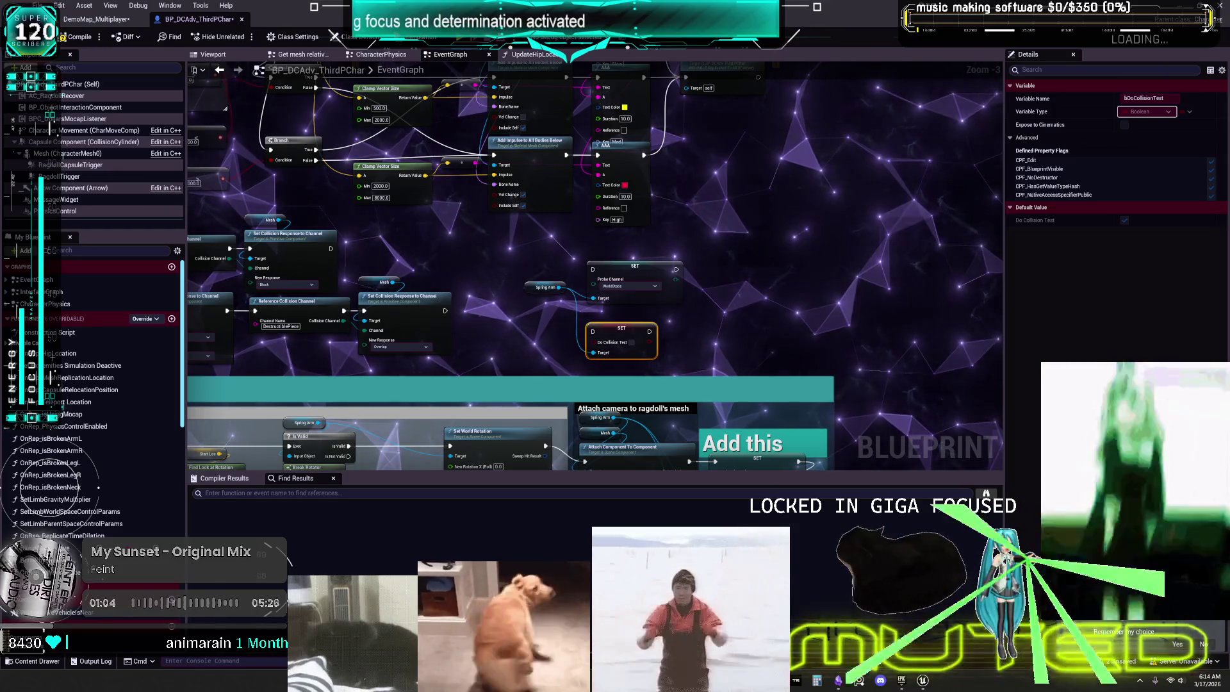
scroll(889, 289, down, 2)
scroll(562, 282, up, 3)
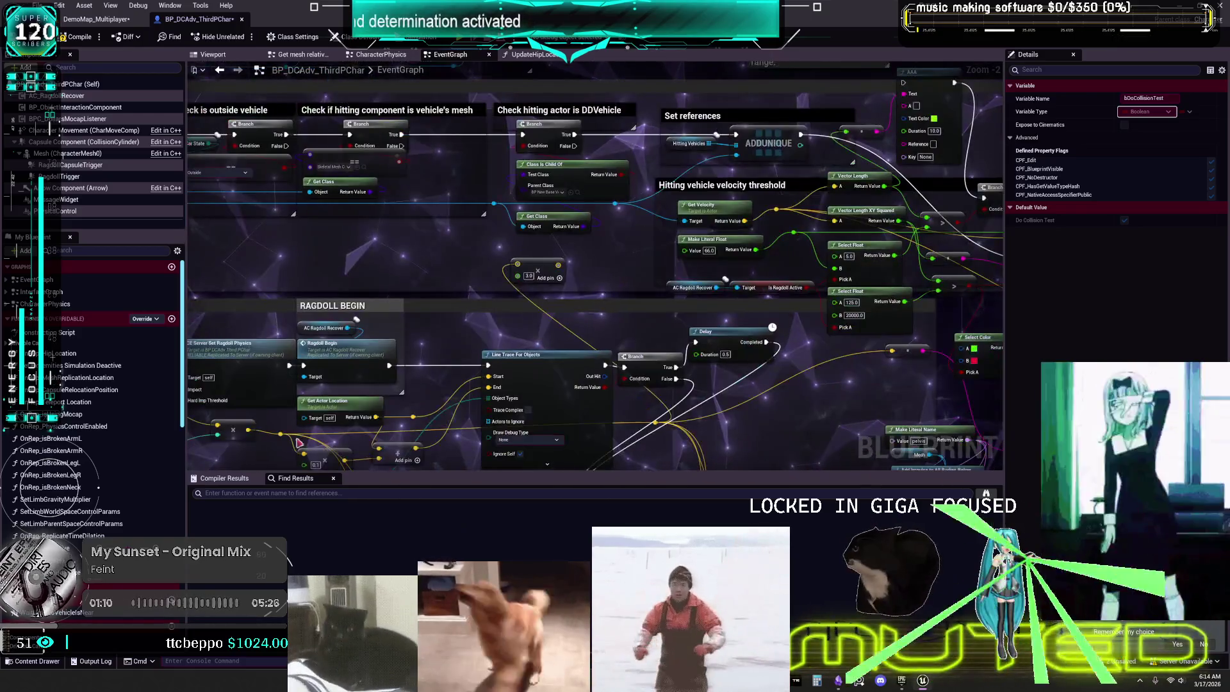
- Search the graph for 'probe' and jump to the Set Probe Channel results
click(329, 497)
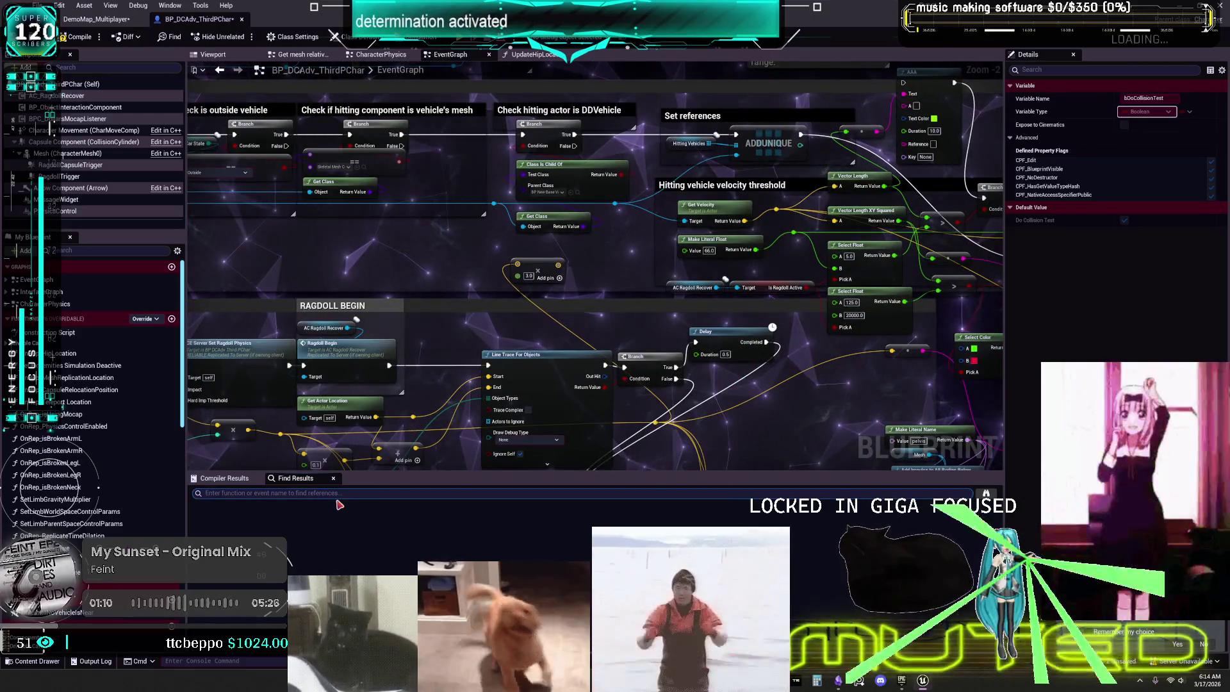
text(probe)
key(Return)
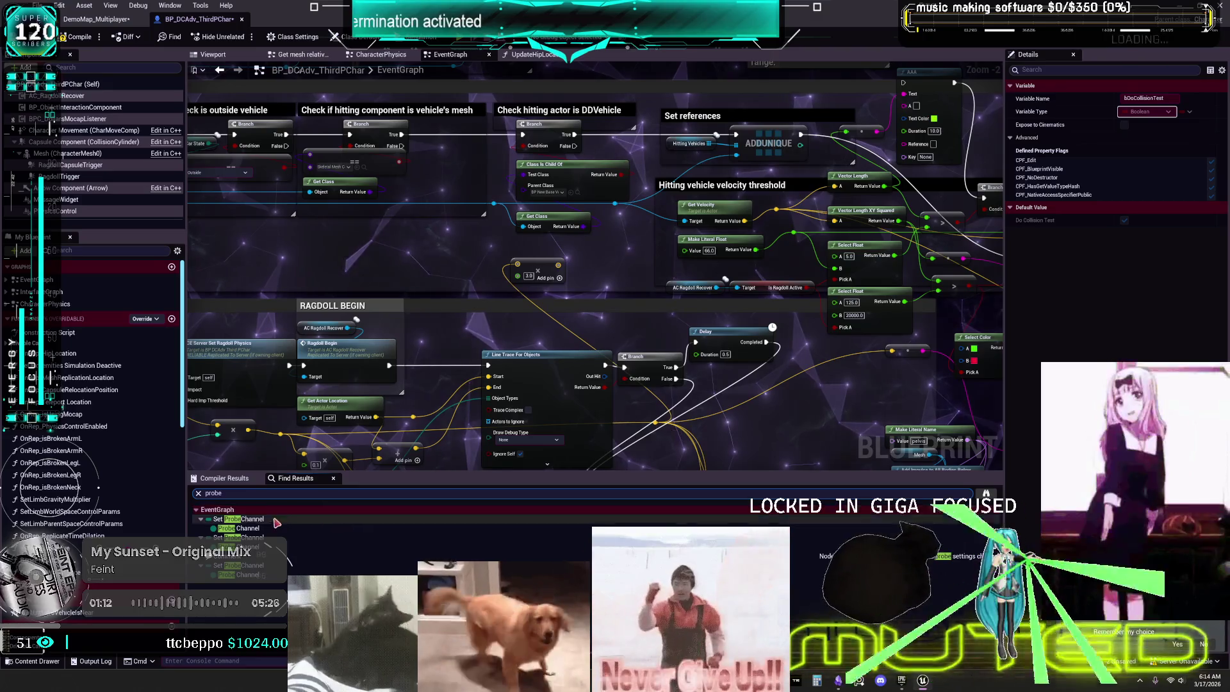
click(254, 529)
double_click(254, 528)
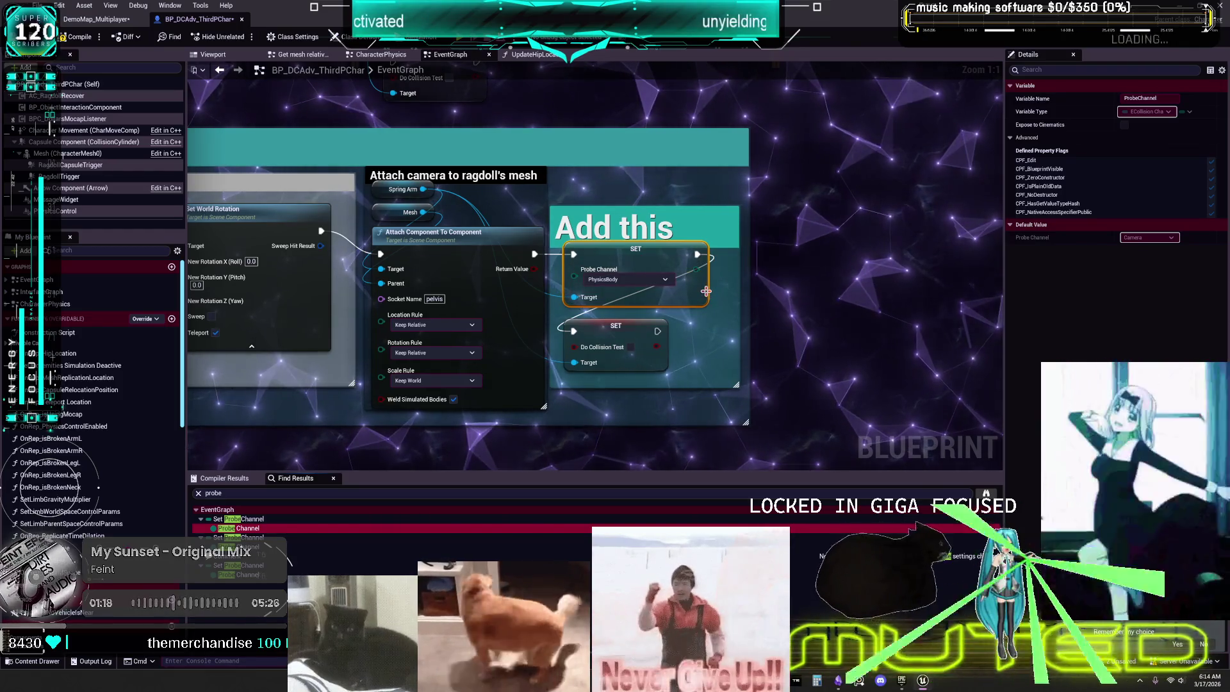
click(243, 547)
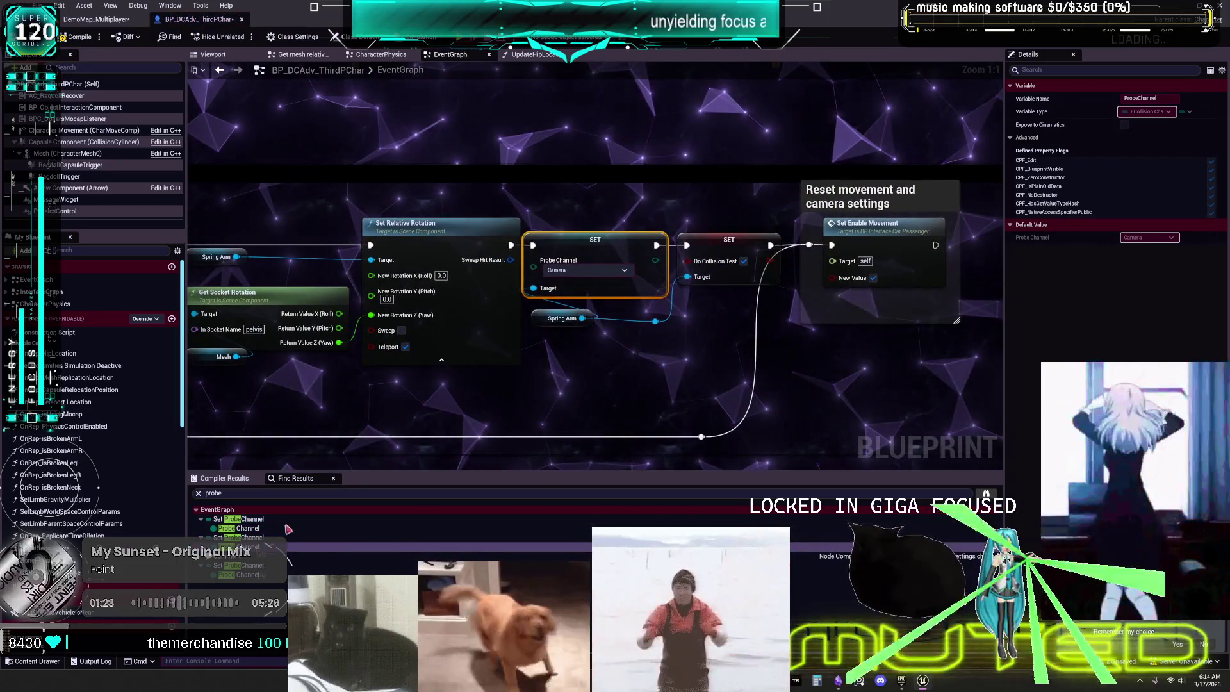
- Pan across the graph and revisit the WorldStatic and PhysicsBody Probe Channel setters
drag(539, 356, 987, 362)
drag(641, 359, 1124, 329)
drag(961, 333, 397, 336)
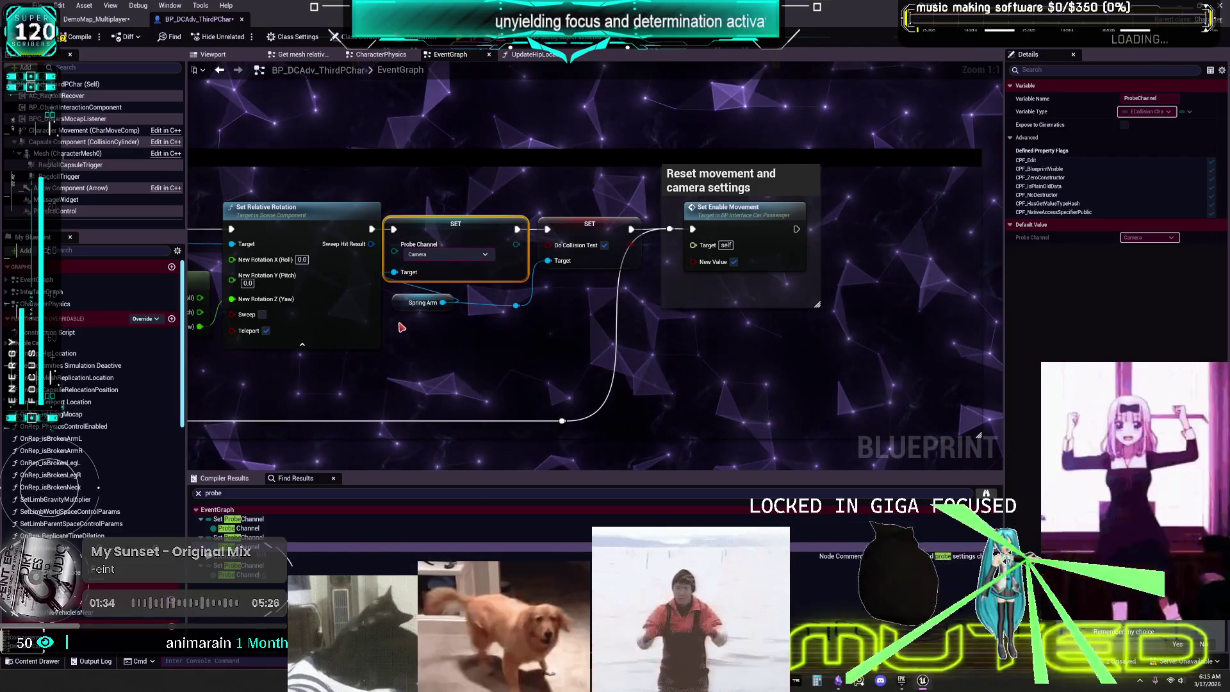
click(252, 564)
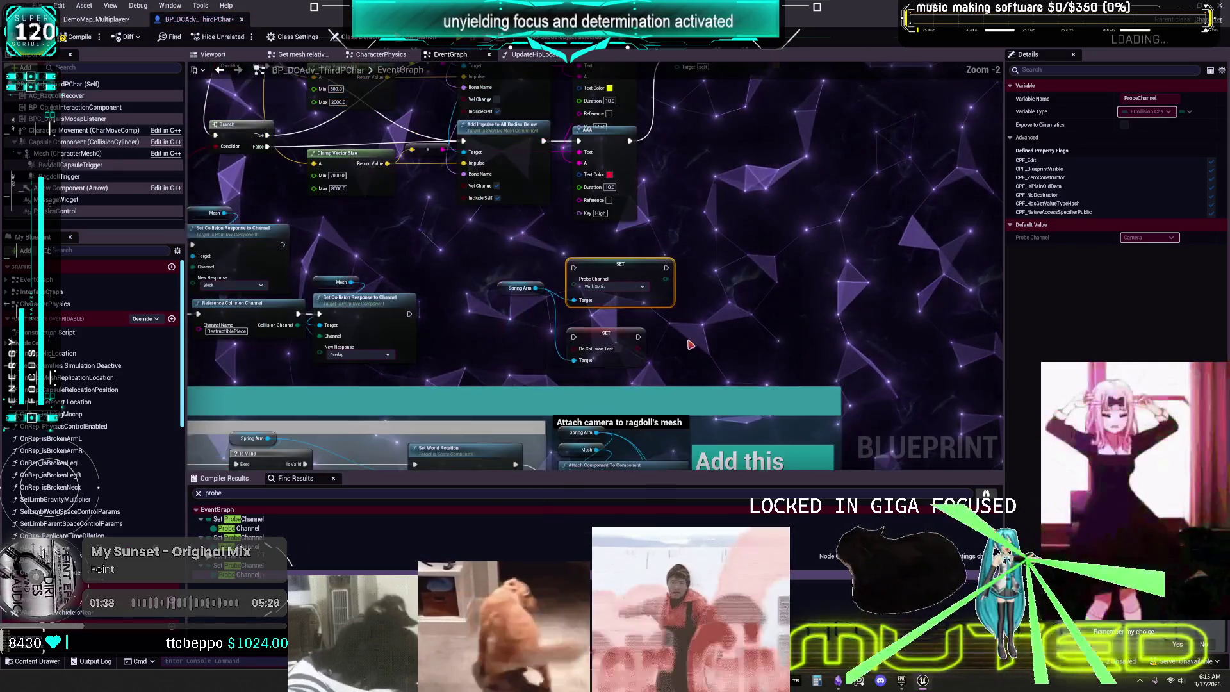
click(285, 528)
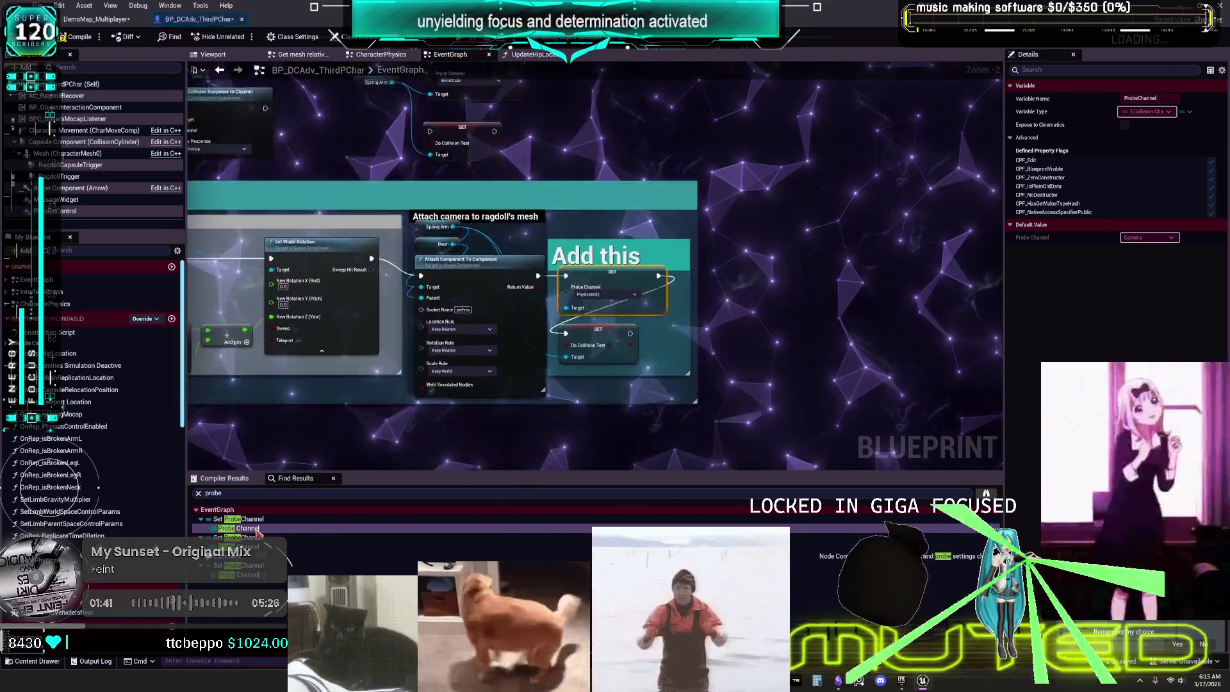
scroll(623, 298, down, 2)
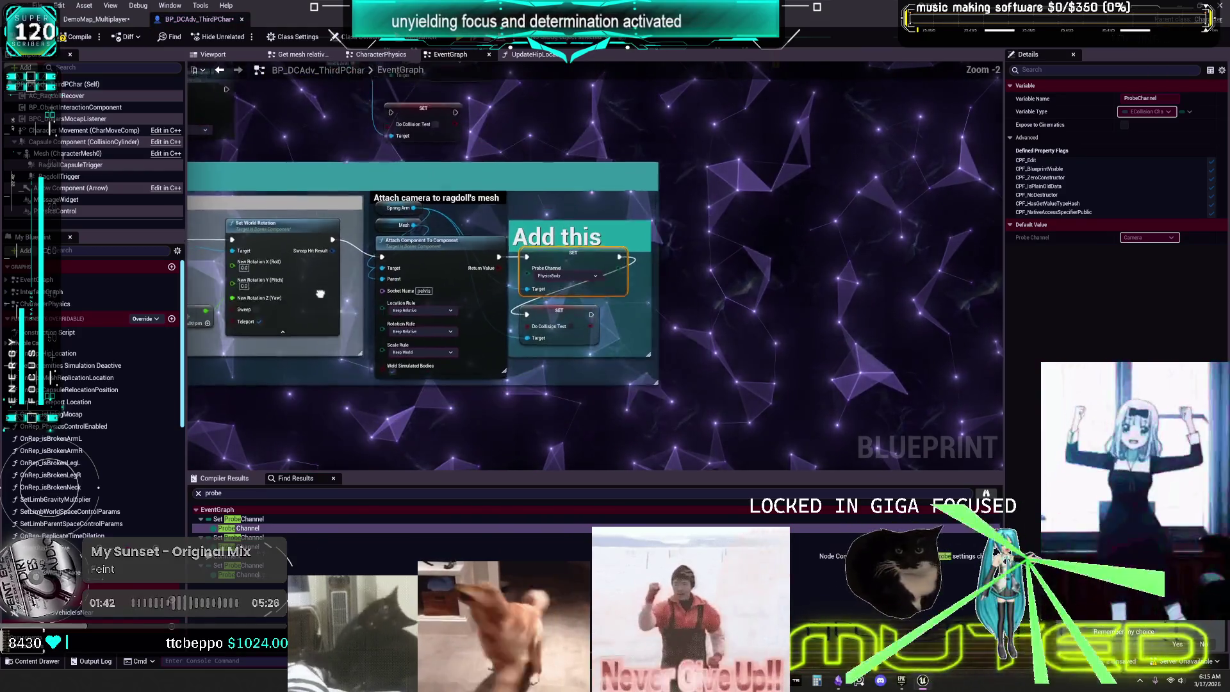
- Return to the camera-attach and setter nodes, then switch to the DemoMap_Multiplayer level editor
key(alt+Left)
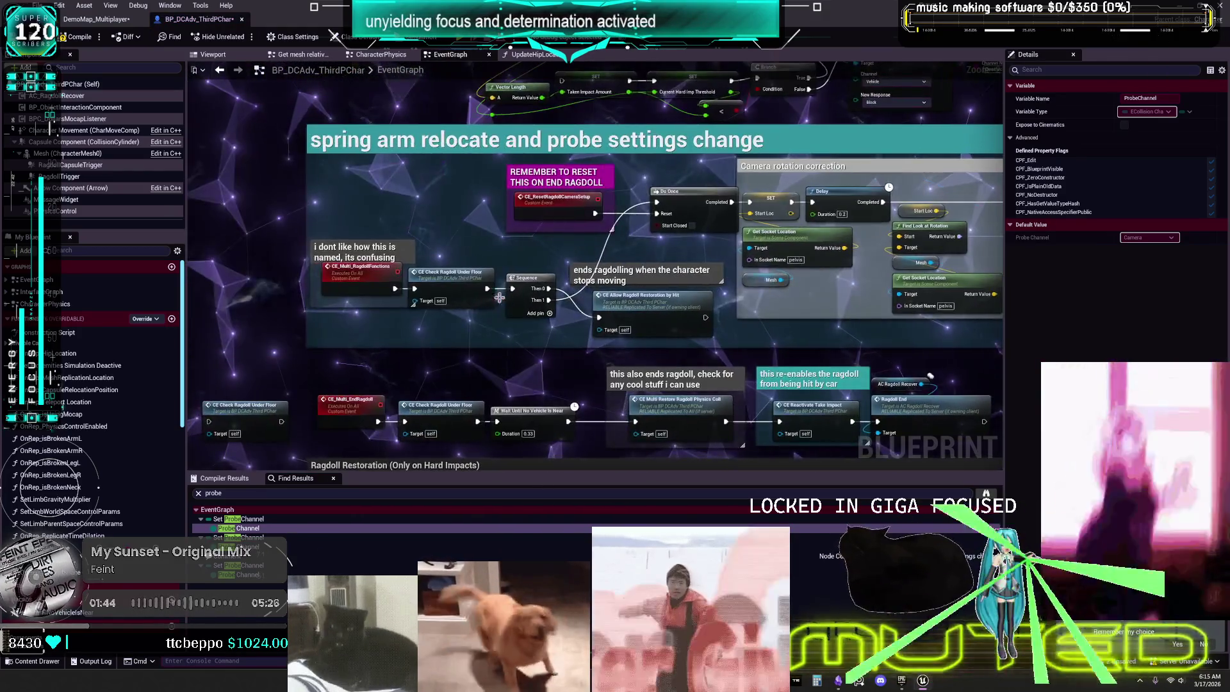
key(alt+Left)
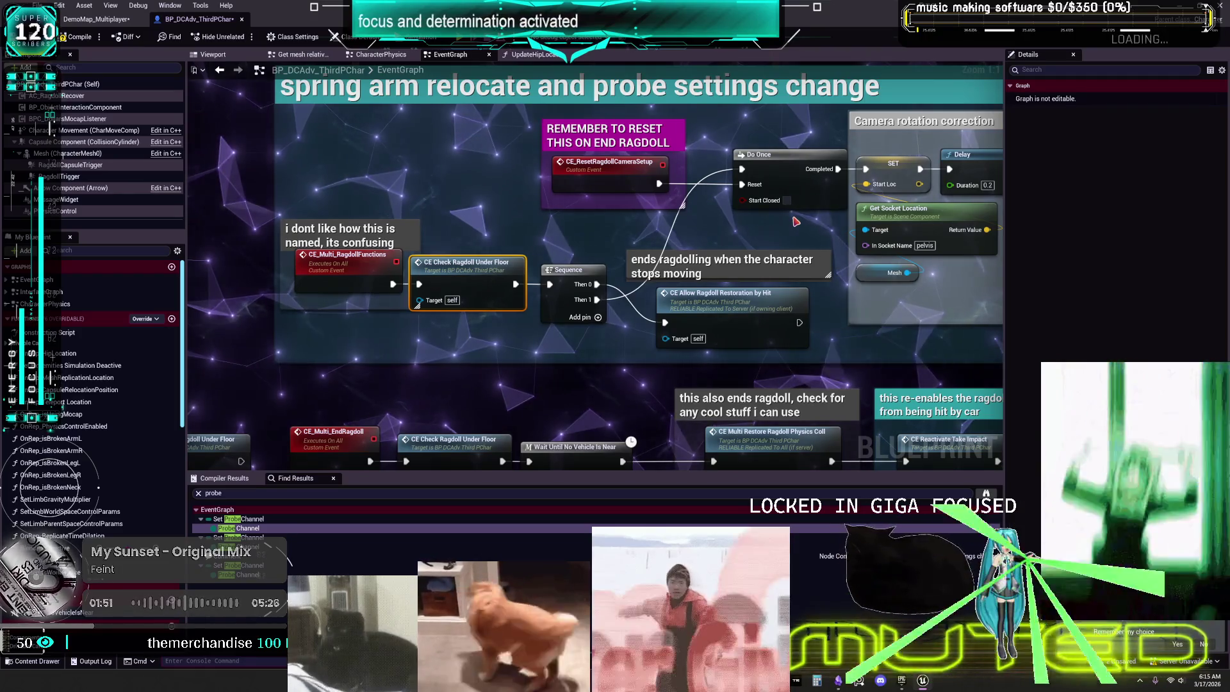
drag(796, 221, 357, 238)
mouse_move(479, 234)
mouse_down()
mouse_move(645, 234)
mouse_move(246, 228)
mouse_up()
drag(702, 209, 369, 216)
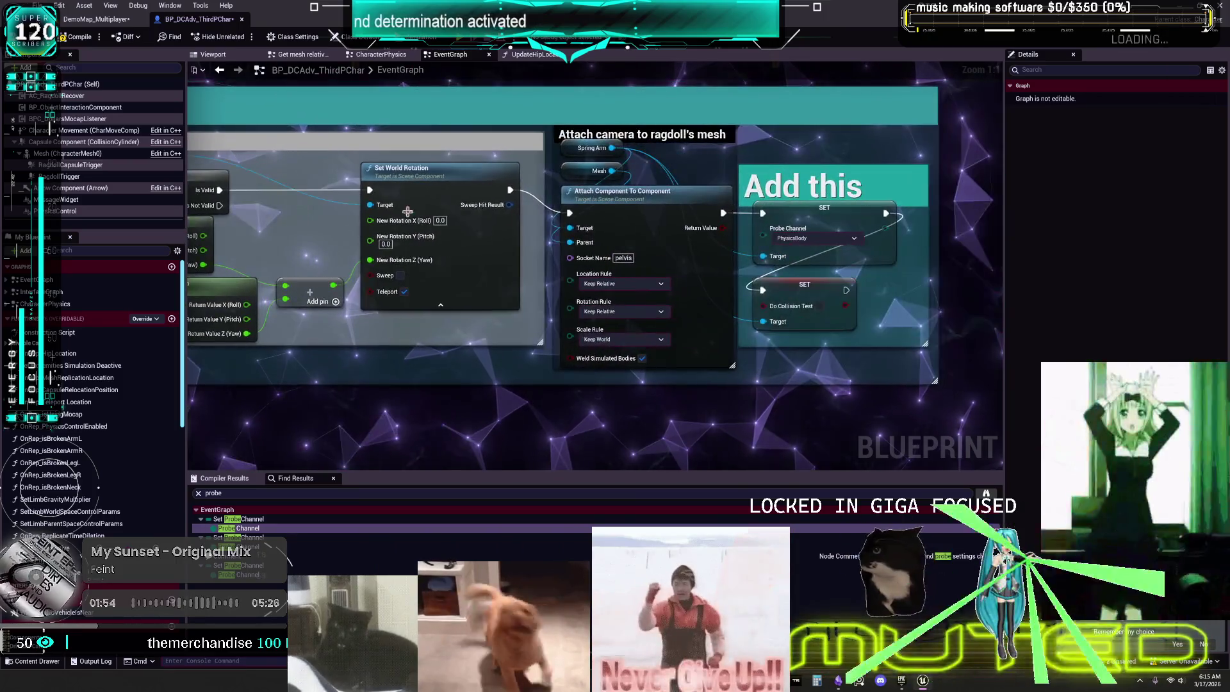
drag(648, 276, 378, 276)
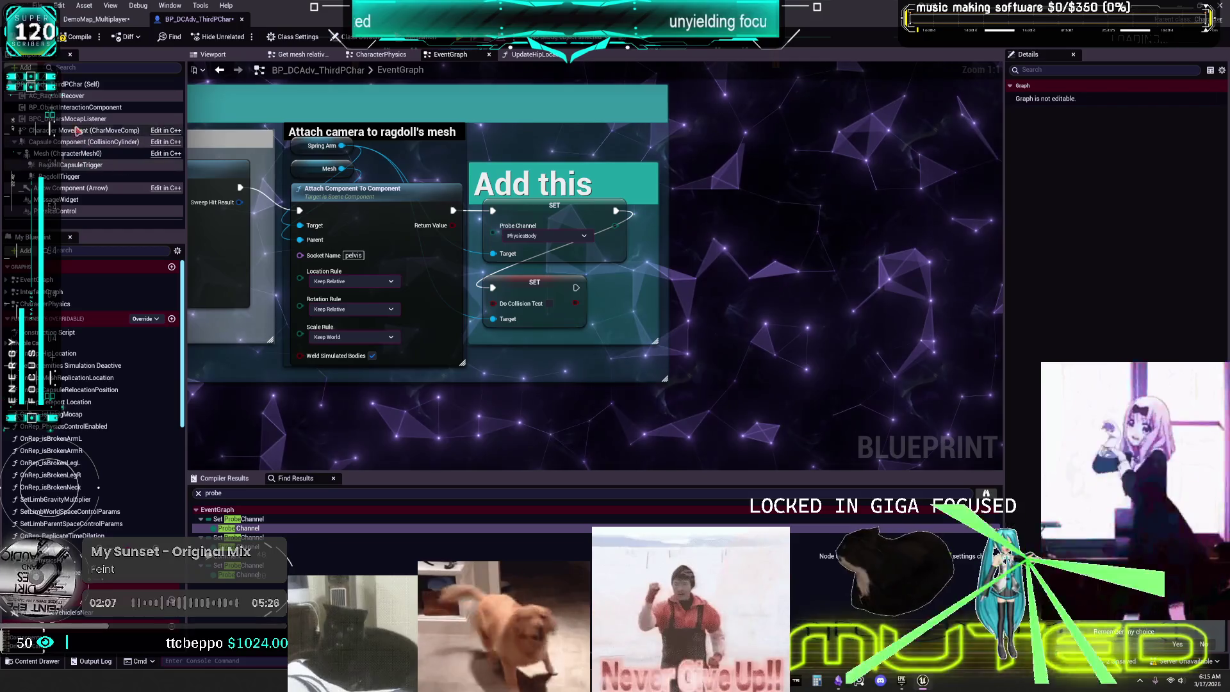
click(96, 19)
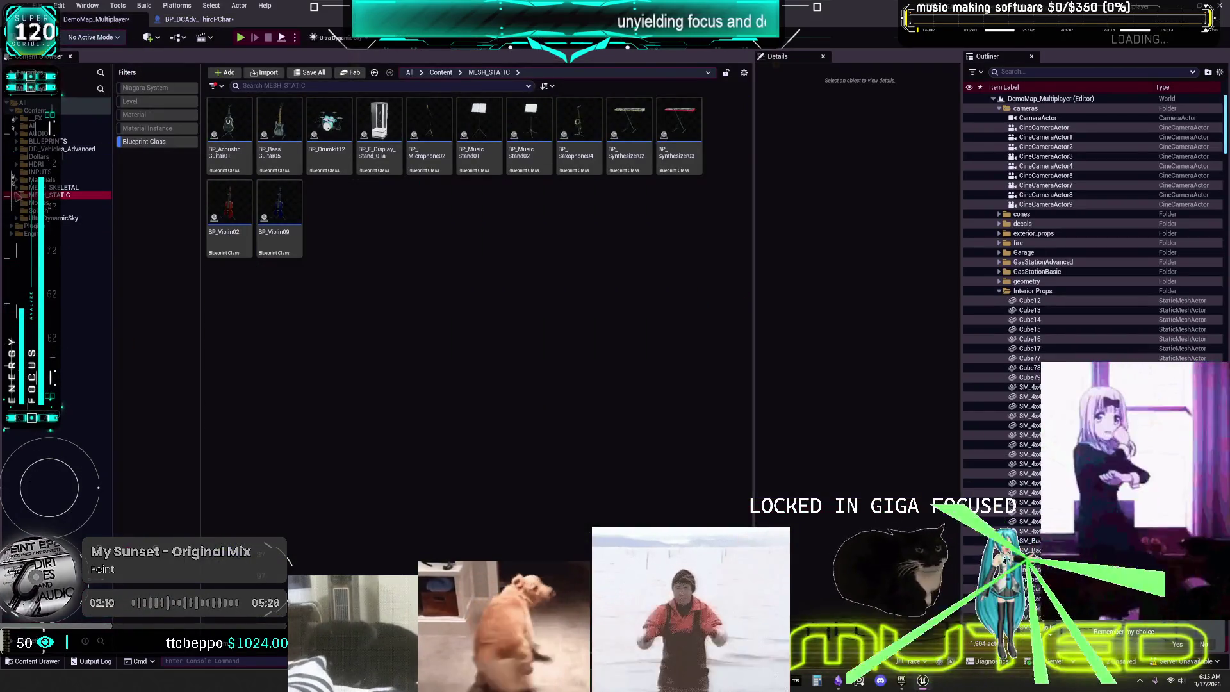
- Open the BP_ThirdPerson MikuRacer blueprint from MESH_SKELETAL > MikuRacer
click(54, 187)
click(51, 210)
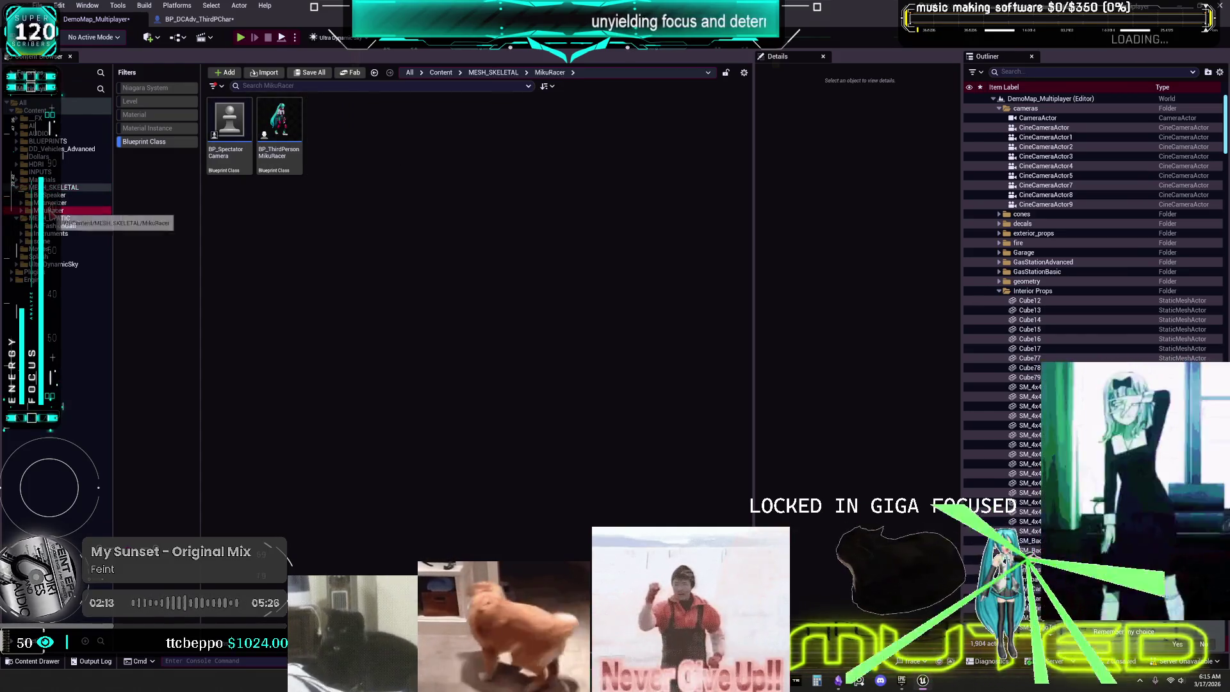
click(279, 122)
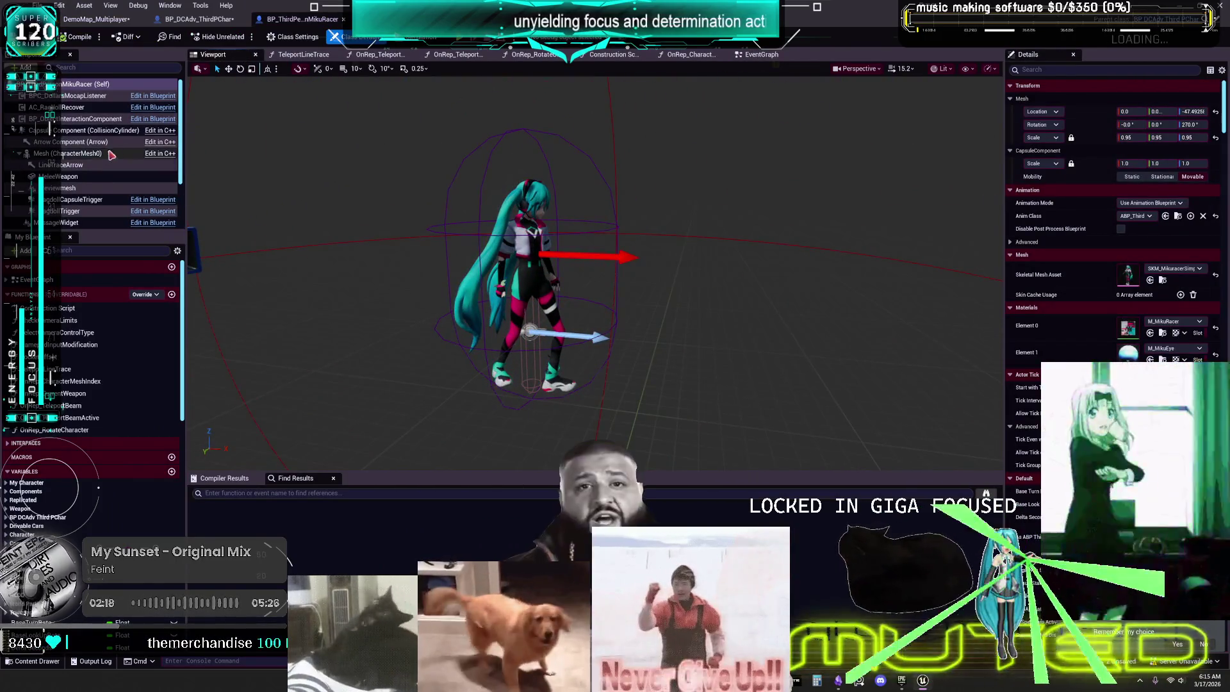
scroll(72, 186, down, 2)
- Check CameraBoom's Camera Collision settings, then go back to BP_DCAdv_ThirdPChar's event graph
click(71, 183)
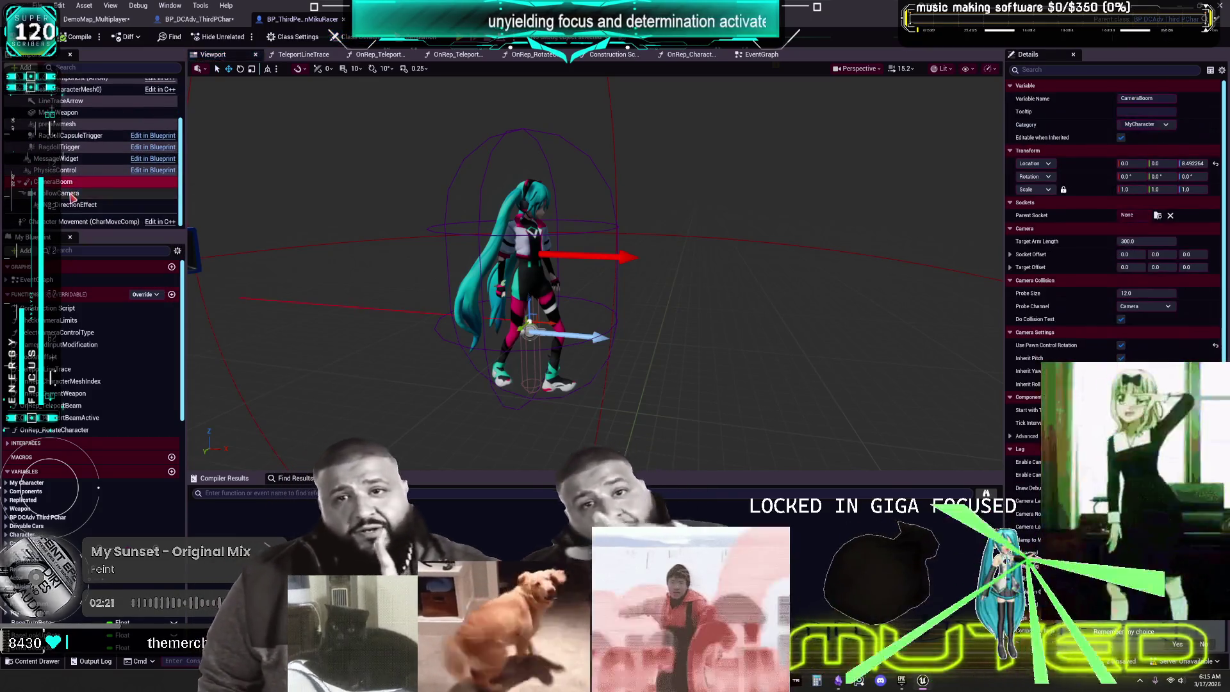
scroll(93, 147, up, 2)
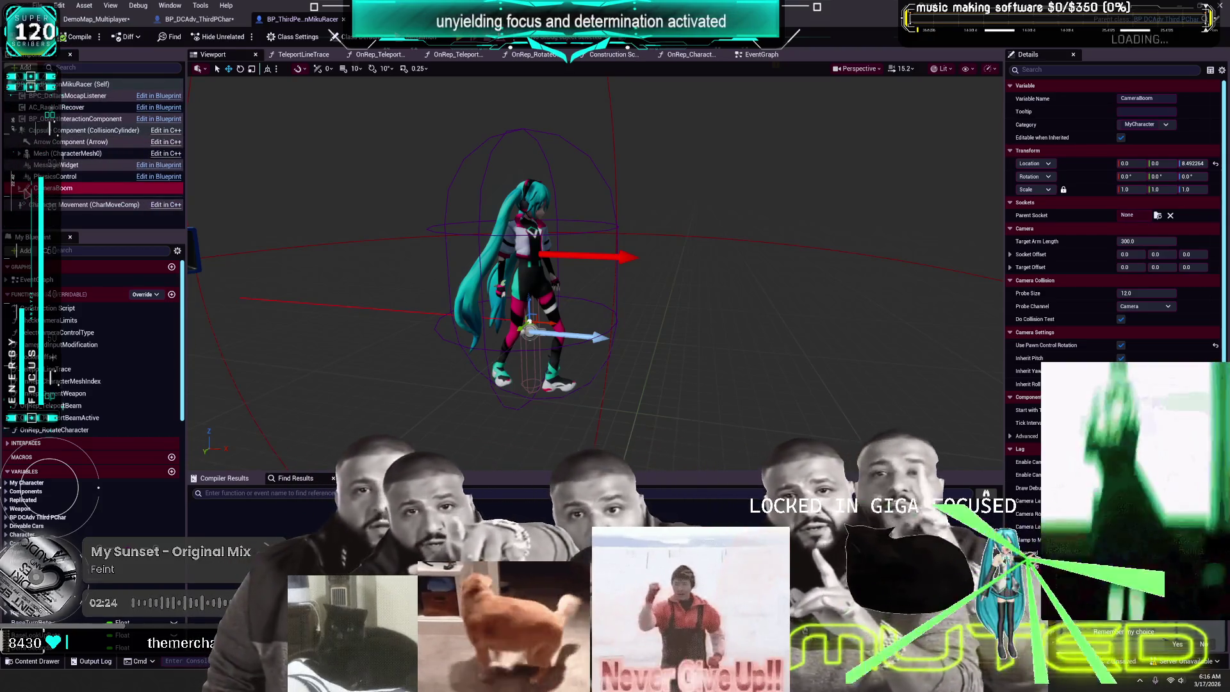
key(Escape)
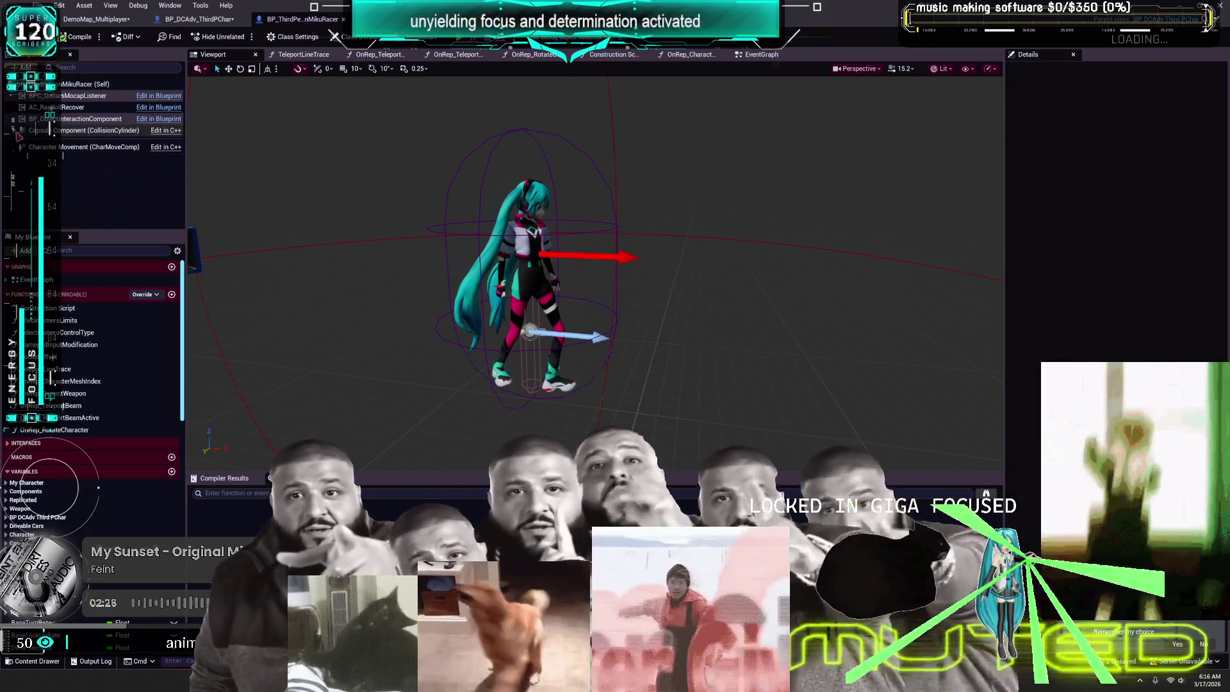
click(61, 188)
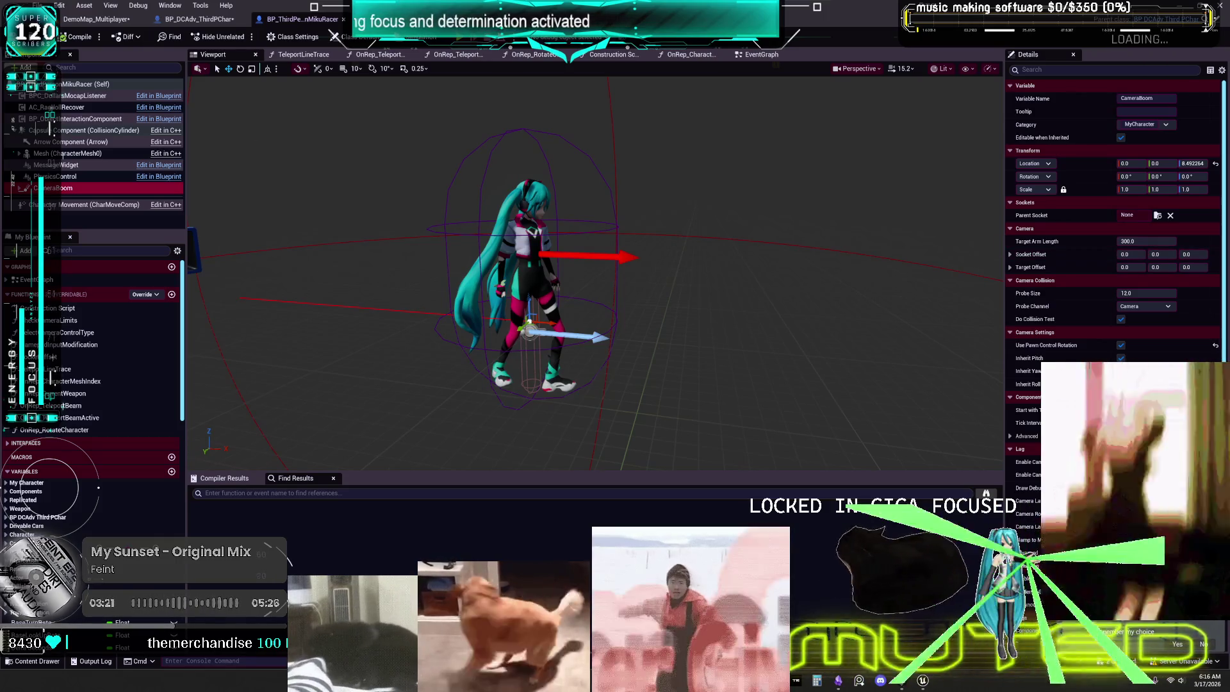
click(62, 202)
click(195, 18)
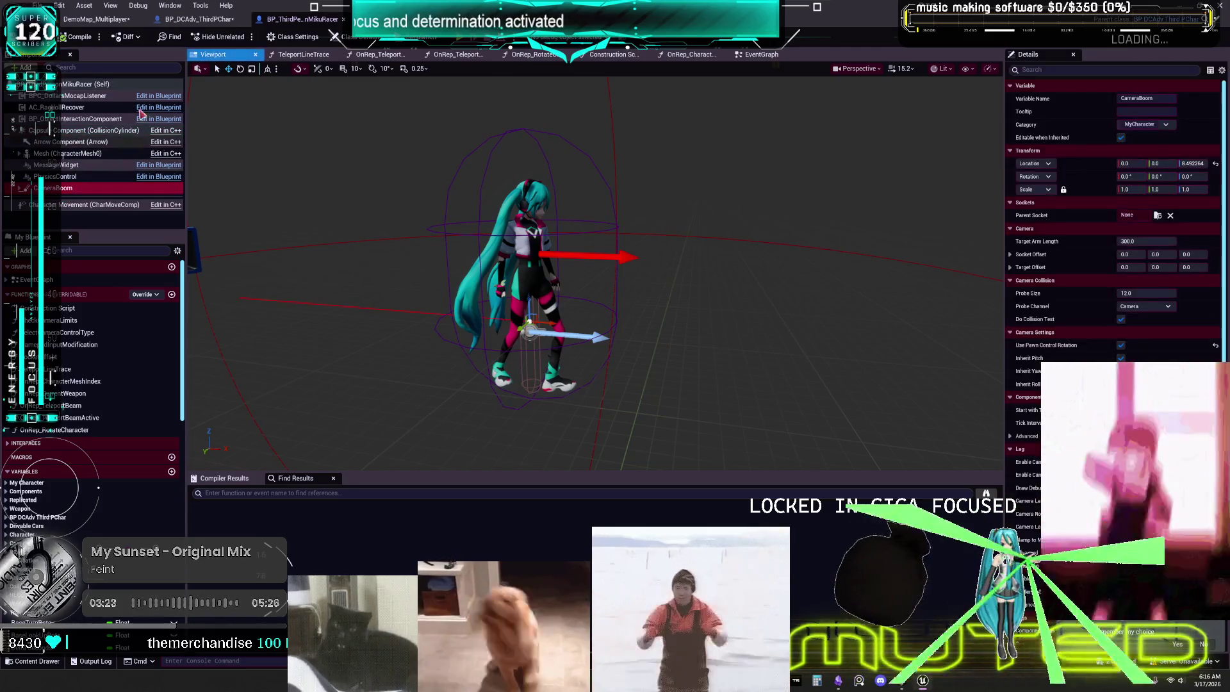
click(450, 55)
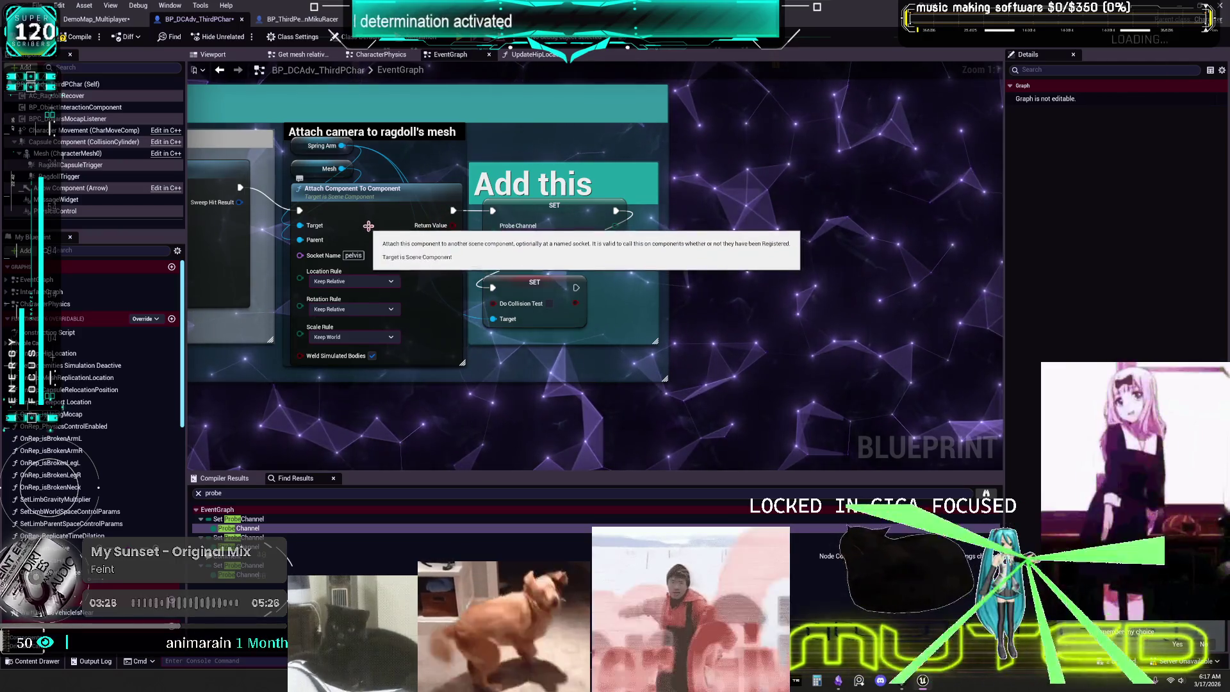
mouse_move(371, 227)
mouse_down()
mouse_move(454, 249)
mouse_move(634, 234)
mouse_up()
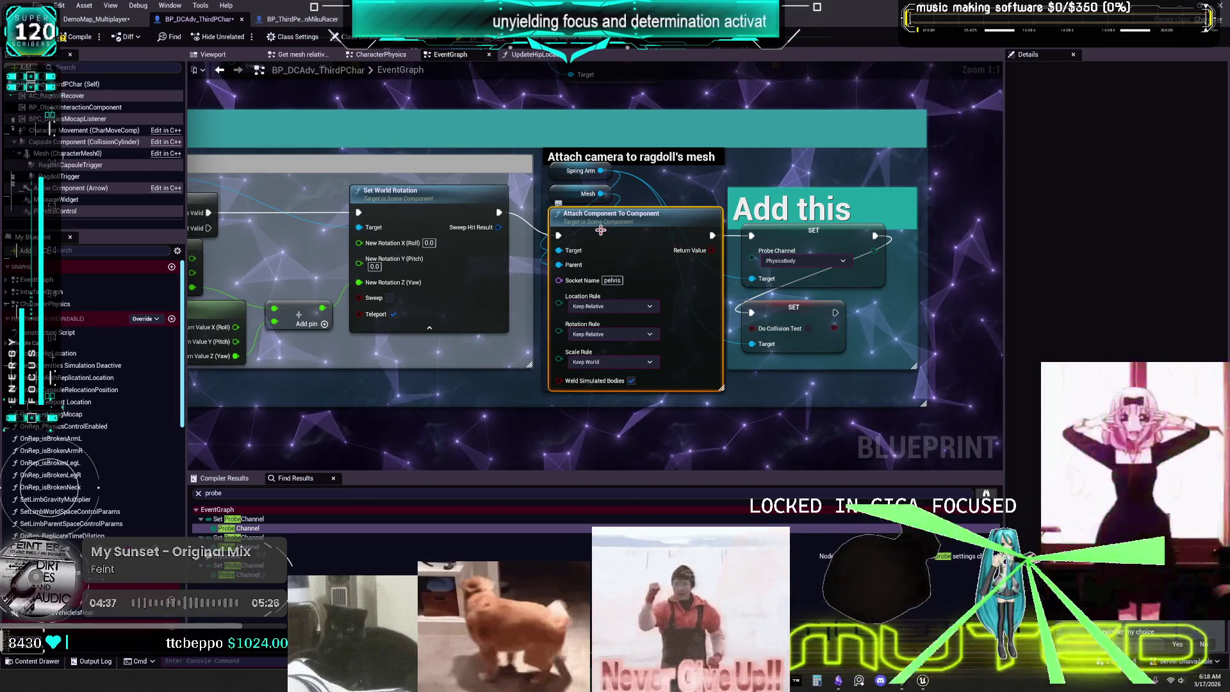
- Inspect the Mesh getter's details, then switch to the BP_ThirdPerson MikuRacer tab
click(585, 193)
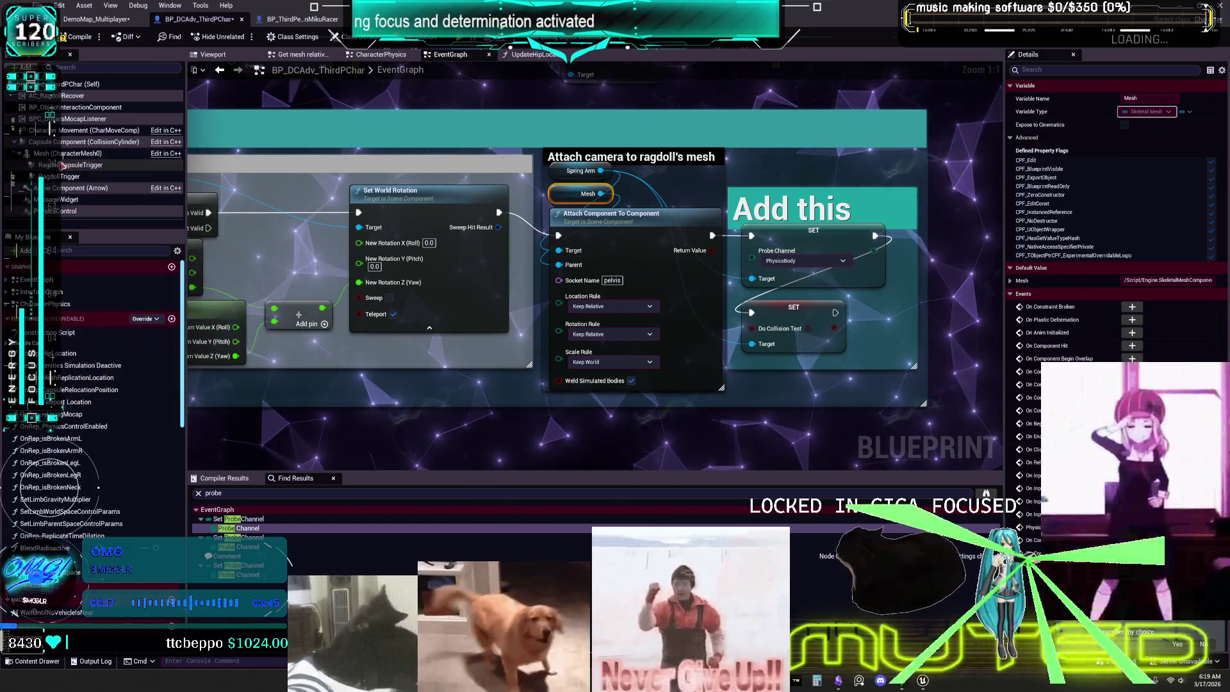
click(292, 20)
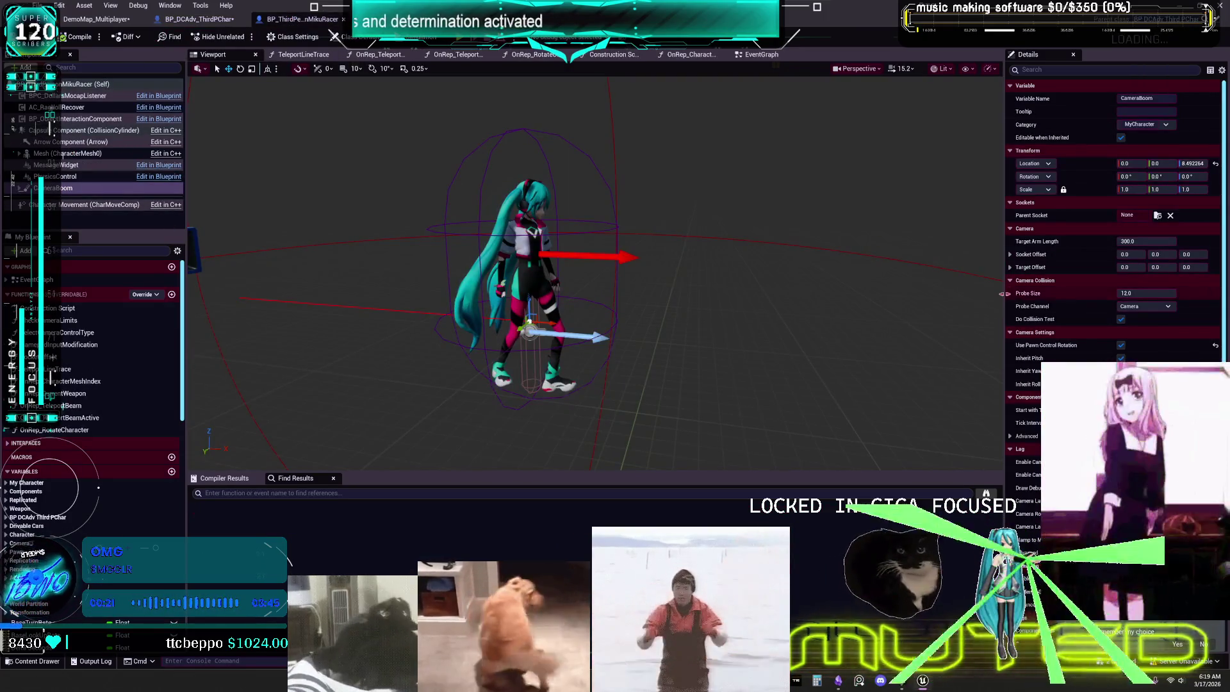
- Review CameraBoom's Probe Channel choices, leaving it on Camera, then return to BP_DCAdv_ThirdPChar's EventGraph
drag(1005, 288, 551, 294)
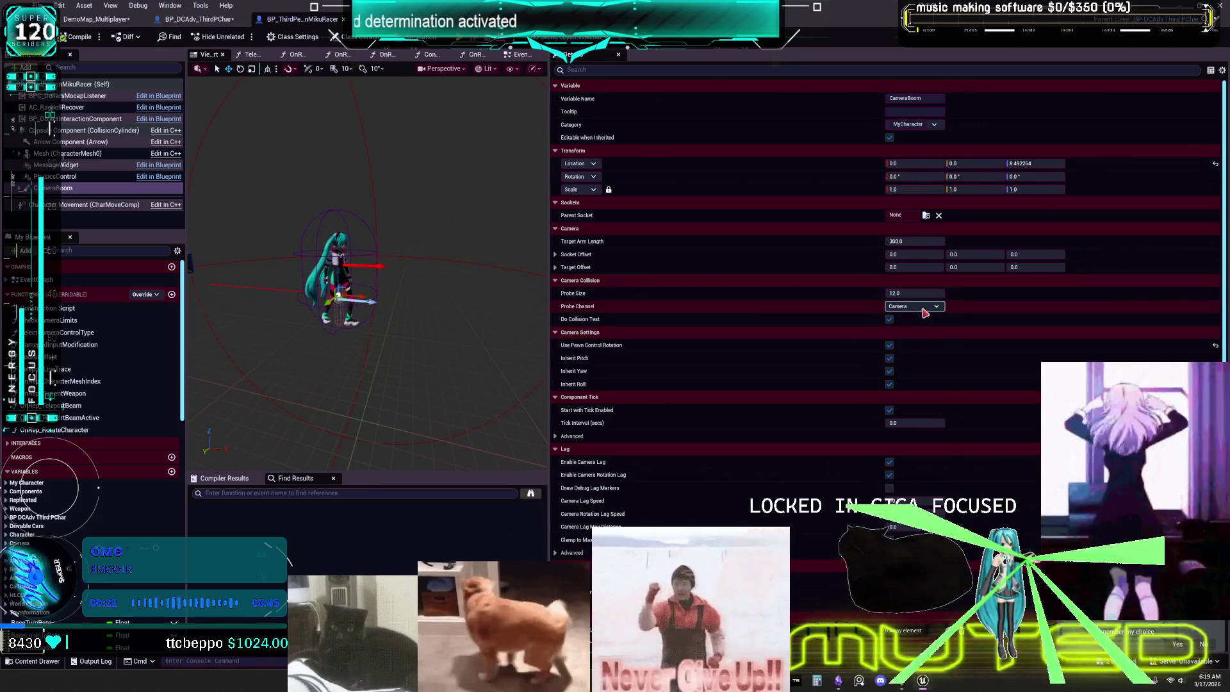
click(925, 307)
click(925, 307)
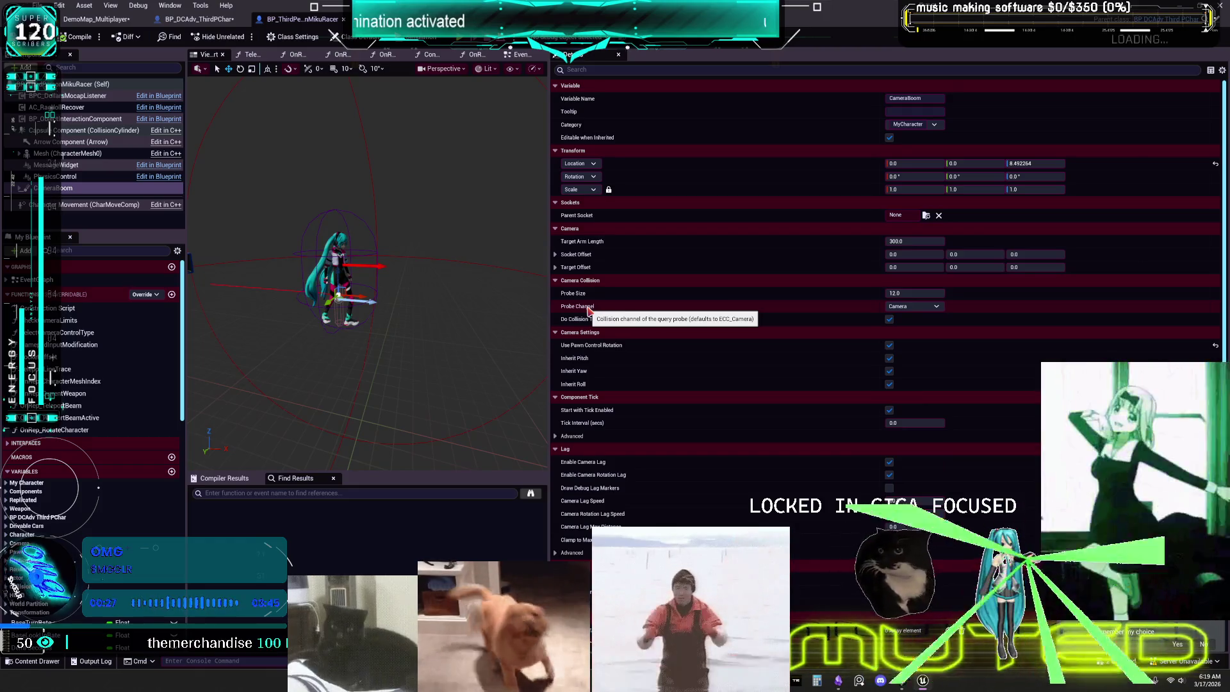
scroll(642, 329, down, 5)
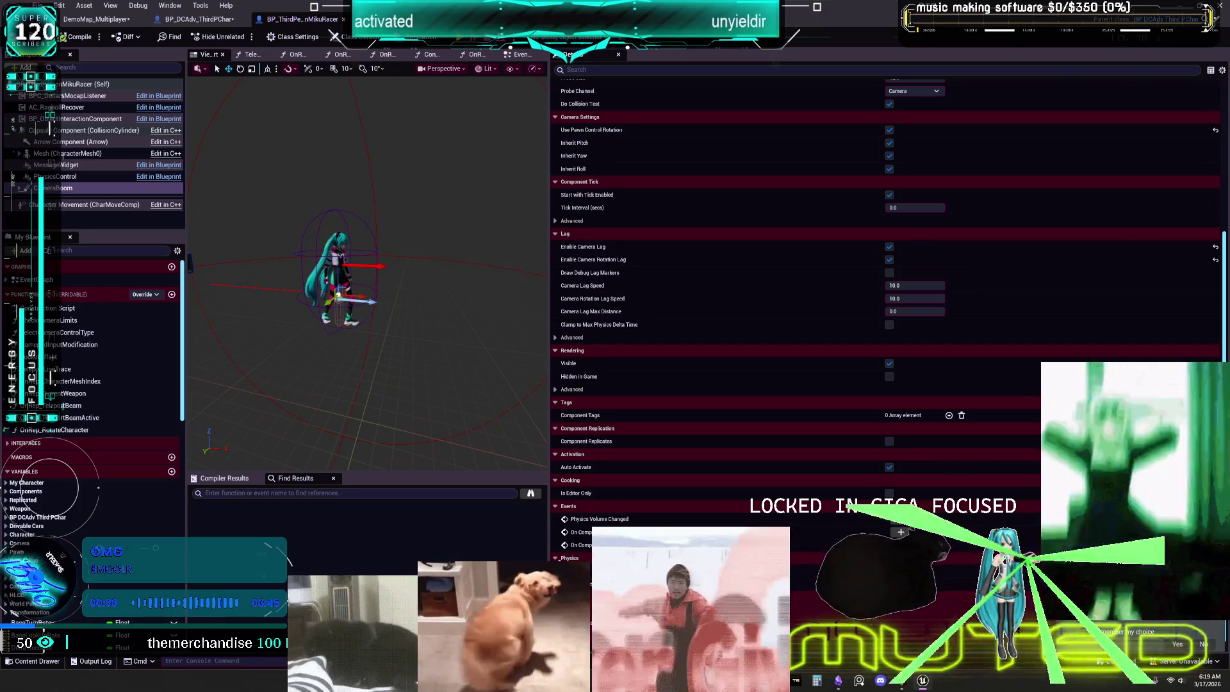
scroll(728, 425, up, 5)
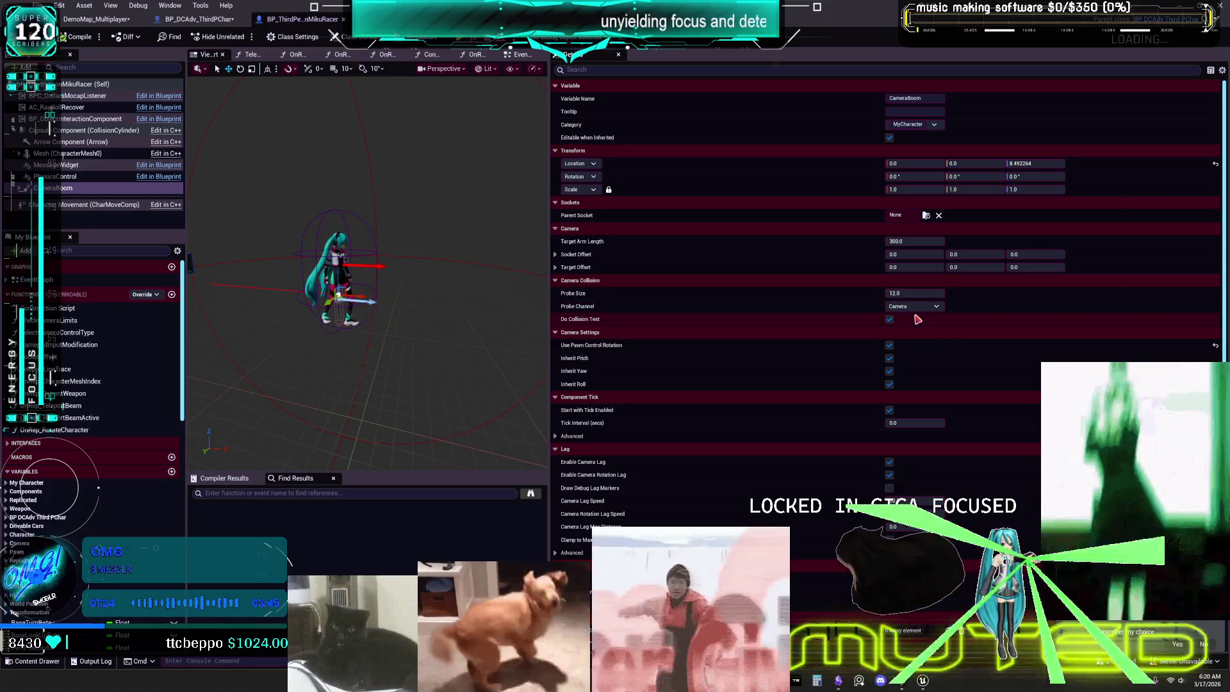
click(933, 307)
click(935, 308)
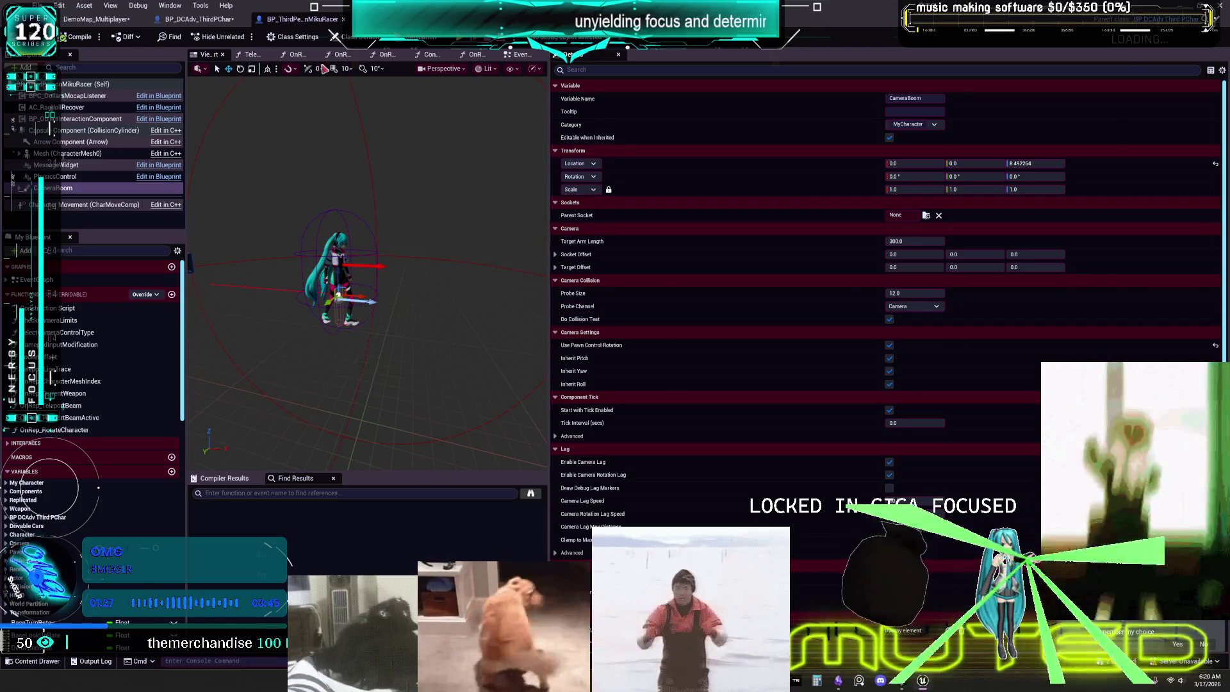
click(212, 22)
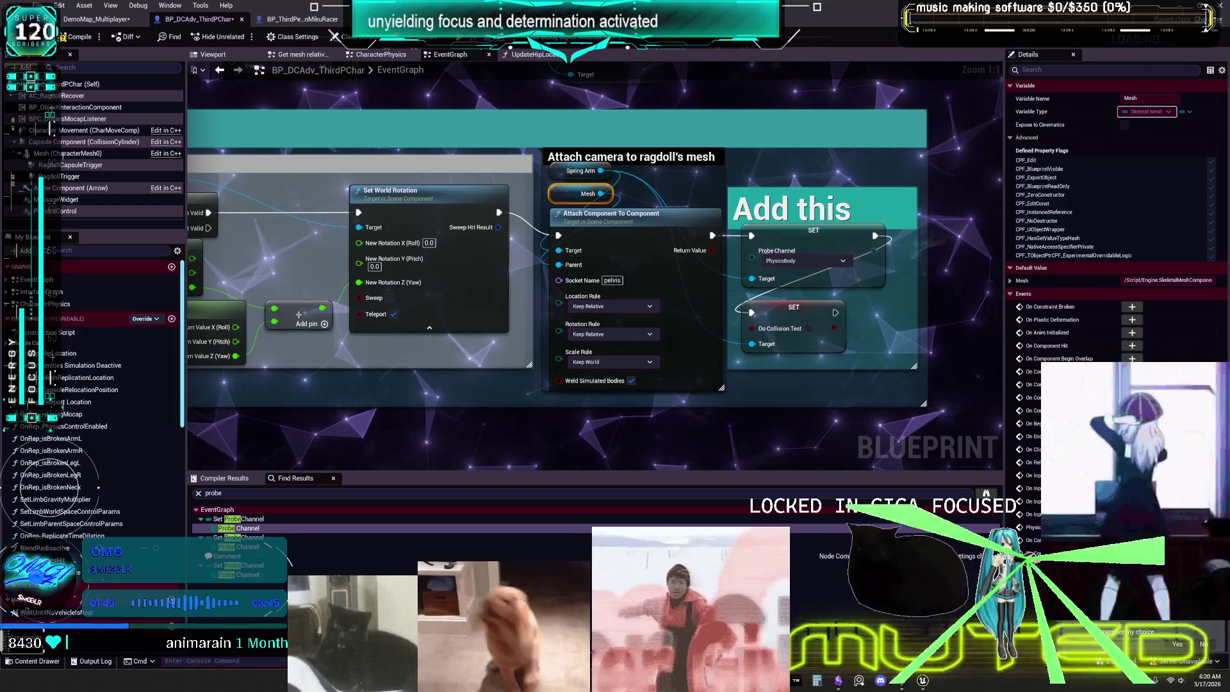
- Arrange the Do Collision Test and Probe Channel setters under the 'Add this' comment
mouse_move(714, 241)
mouse_down()
mouse_move(608, 269)
mouse_move(881, 171)
mouse_up()
drag(725, 334, 718, 256)
drag(871, 178, 886, 255)
scroll(640, 359, down, 1)
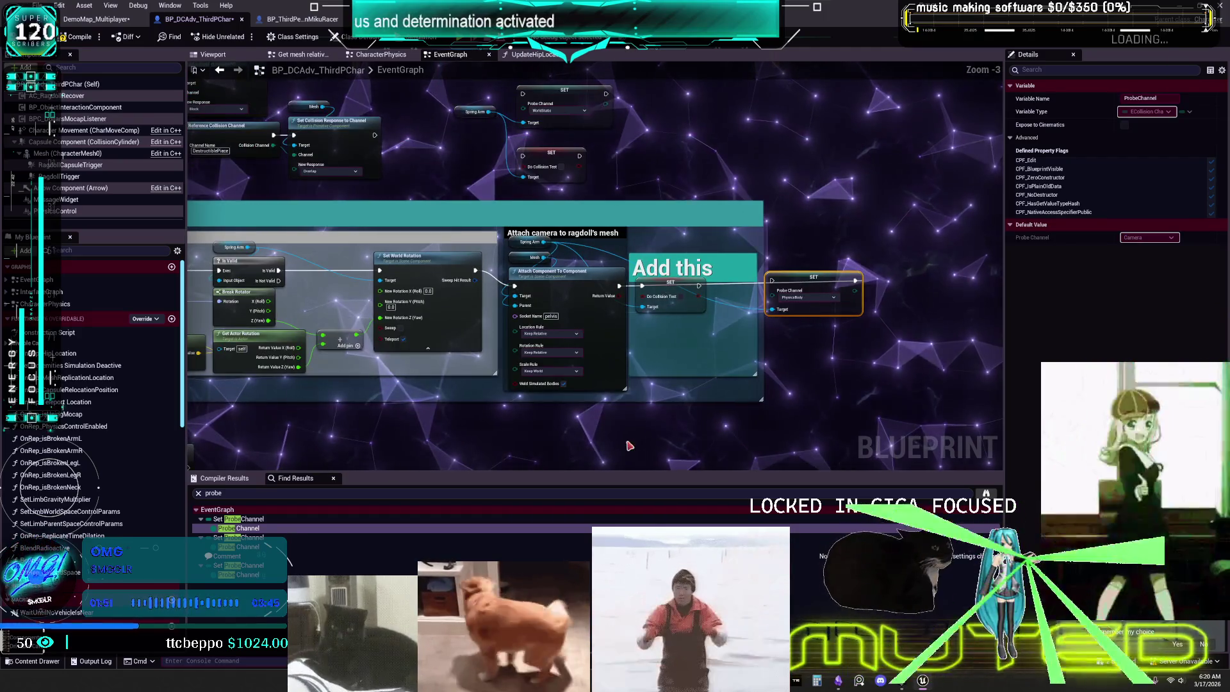
- Bypass the Camera Probe Channel setter by wiring Set Relative Rotation straight to Do Collision Test
click(243, 546)
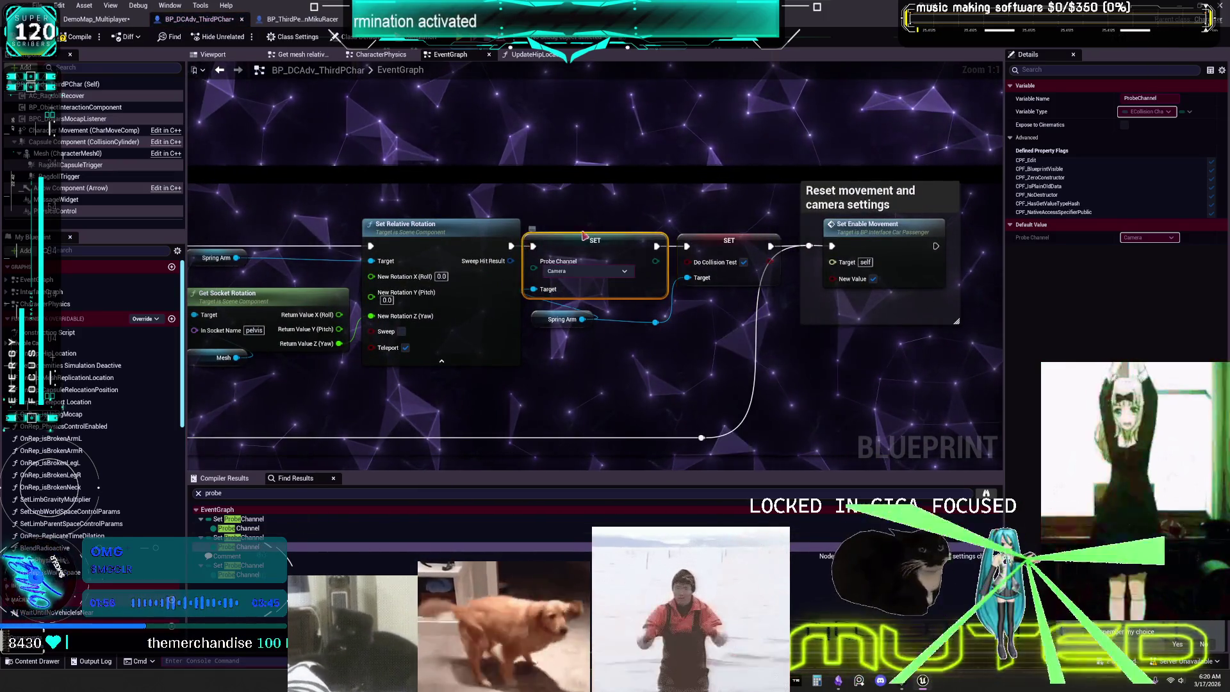
drag(541, 252, 549, 122)
drag(511, 246, 683, 246)
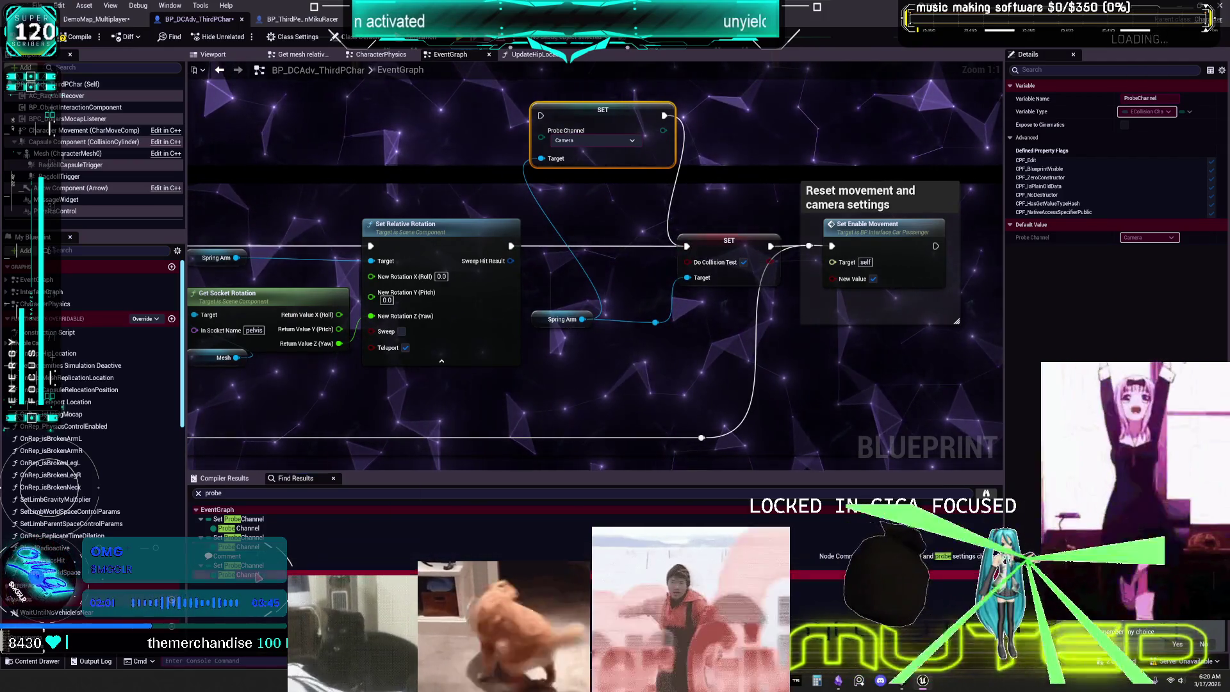
click(353, 528)
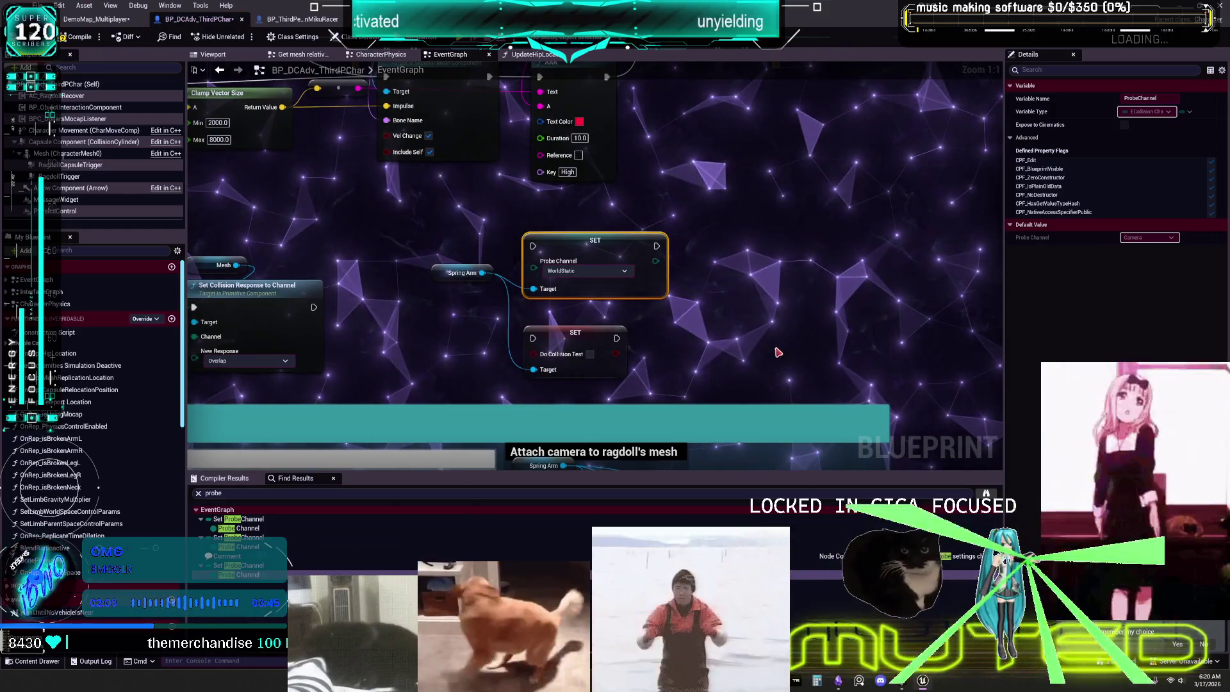
scroll(664, 350, down, 2)
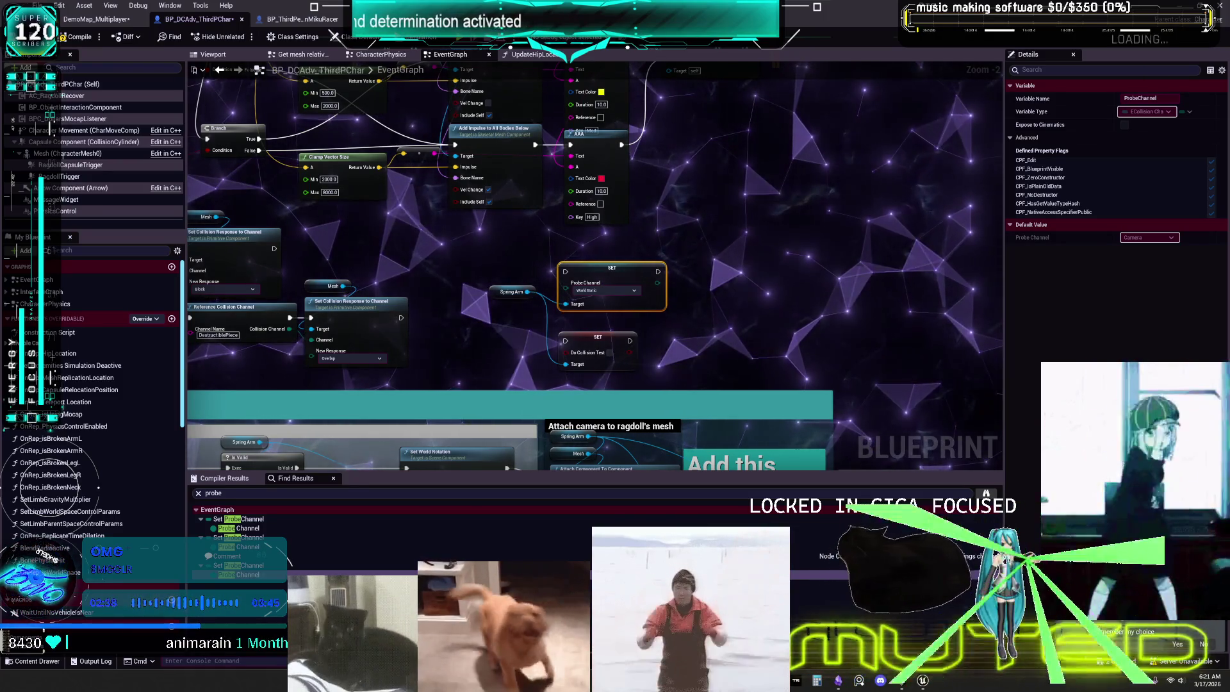
- Delete the WorldStatic, PhysicsBody and Camera Probe Channel setters, then rerun the 'probe' search
scroll(833, 332, down, 1)
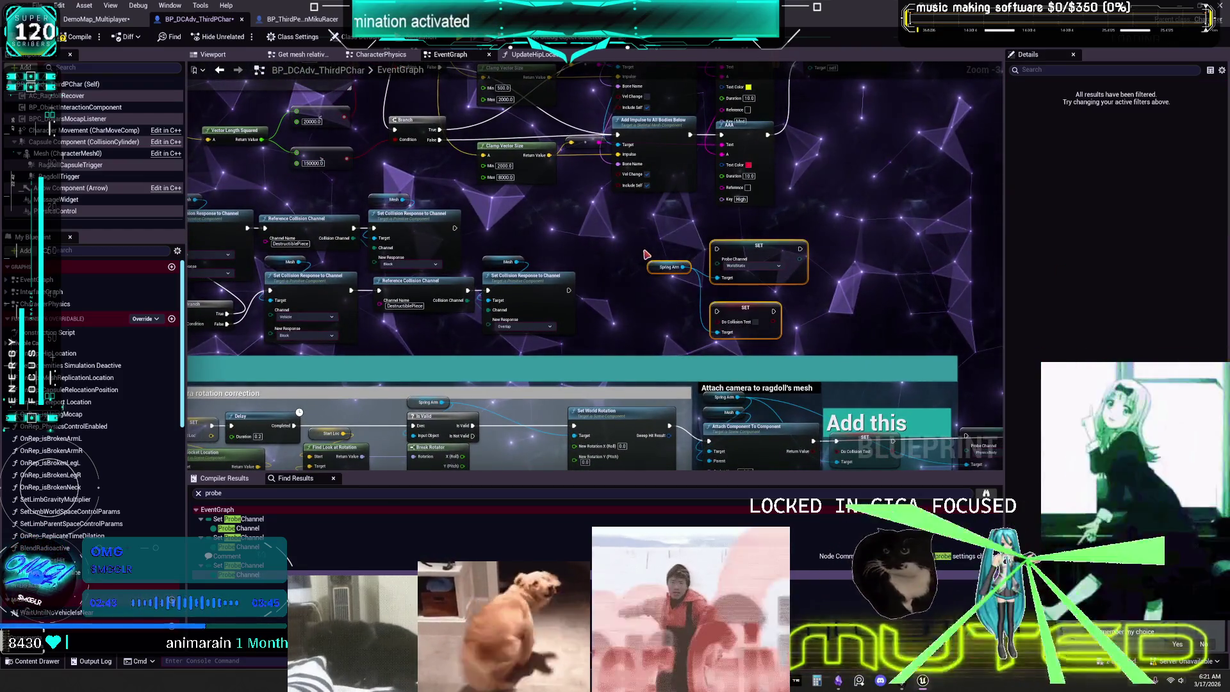
key(Delete)
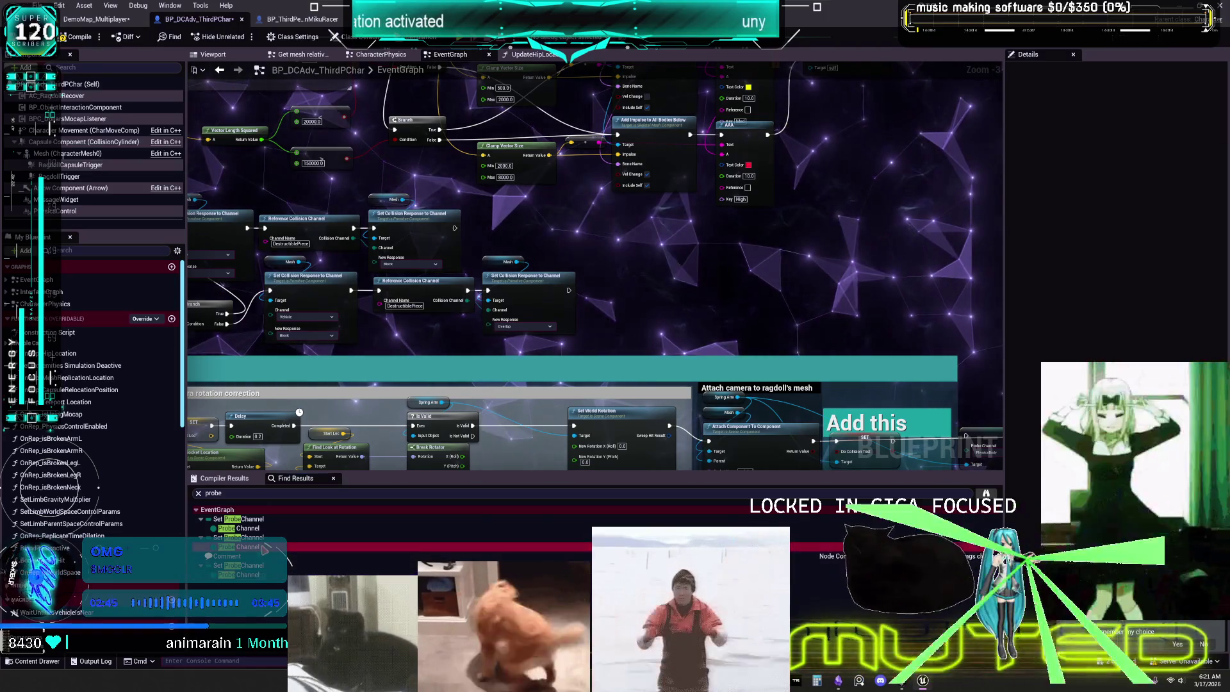
click(261, 544)
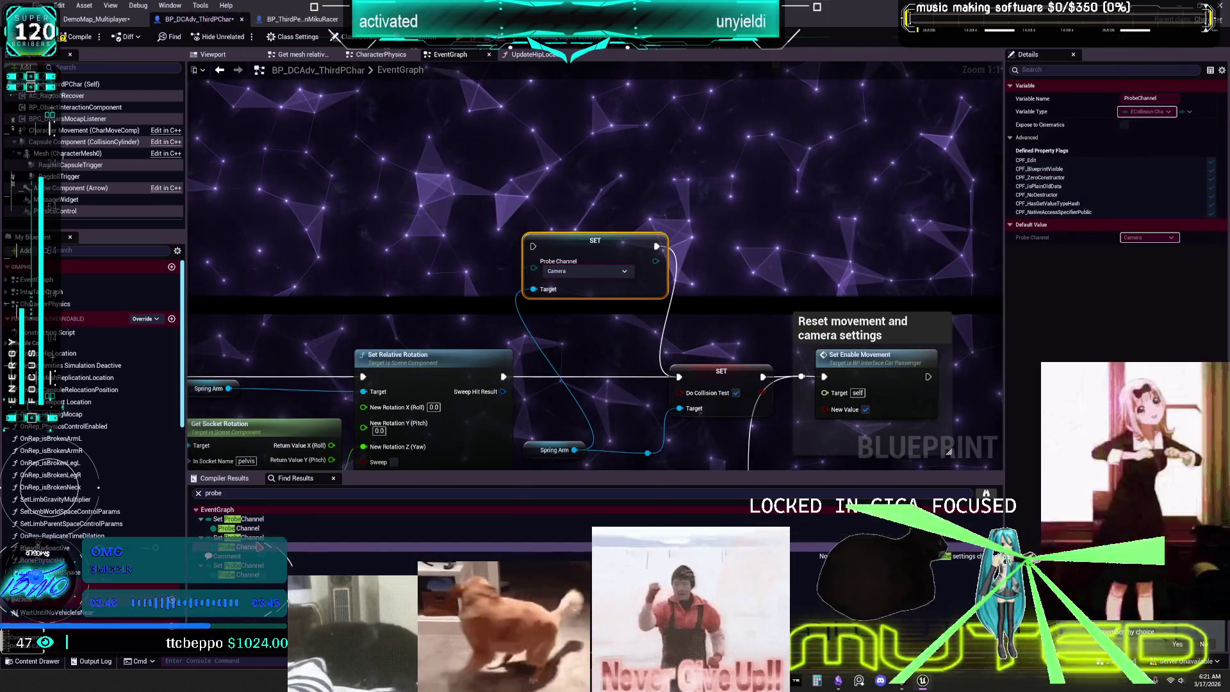
click(241, 527)
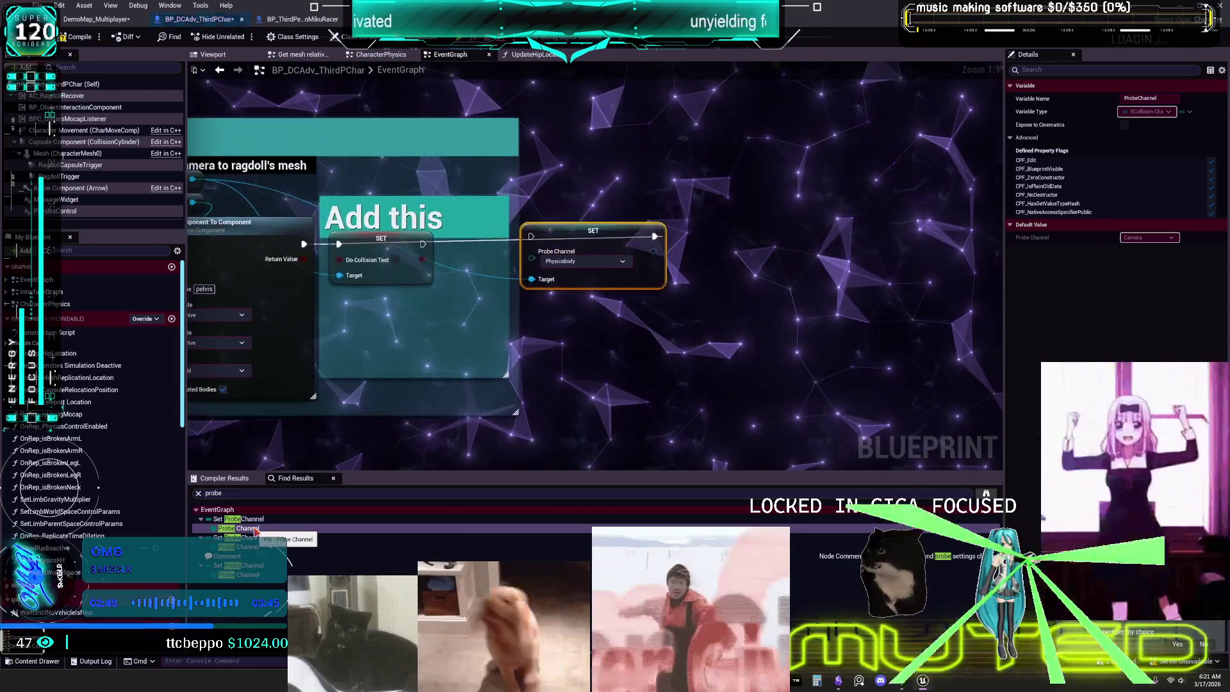
key(Delete)
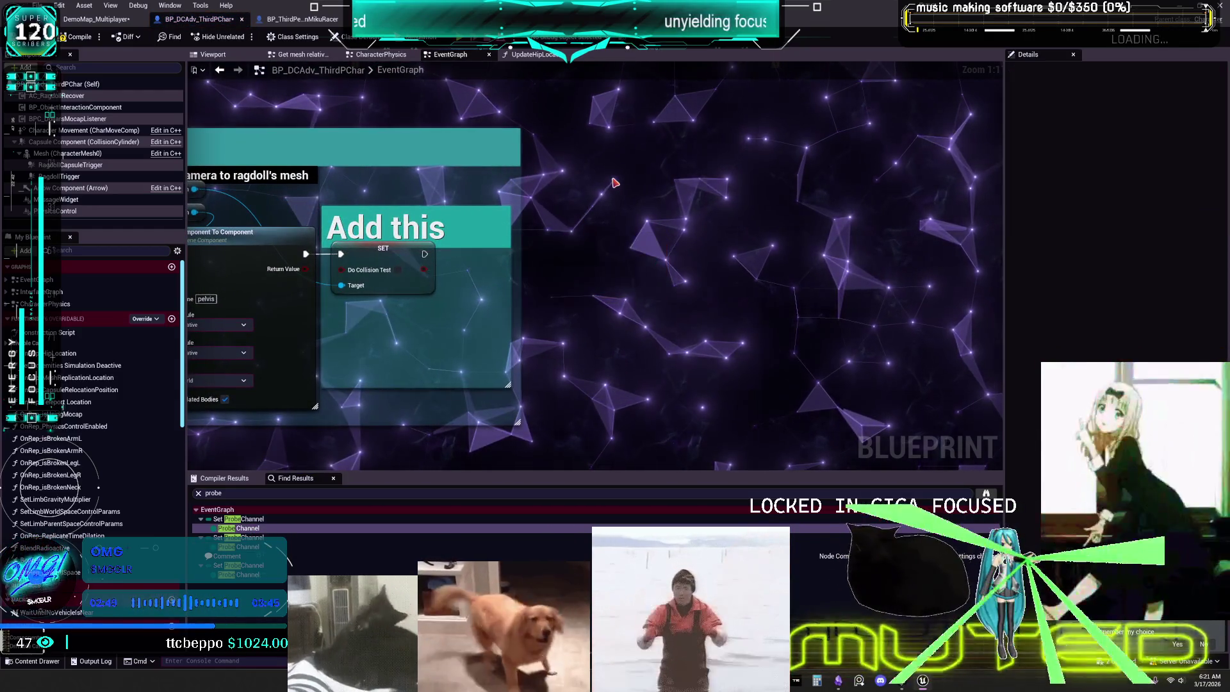
click(221, 546)
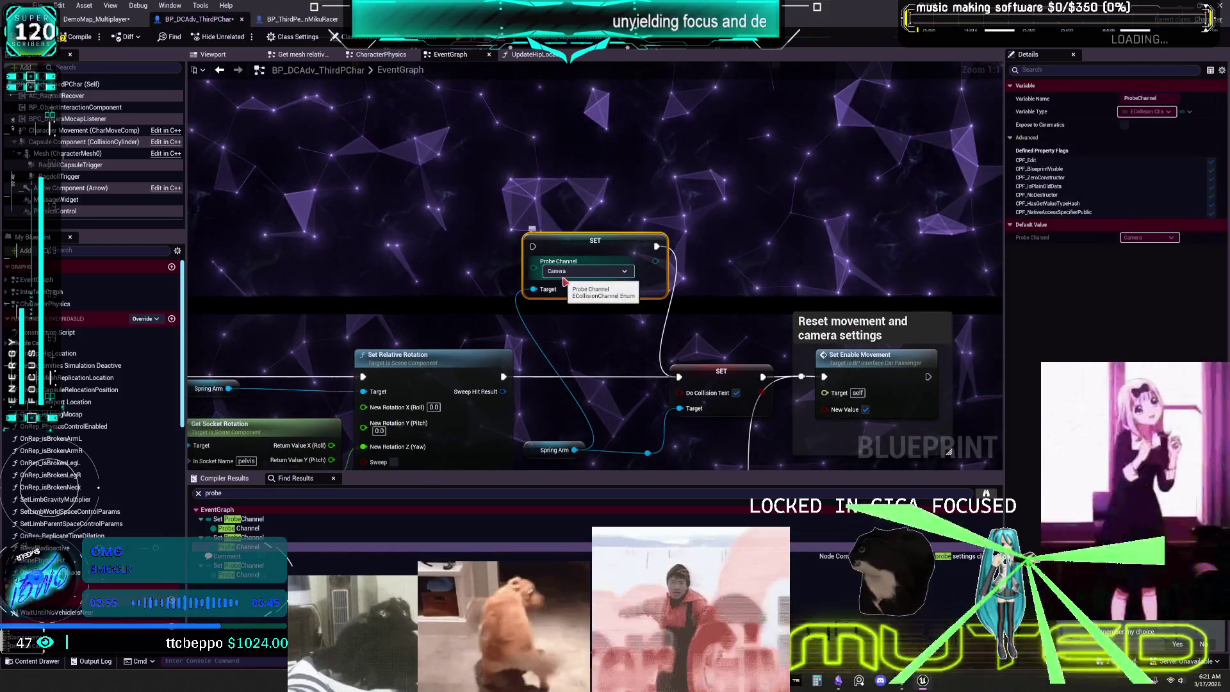
key(Delete)
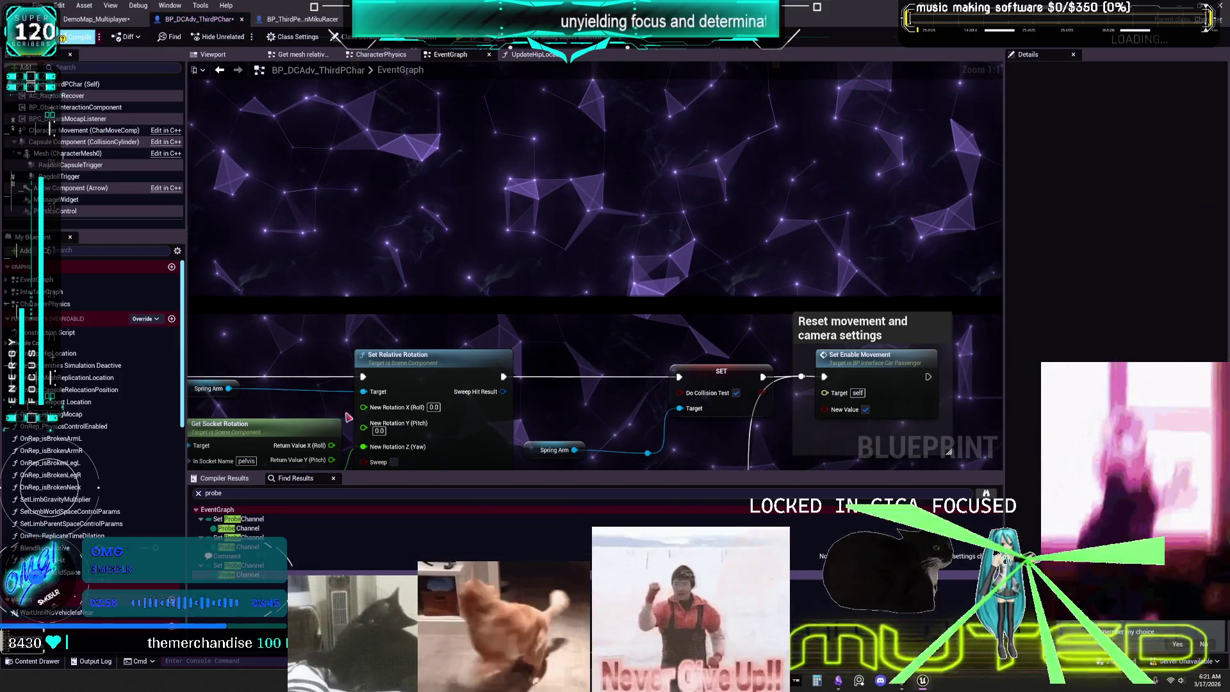
click(262, 498)
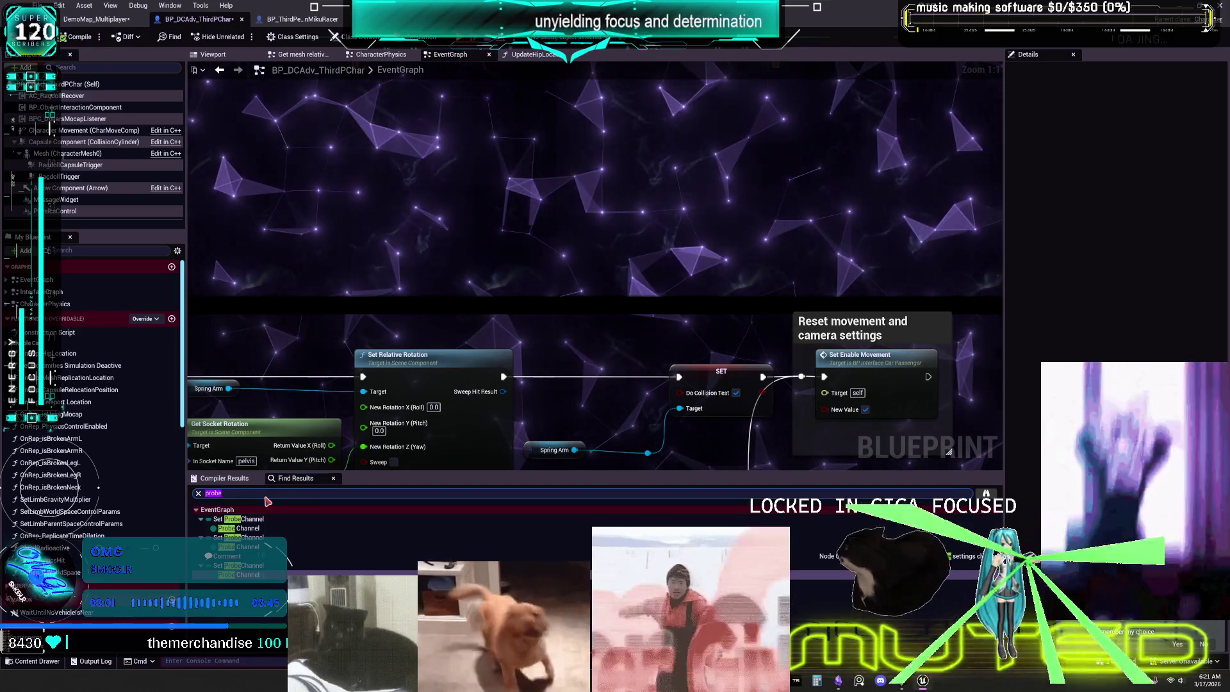
key(Return)
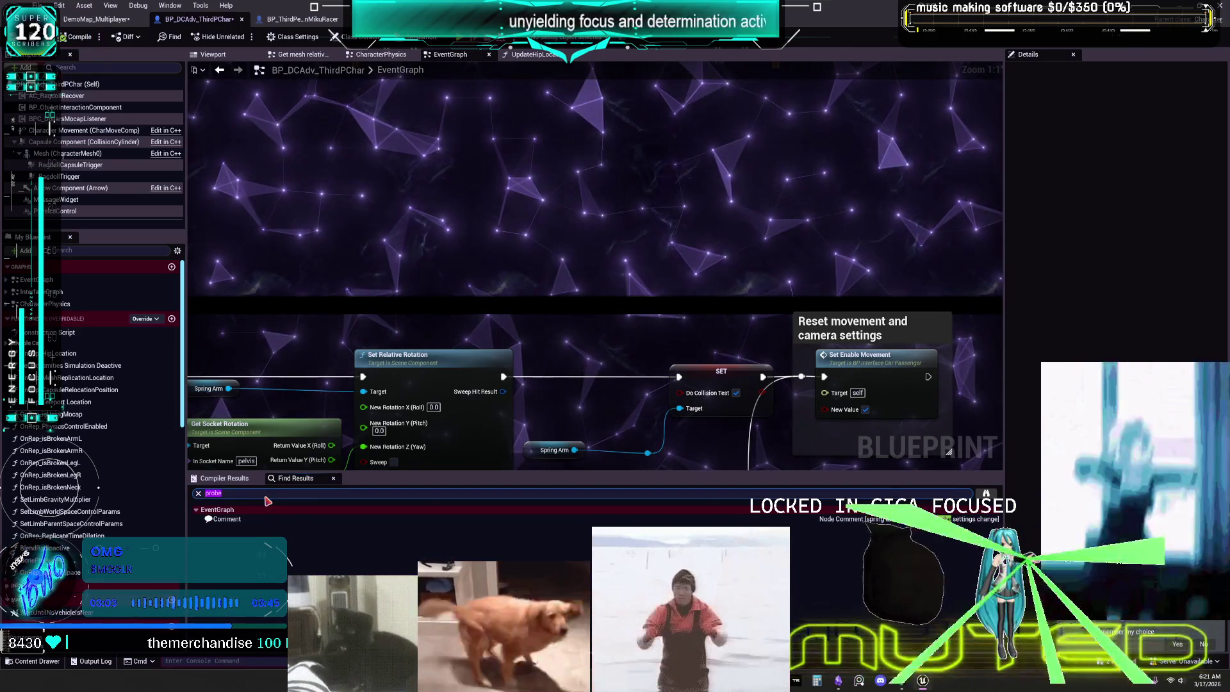
- Search the graph for 'collision test' and jump to the Do Collision Test setter
click(625, 323)
scroll(638, 278, down, 2)
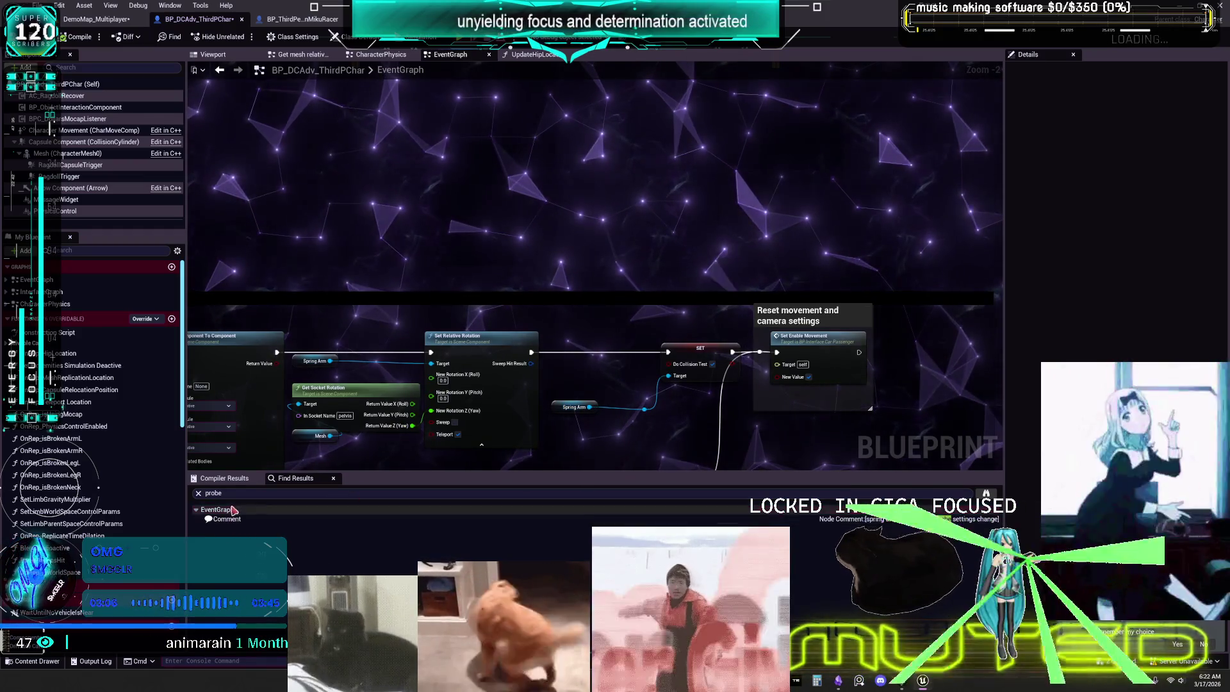
click(212, 494)
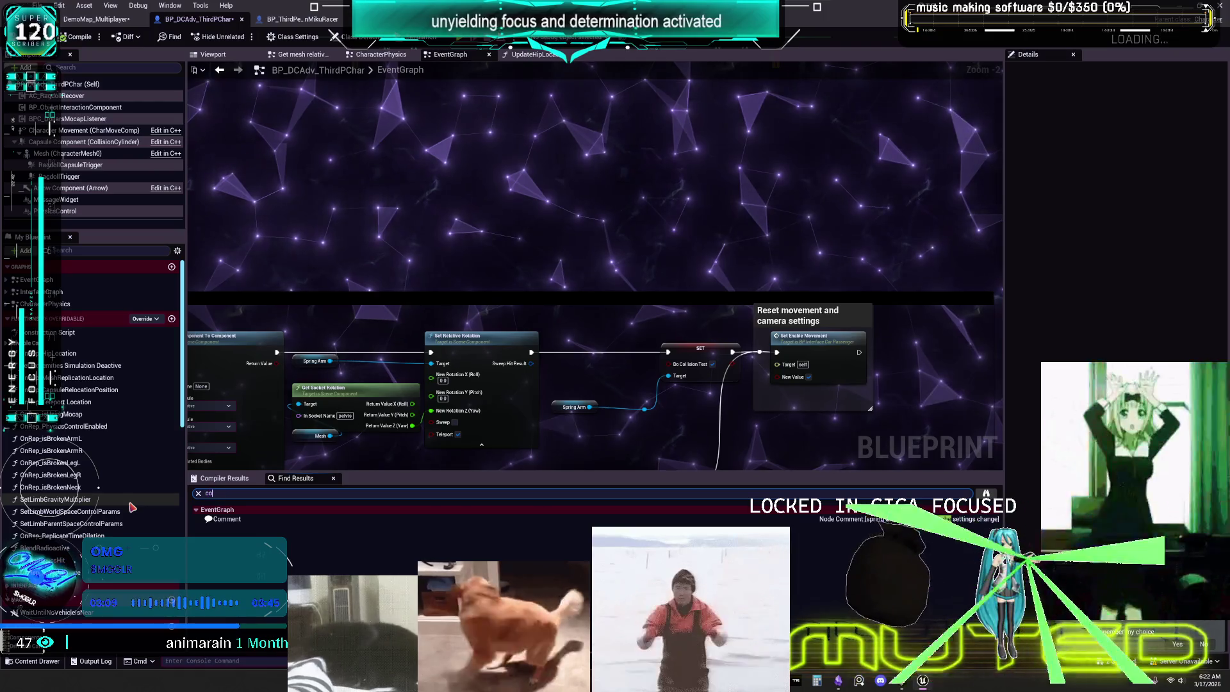
text(llision test)
key(Return)
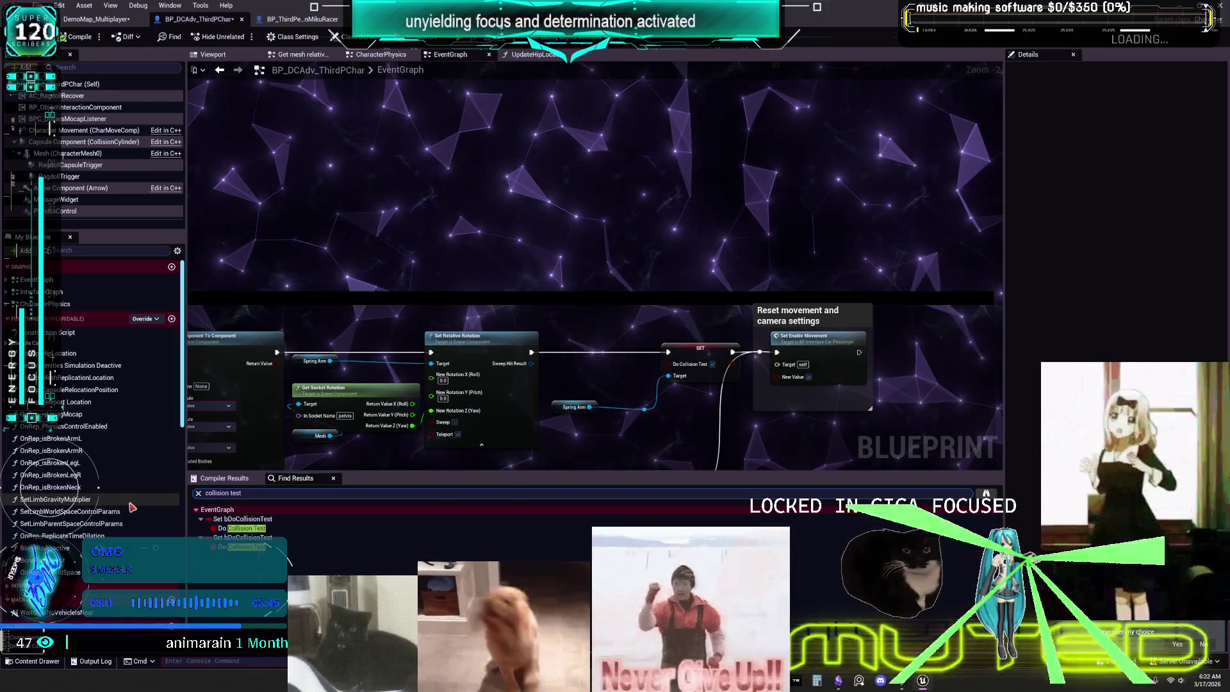
double_click(258, 529)
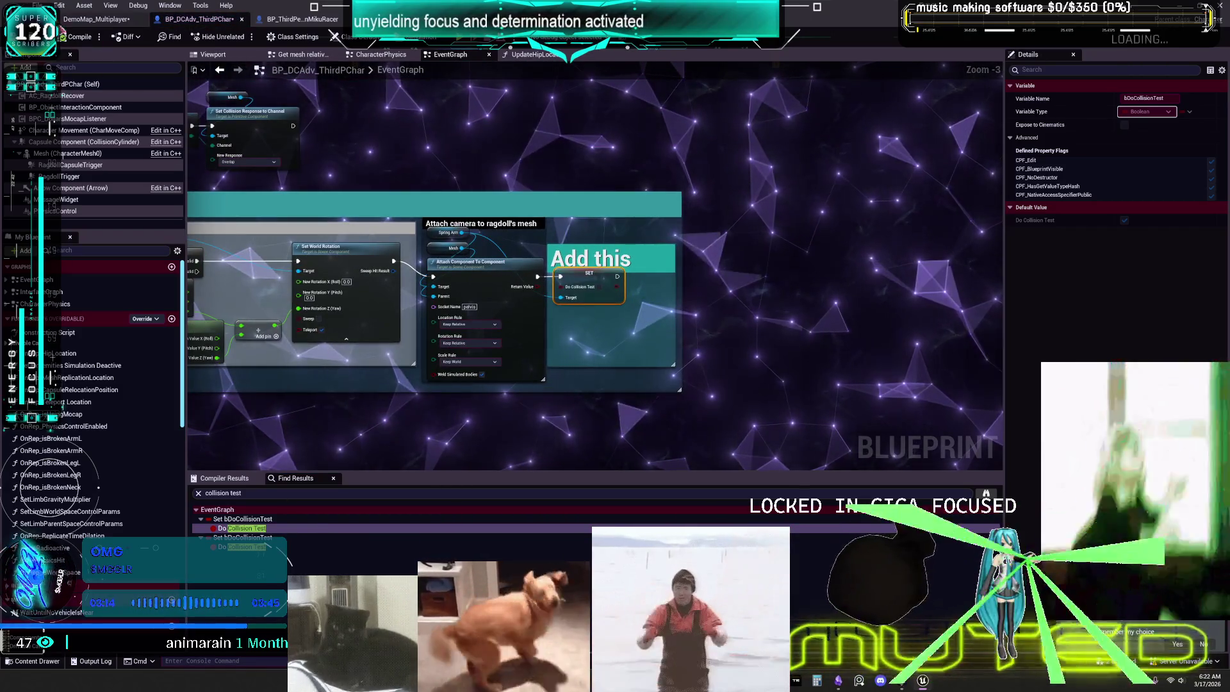
- Compile BP_DCAdv_ThirdPChar and save all changes with File > Save All
scroll(826, 243, down, 2)
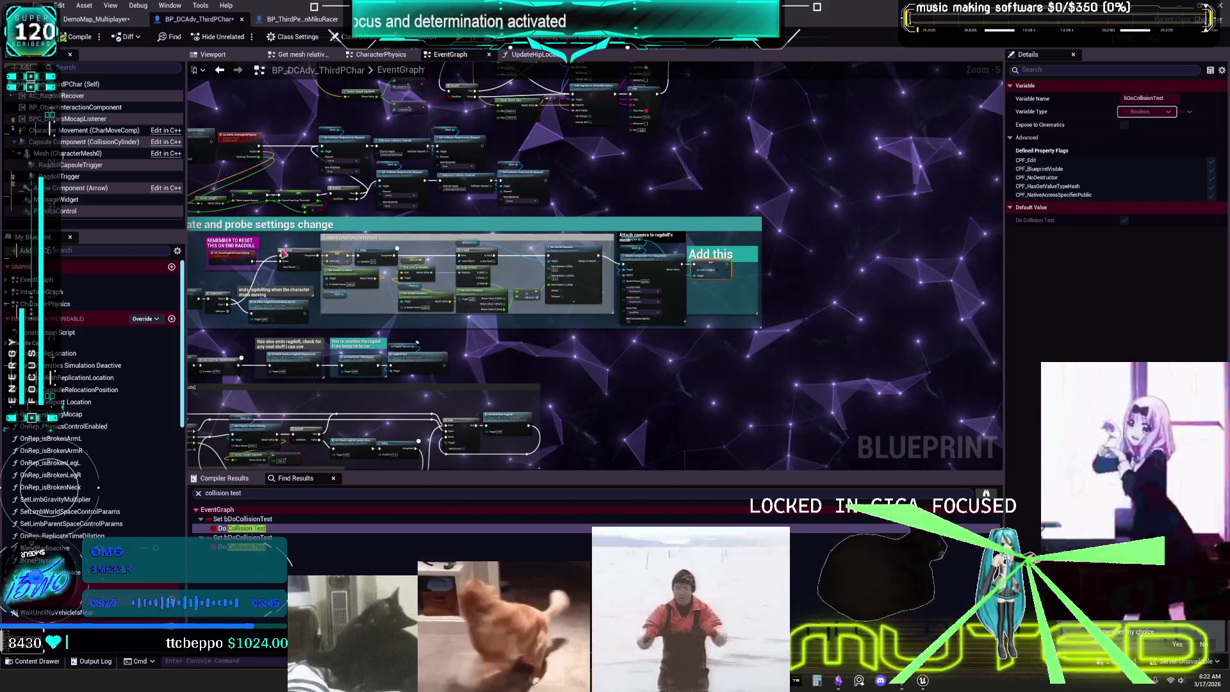
scroll(420, 297, up, 3)
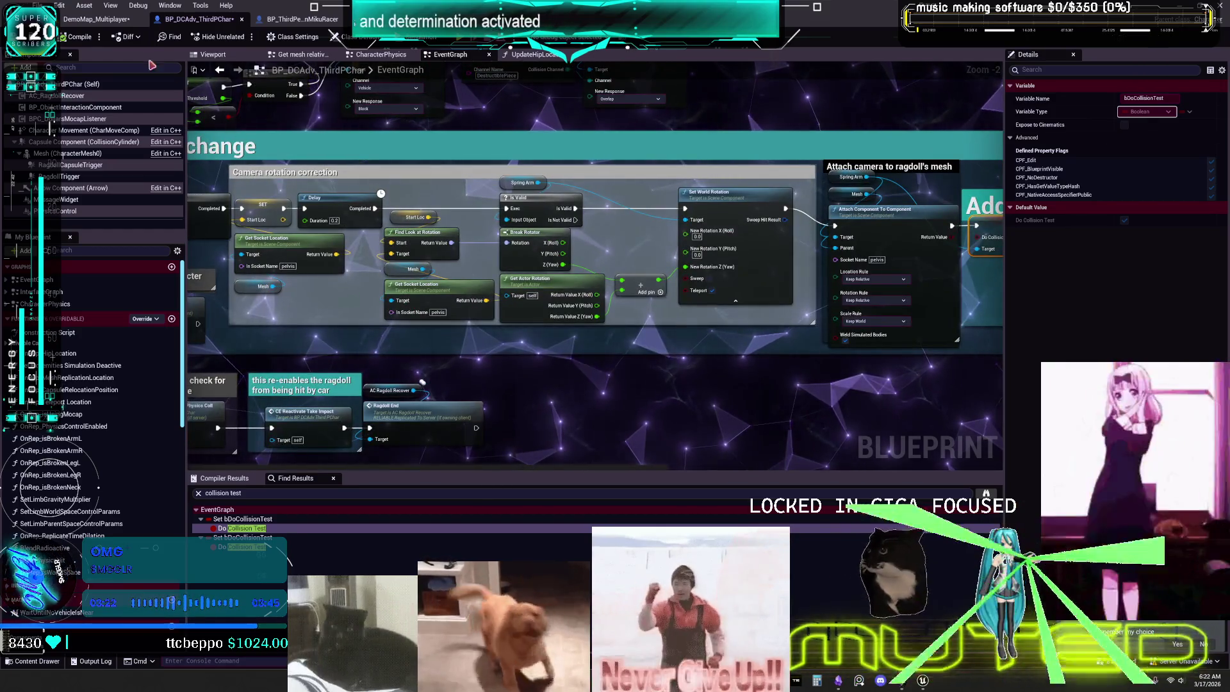
click(76, 39)
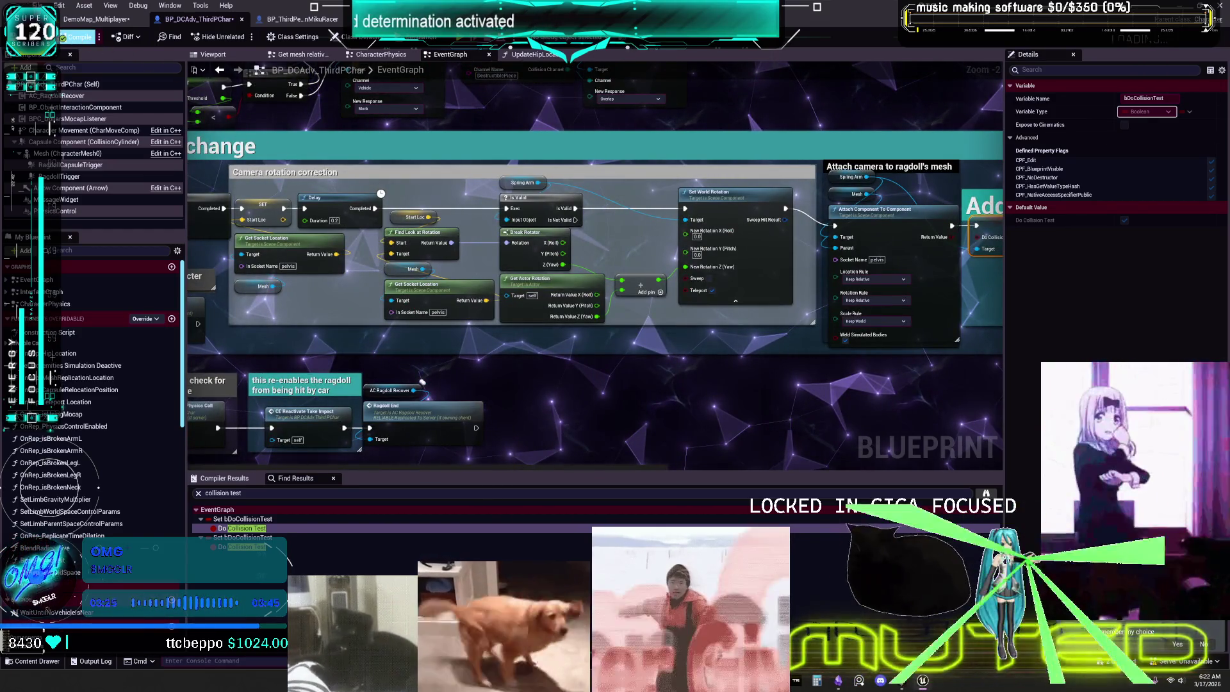
click(38, 5)
click(203, 131)
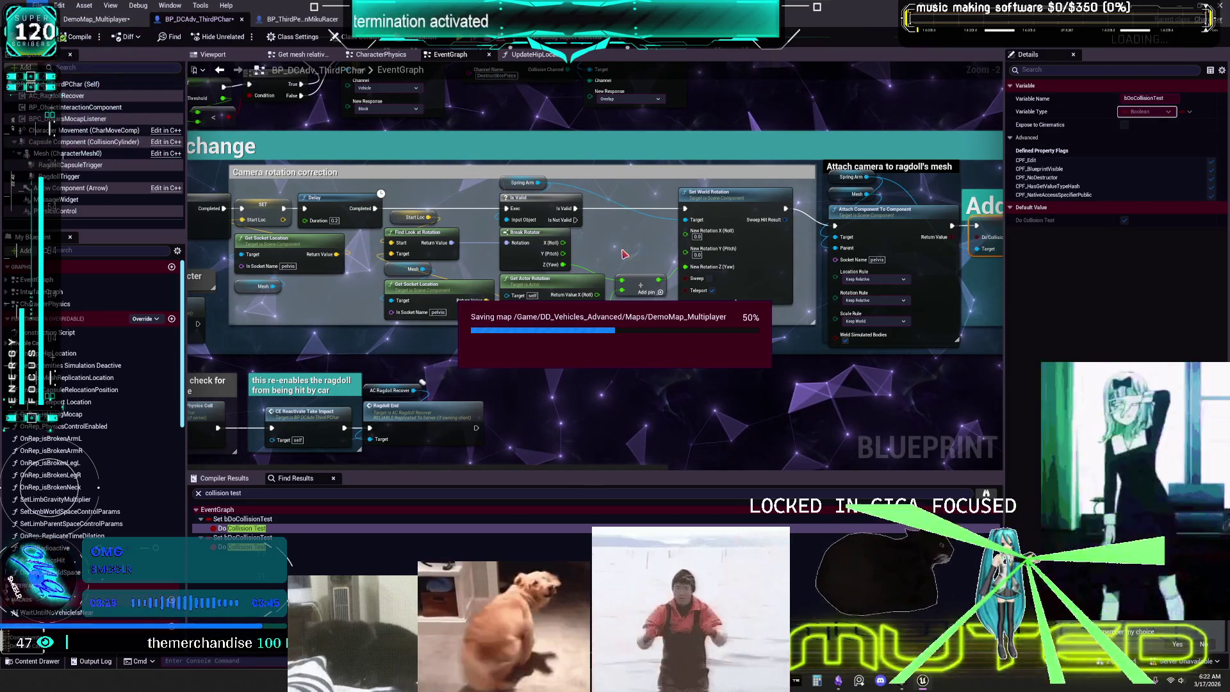
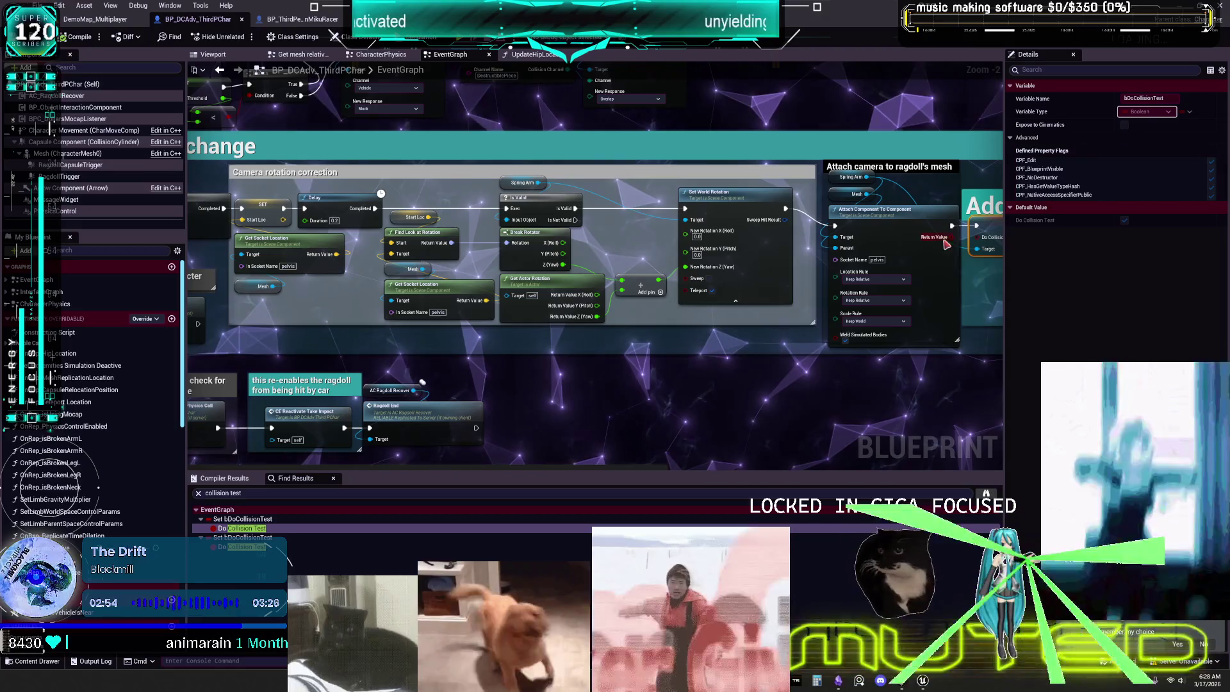
- Zoom out of the character's EventGraph and start Play In Editor with Alt+P
scroll(704, 330, down, 3)
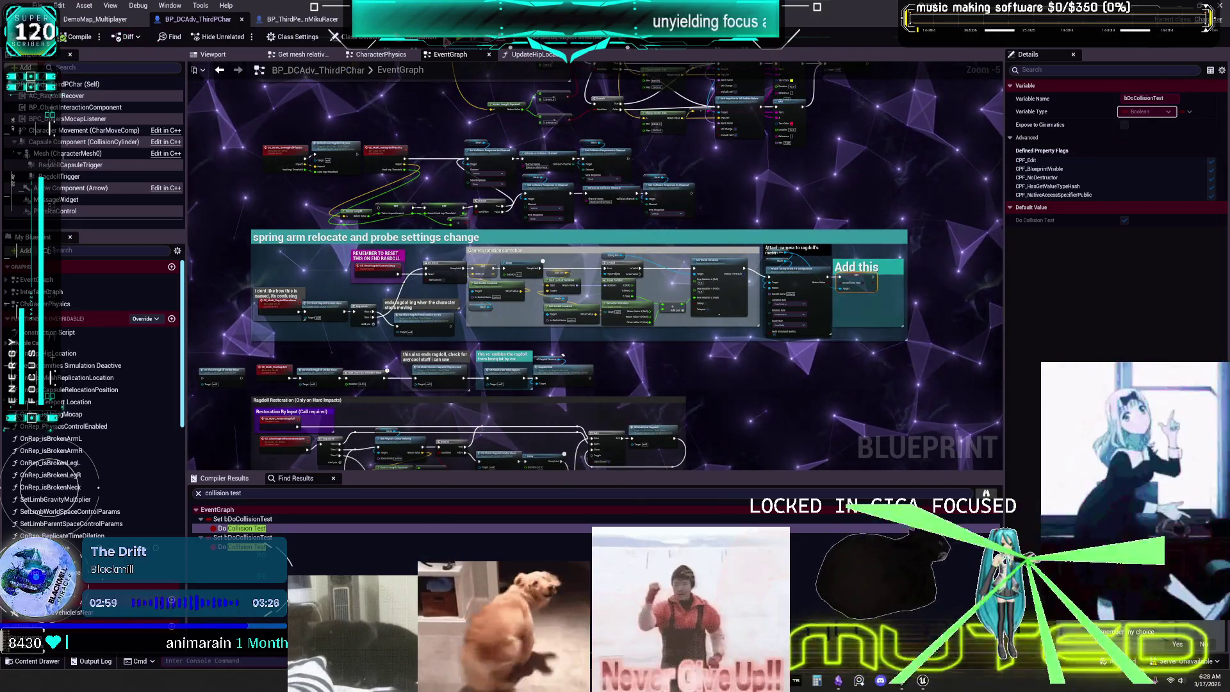
key(alt+p)
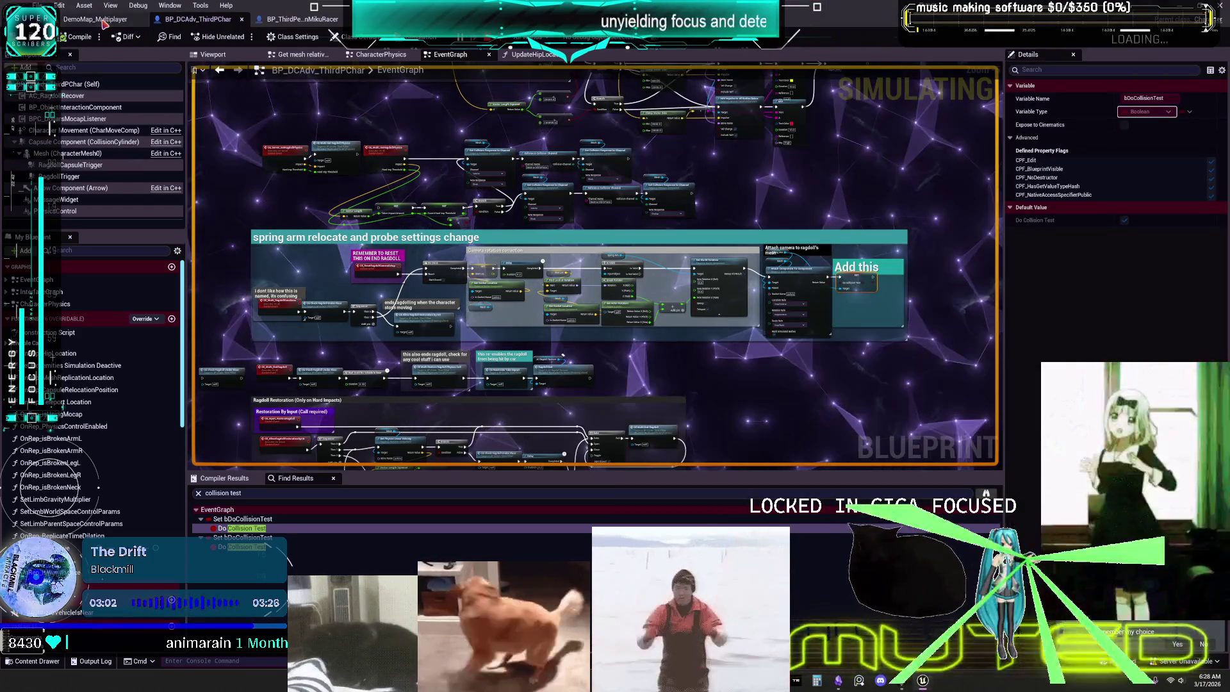
- Switch to the DemoMap_Multiplayer tab and enlarge the client preview to fill the left half
click(104, 23)
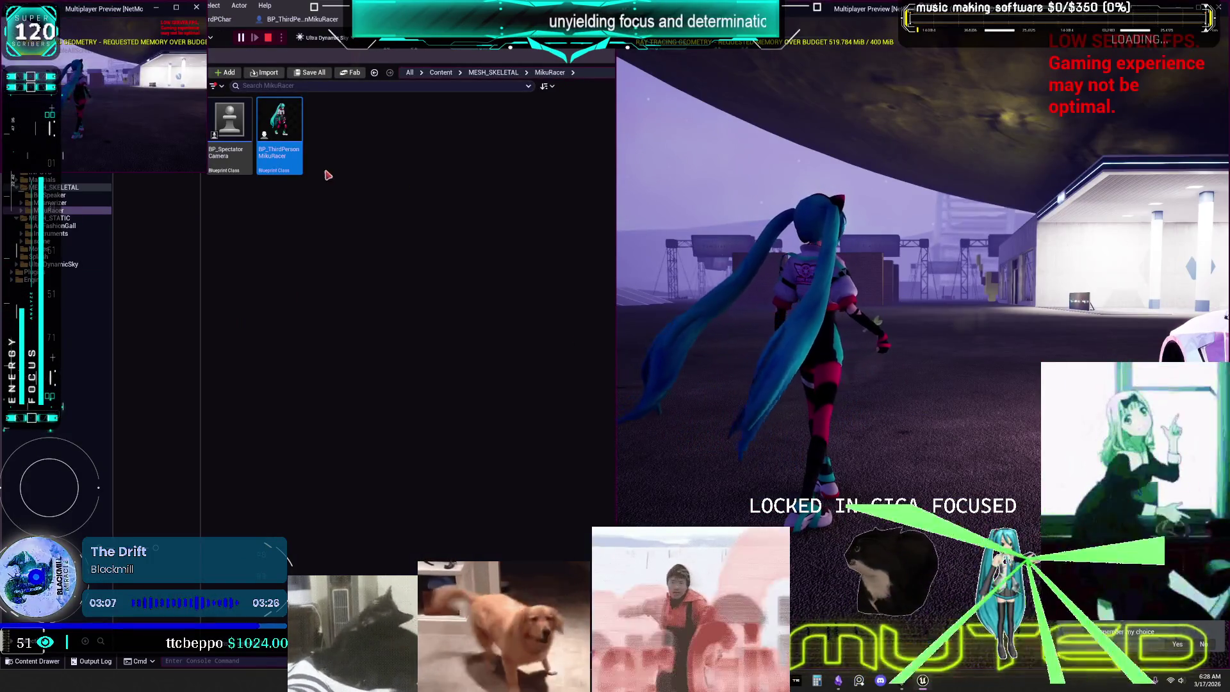
mouse_move(206, 172)
mouse_down()
mouse_move(442, 522)
mouse_move(596, 527)
mouse_move(606, 563)
mouse_up()
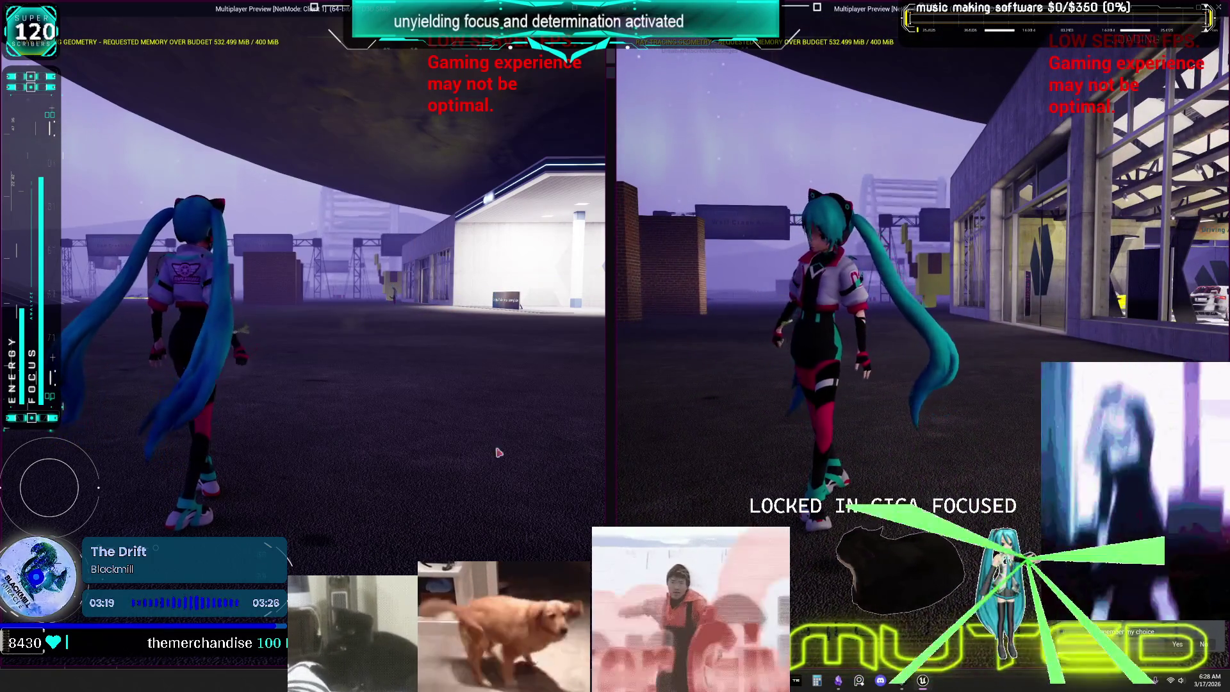
- Run the left client's character into the white car's driver seat, then walk the right client forward
click(551, 455)
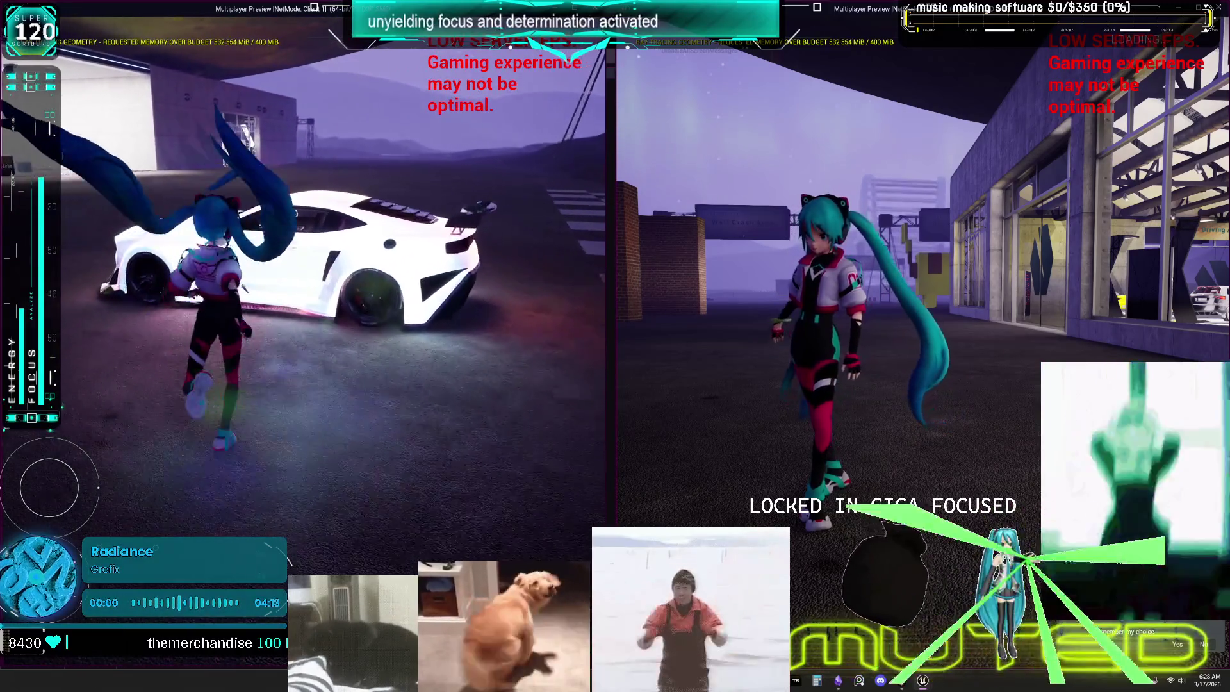
key(w)
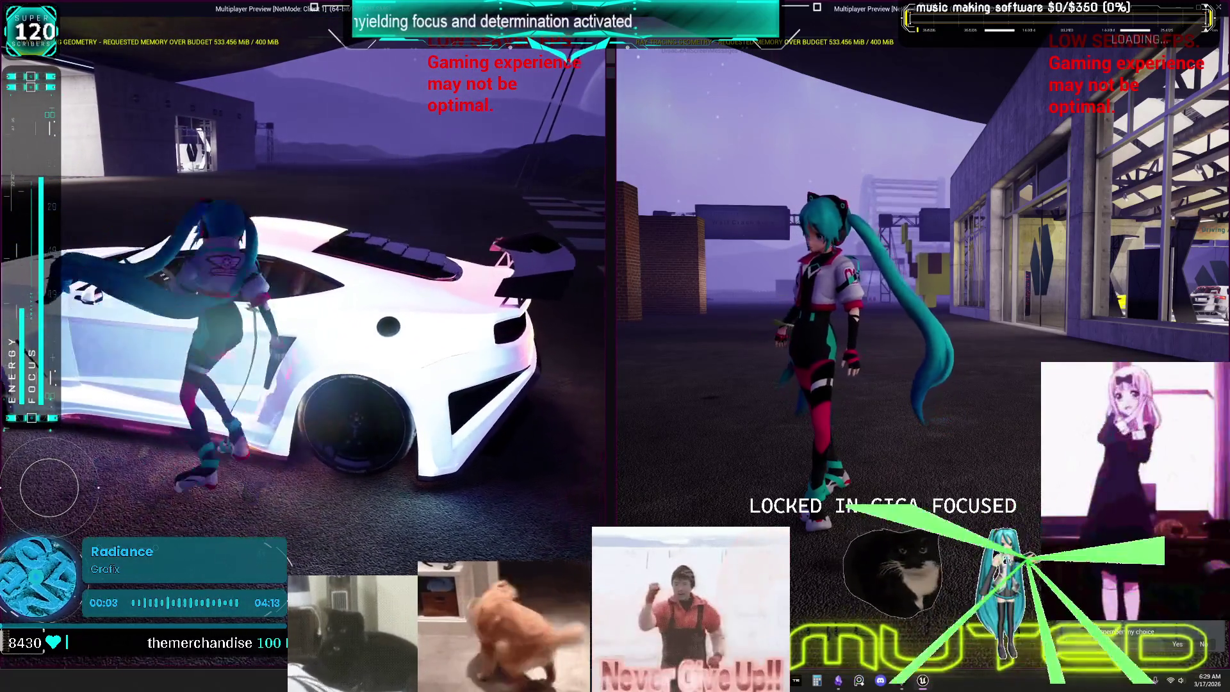
key(f)
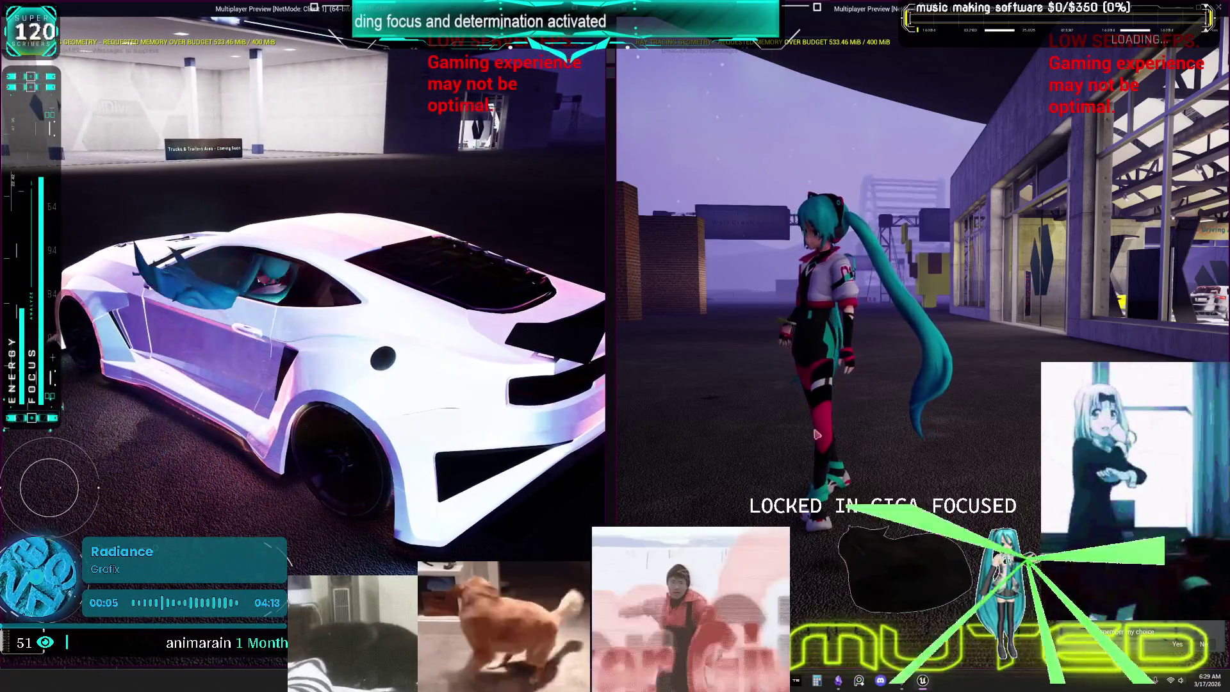
click(789, 437)
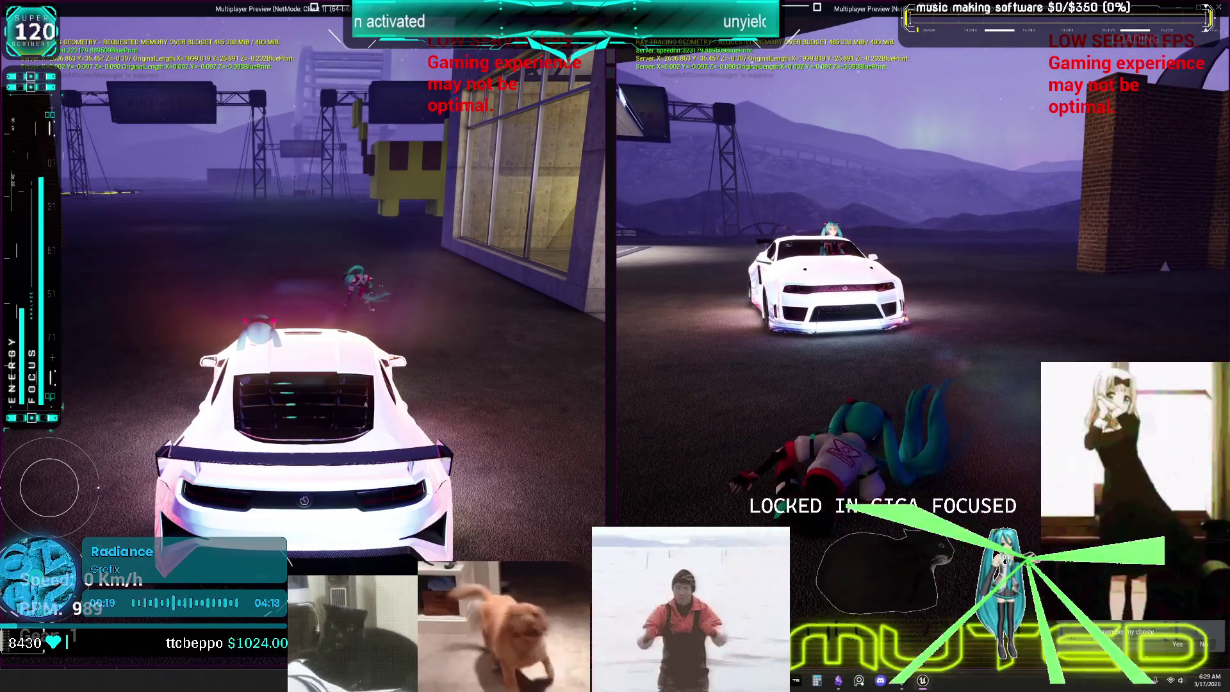
key(w)
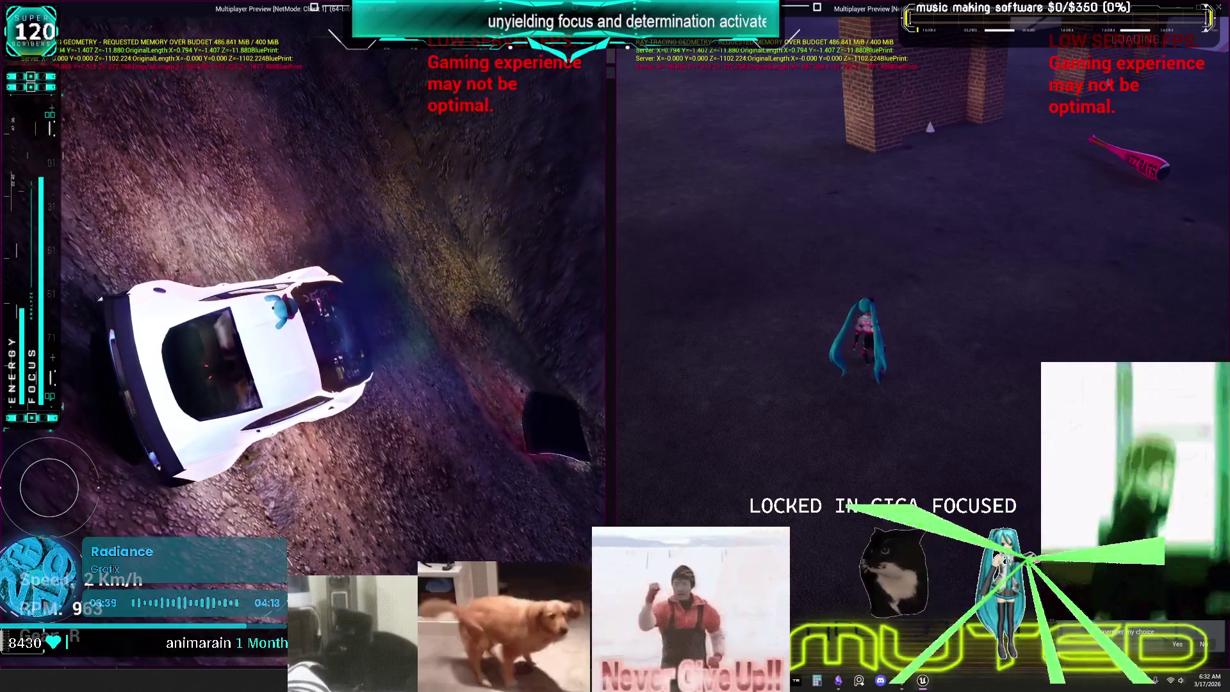
- Release the game's mouse control and stop the multiplayer Play In Editor session
key(alt+Tab)
key(Escape)
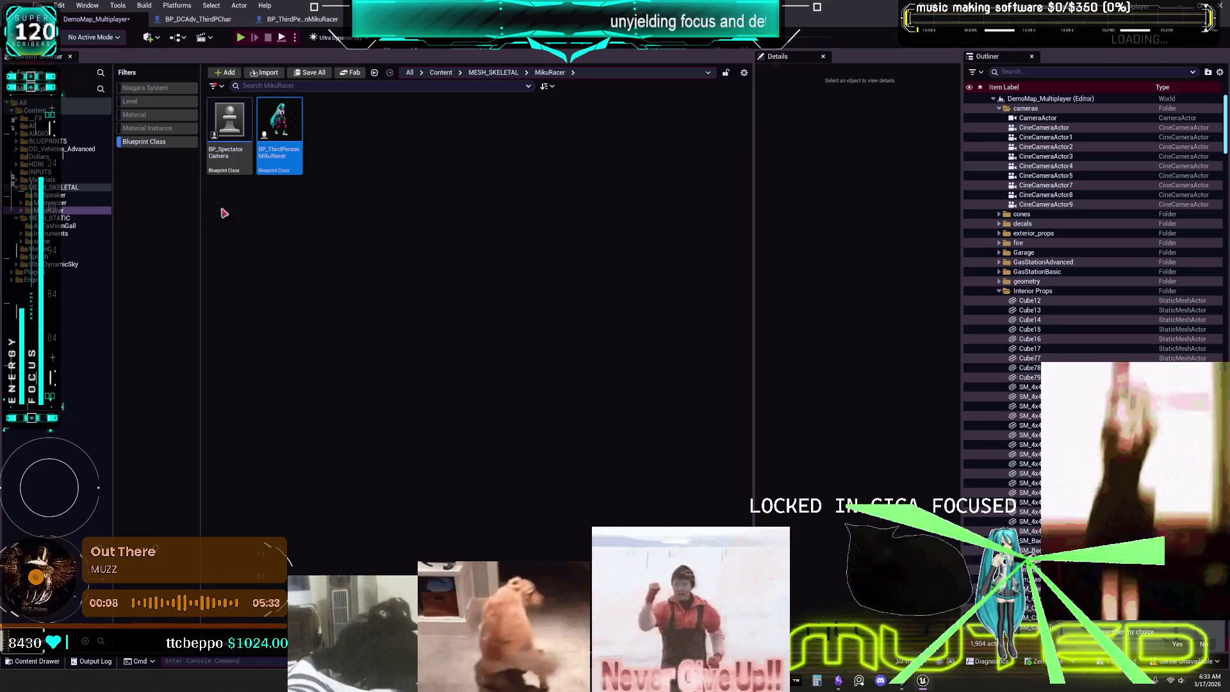
- Clear the MikuRacer folder's asset filter and compare BP_ThirdPersonMikuRacer's CameraBoom with BP_DCAdv_ThirdPChar
click(159, 138)
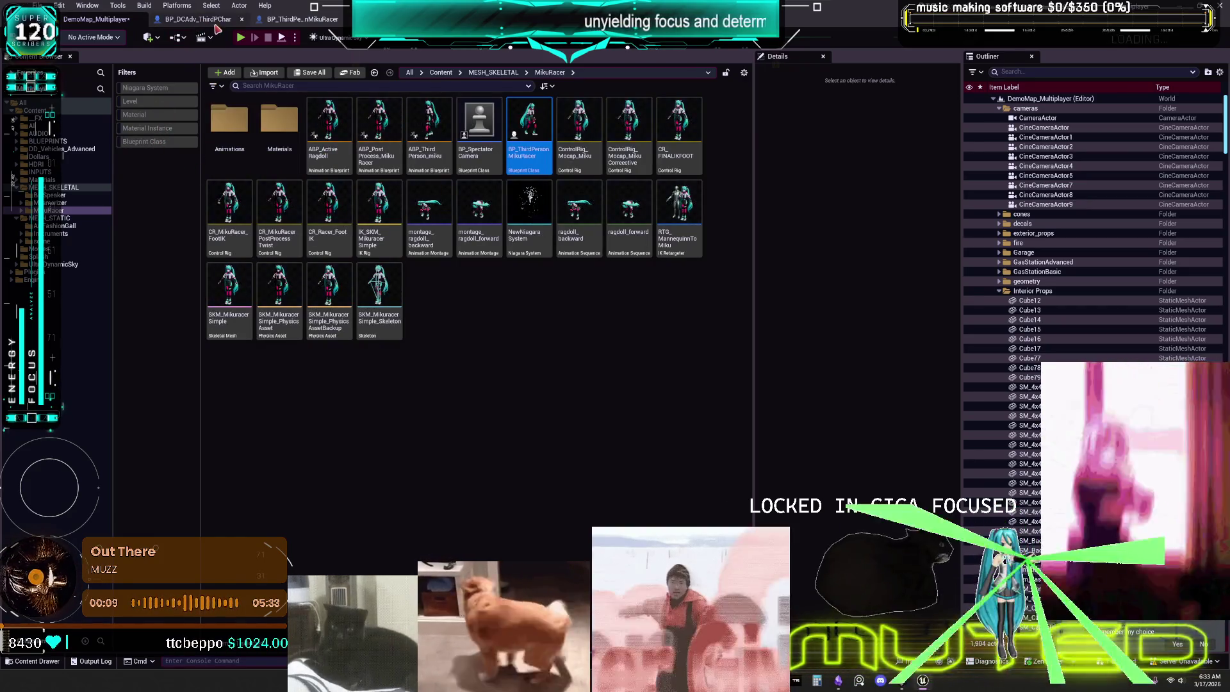
click(195, 20)
click(319, 21)
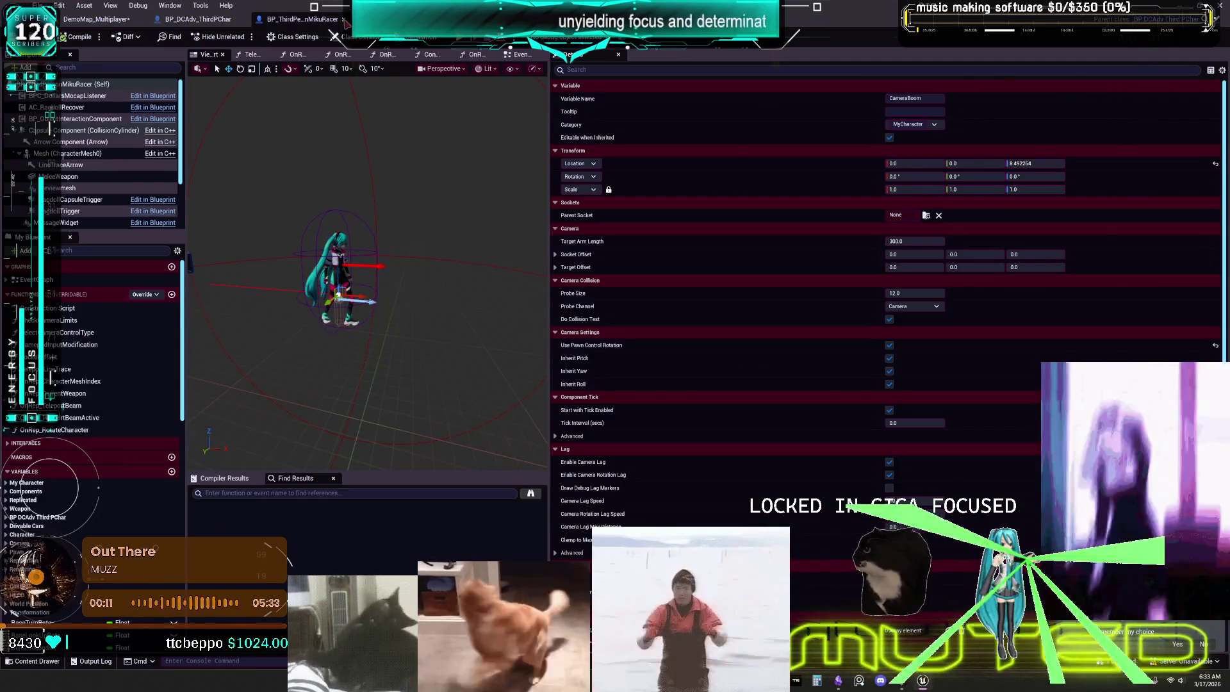
click(196, 20)
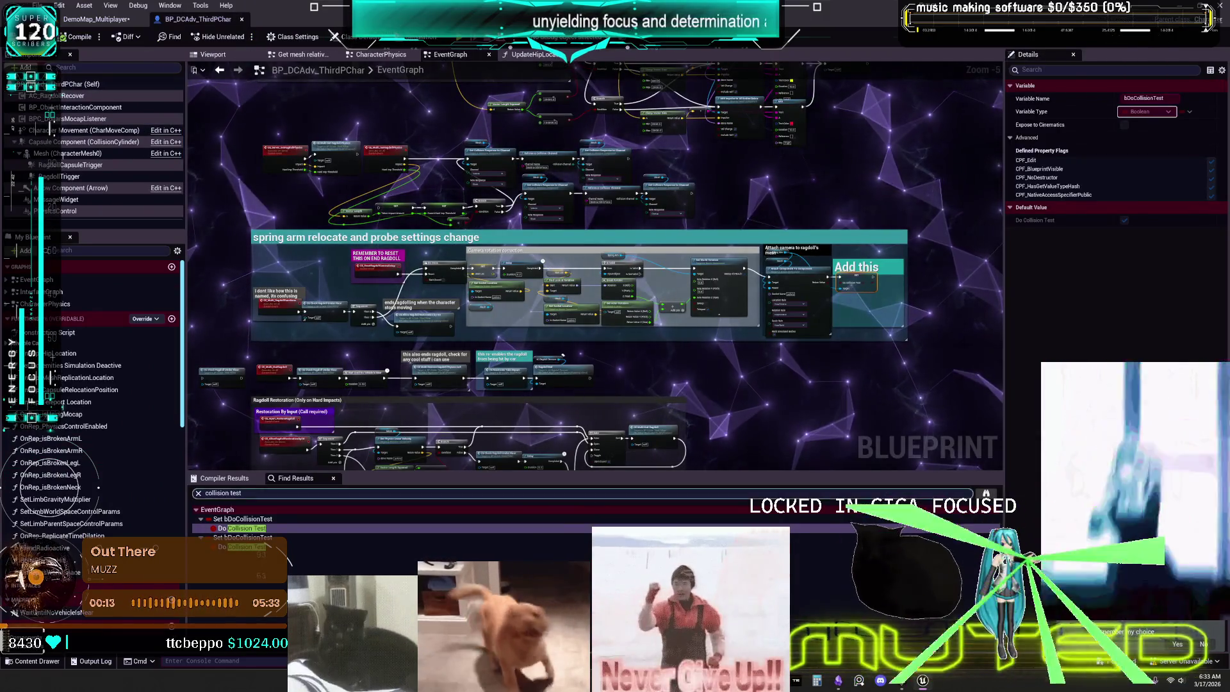